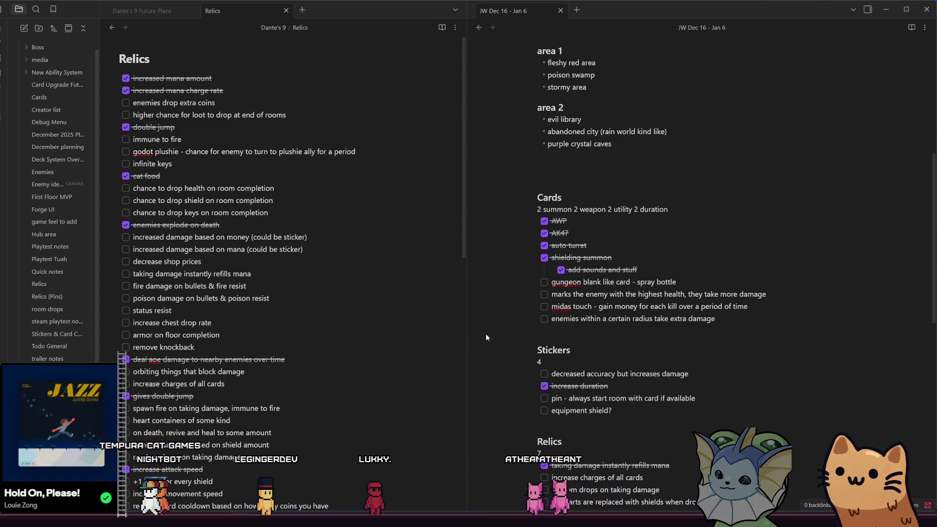
Review the JW note's card ideas and start a new line after the radius damage idea.
{"action": "left_click", "coordinate": [702, 305]}
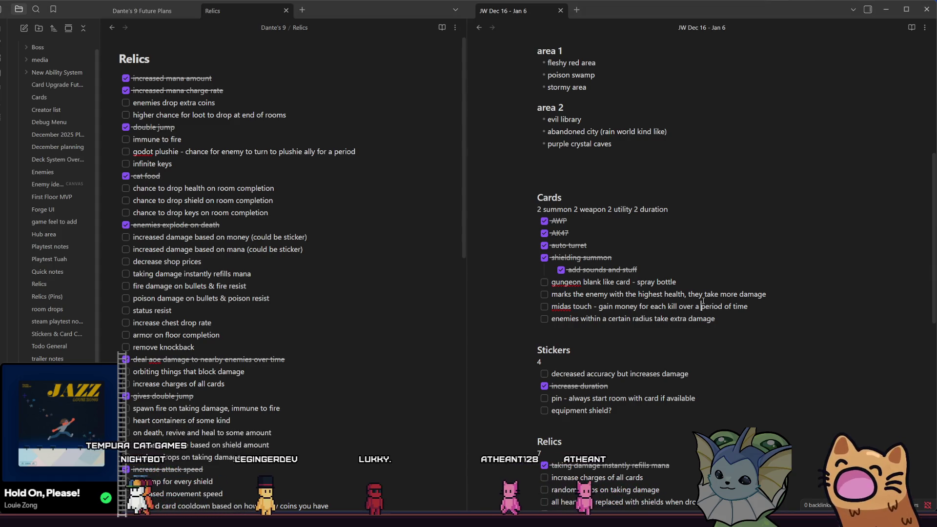
{"action": "left_click", "coordinate": [729, 314]}
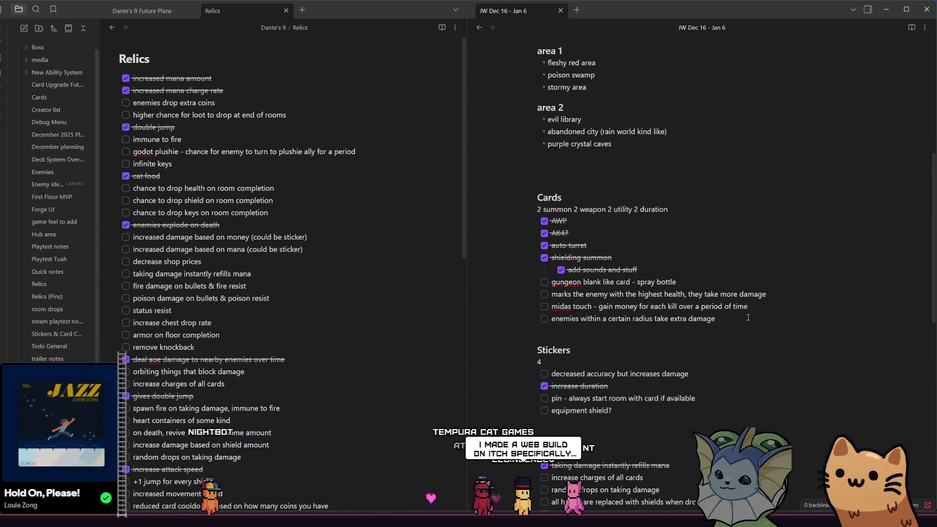
{"action": "left_click", "coordinate": [748, 318]}
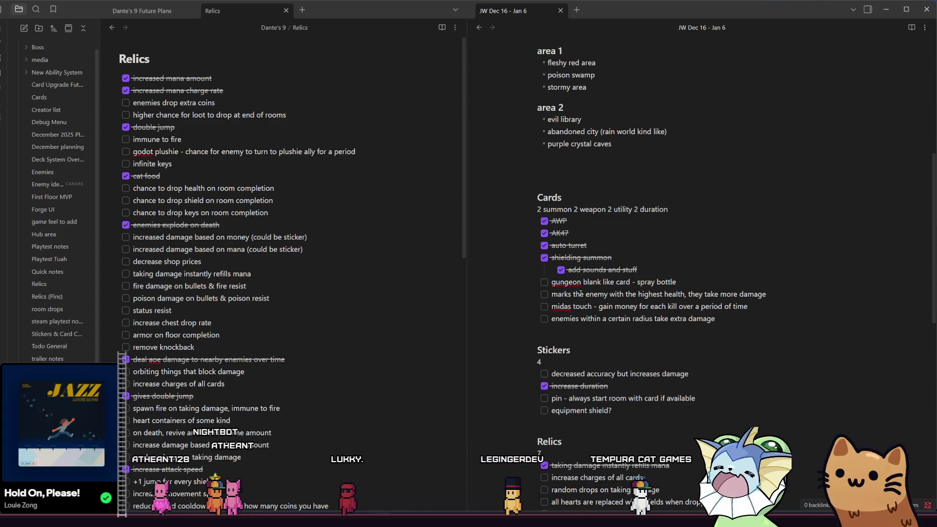
{"action": "left_click", "coordinate": [732, 325]}
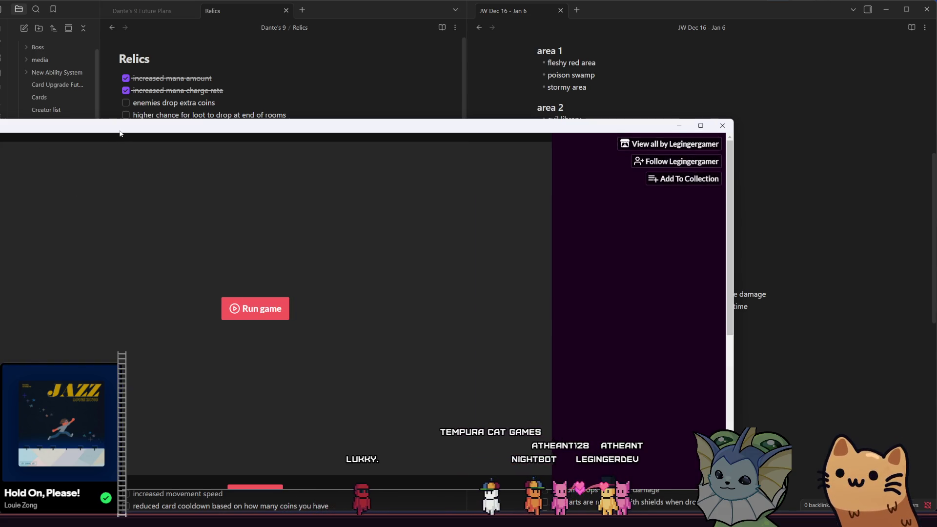
Enlarge the itch.io browser window and scroll down the game page.
{"action": "mouse_move", "coordinate": [129, 134]}
{"action": "left_mouse_down"}
{"action": "mouse_move", "coordinate": [288, 116]}
{"action": "mouse_move", "coordinate": [325, 86]}
{"action": "mouse_move", "coordinate": [352, 81]}
{"action": "mouse_move", "coordinate": [282, 75]}
{"action": "mouse_move", "coordinate": [310, 80]}
{"action": "left_mouse_up"}
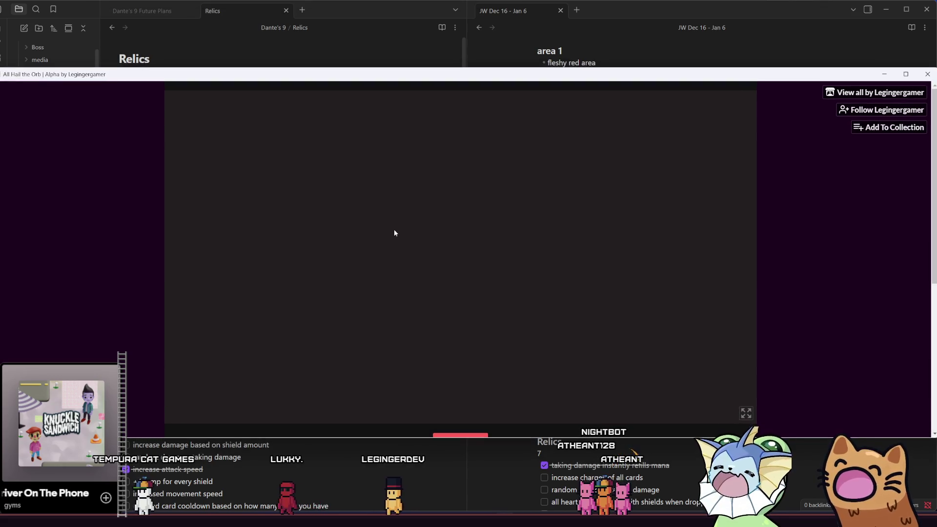
{"action": "scroll", "coordinate": [457, 264], "scroll_direction": "down", "scroll_amount": 3}
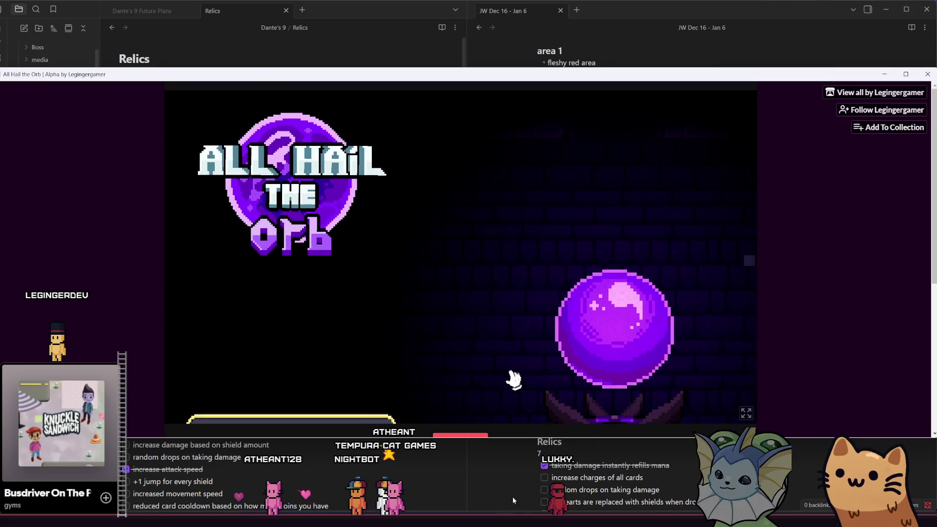
Dismiss the fullscreen error alert, expand the game embed and stretch the window to the screen top.
{"action": "mouse_move", "coordinate": [544, 518]}
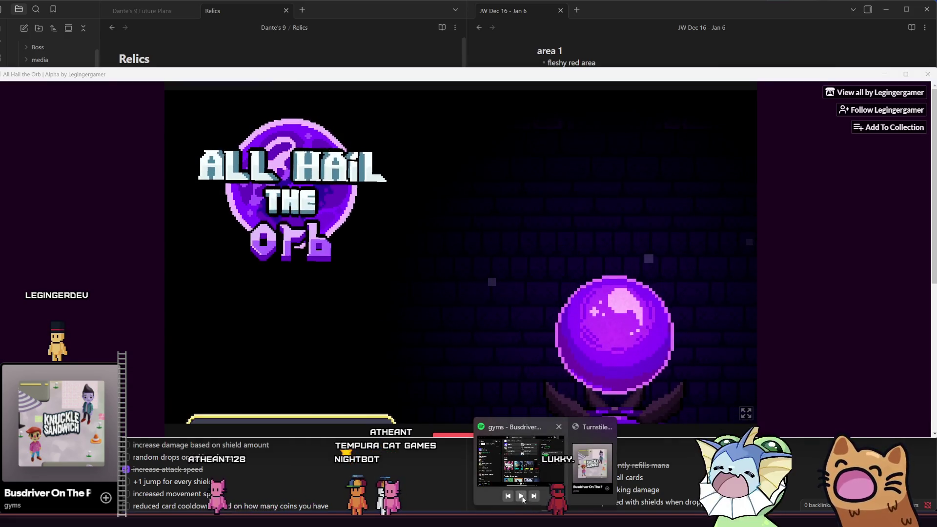
{"action": "mouse_move", "coordinate": [836, 77]}
{"action": "left_mouse_down"}
{"action": "mouse_move", "coordinate": [802, 78]}
{"action": "mouse_move", "coordinate": [829, 80]}
{"action": "left_mouse_up"}
{"action": "left_click", "coordinate": [347, 252]}
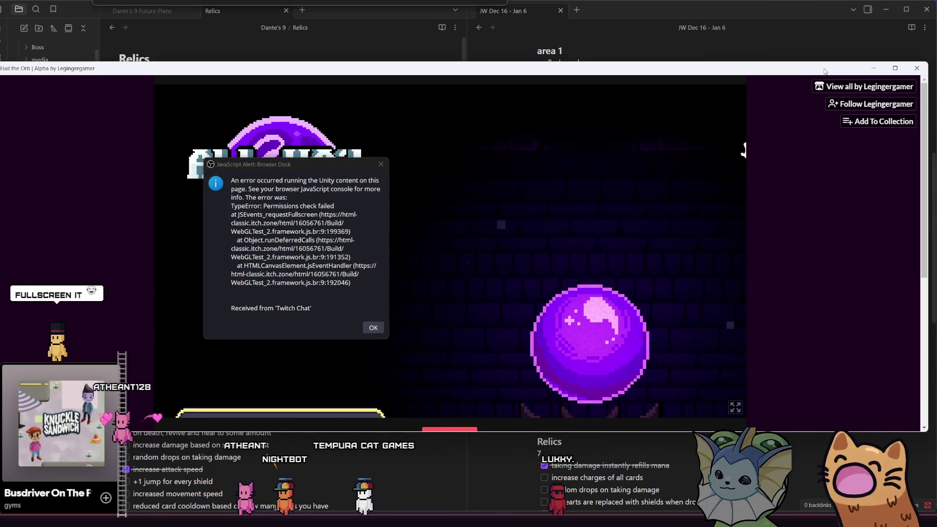
{"action": "left_click", "coordinate": [373, 328]}
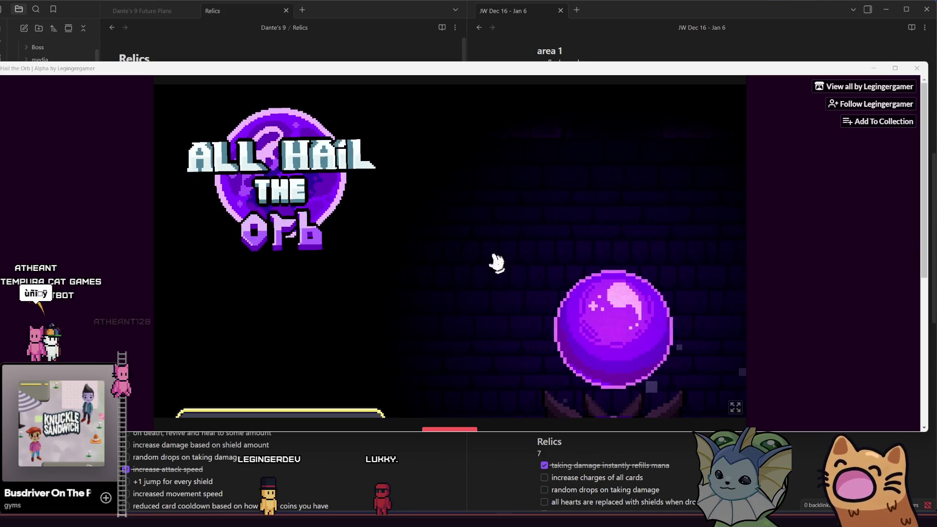
{"action": "left_click", "coordinate": [741, 414]}
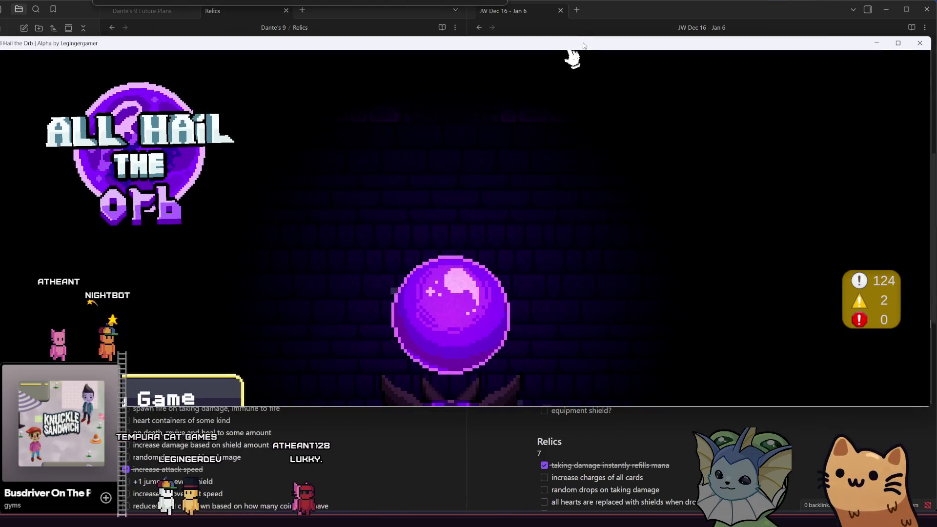
{"action": "left_click_drag", "start_coordinate": [614, 42], "coordinate": [623, 2]}
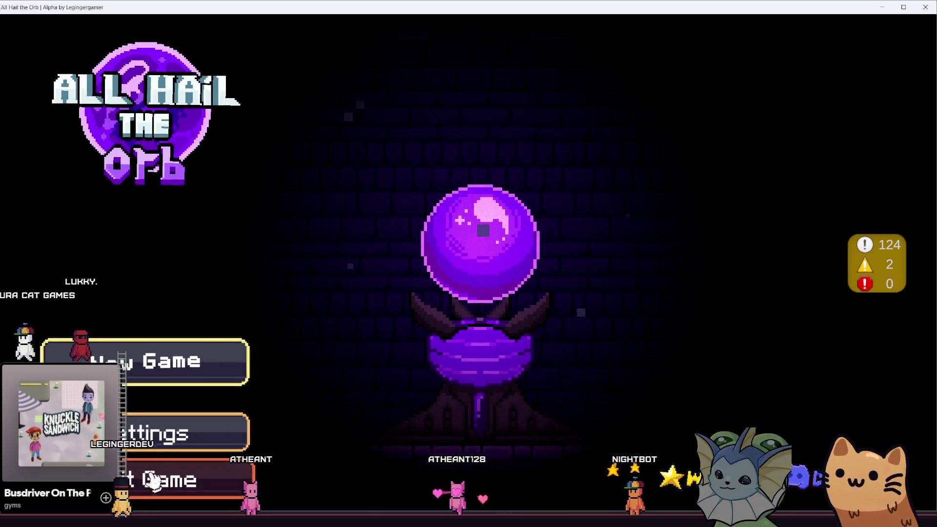
{"action": "left_click", "coordinate": [128, 439]}
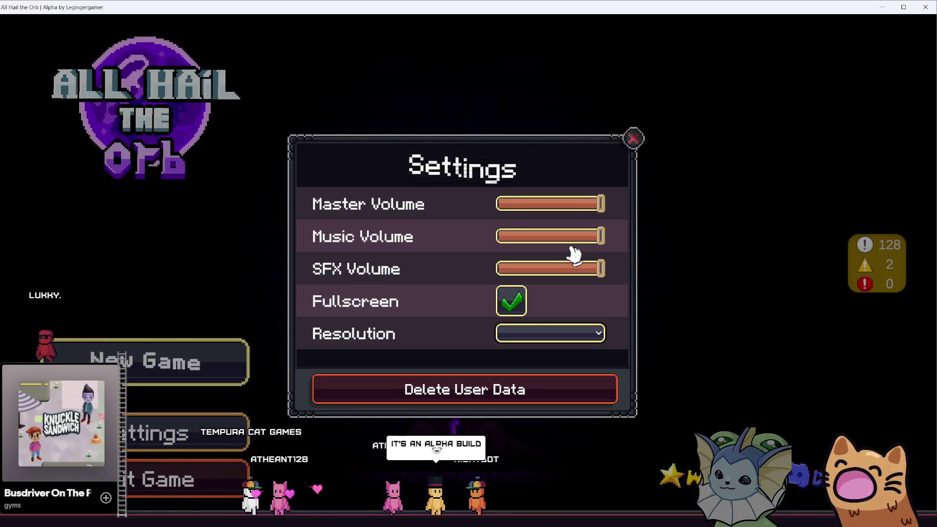
{"action": "left_click", "coordinate": [554, 335]}
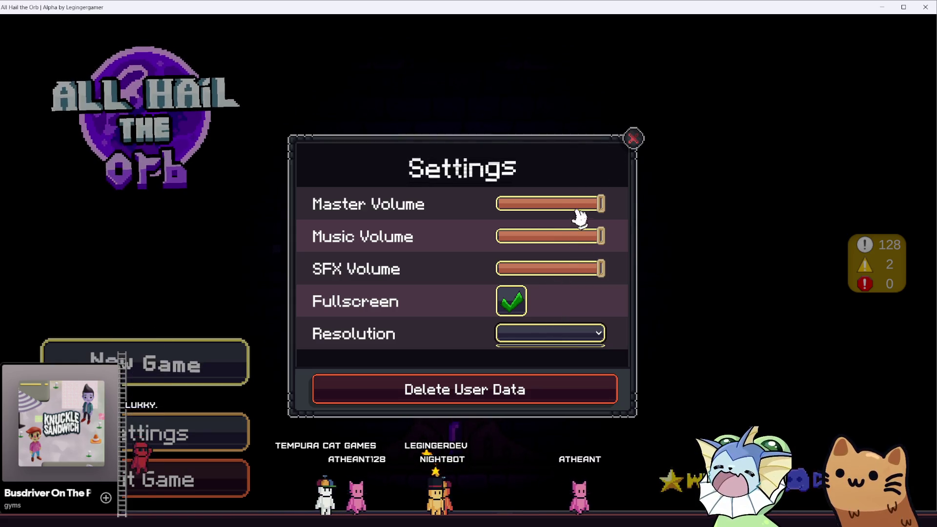
{"action": "left_click", "coordinate": [633, 138]}
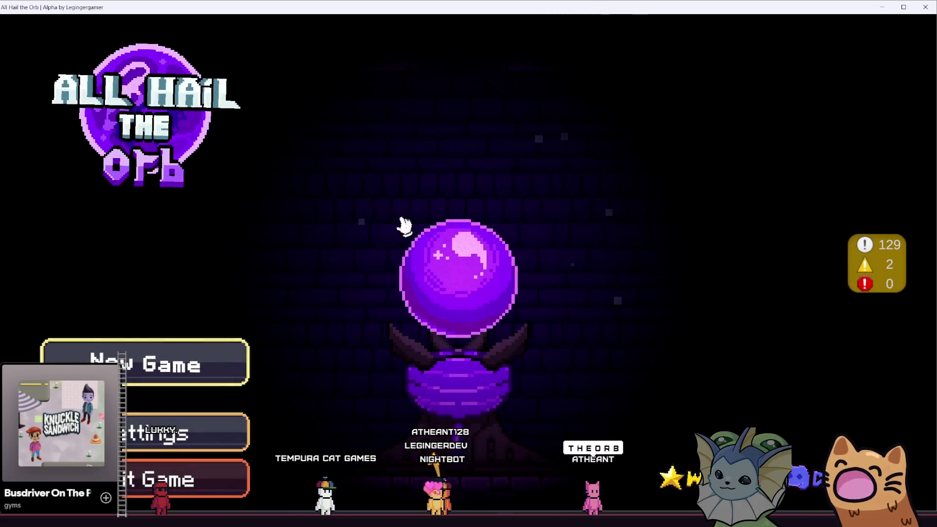
{"action": "left_click", "coordinate": [157, 433]}
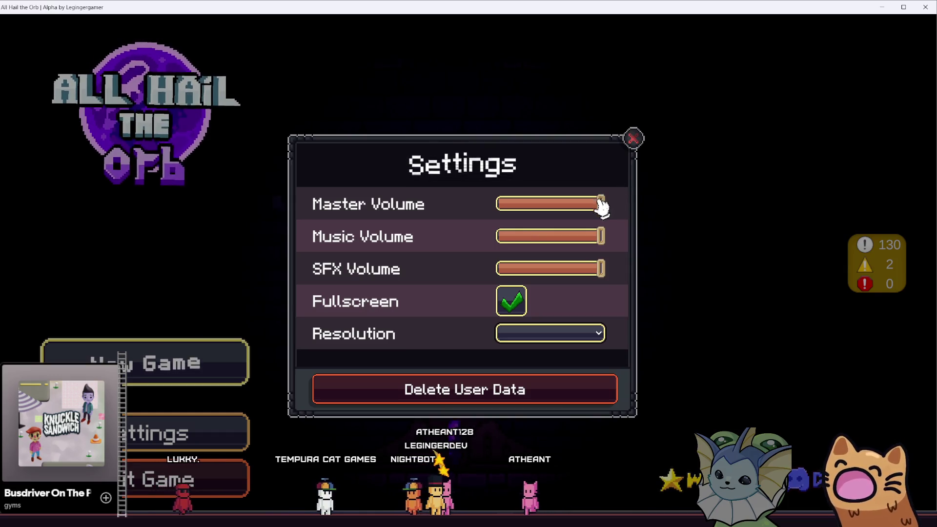
{"action": "mouse_move", "coordinate": [585, 213]}
{"action": "left_mouse_down"}
{"action": "mouse_move", "coordinate": [561, 213]}
{"action": "mouse_move", "coordinate": [602, 212]}
{"action": "left_mouse_up"}
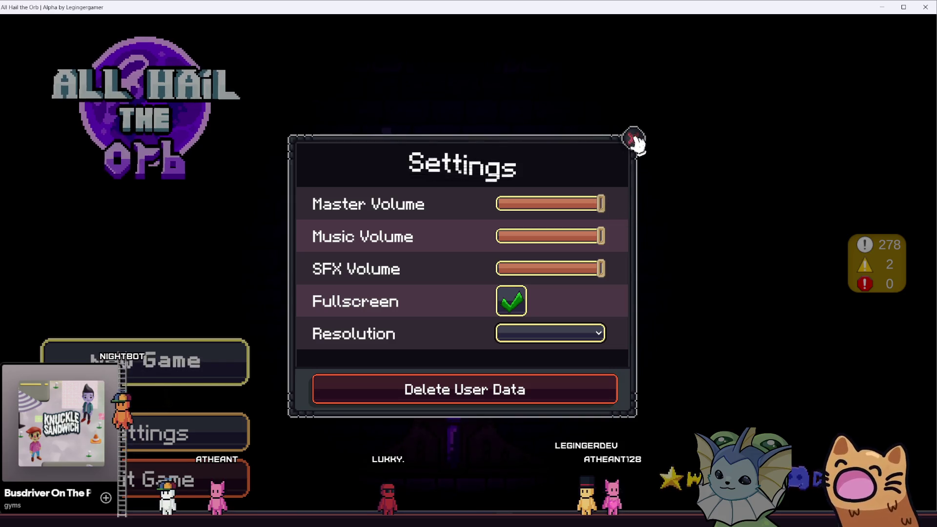
{"action": "left_click", "coordinate": [634, 139]}
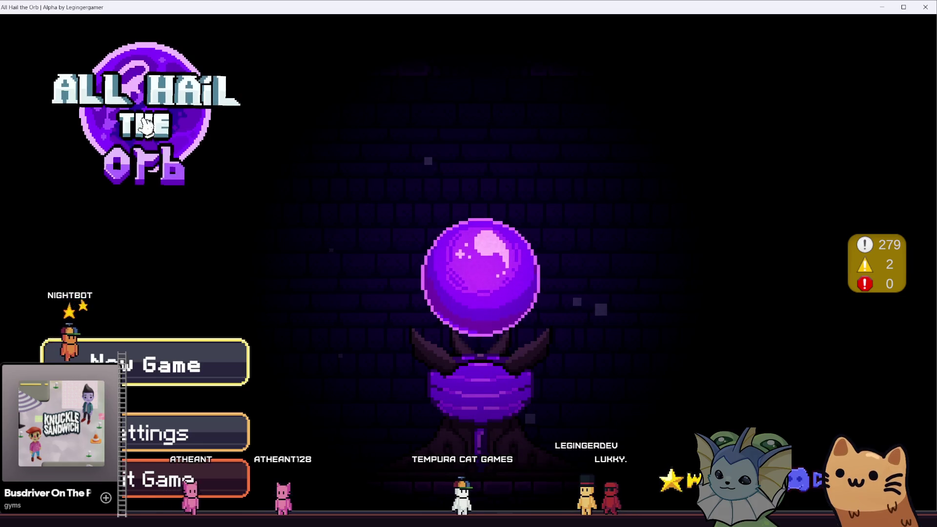
{"action": "left_click", "coordinate": [164, 373]}
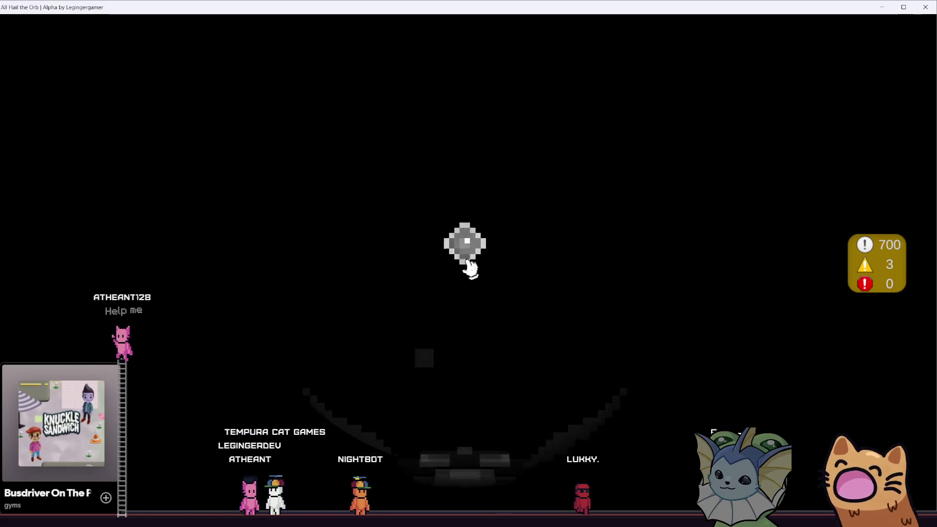
Hit the grey orb repeatedly until it shatters and reforms in a white flash.
{"action": "left_click", "coordinate": [470, 267]}
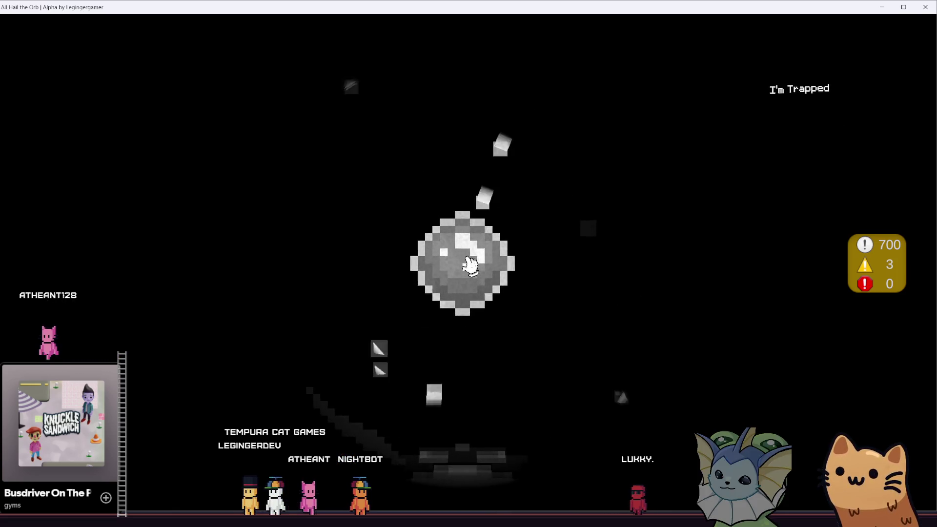
{"action": "left_click", "coordinate": [467, 271]}
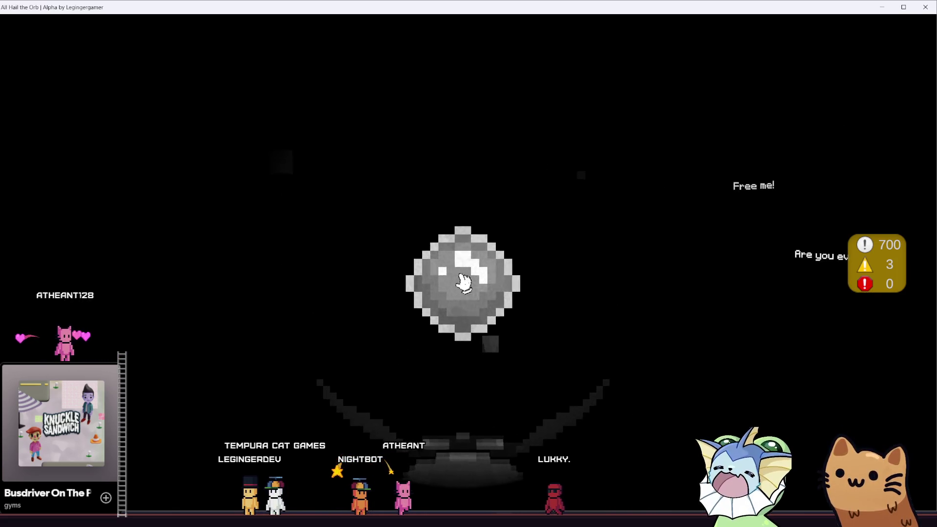
{"action": "left_click", "coordinate": [462, 291]}
{"action": "left_click", "coordinate": [466, 266]}
{"action": "left_click", "coordinate": [467, 261]}
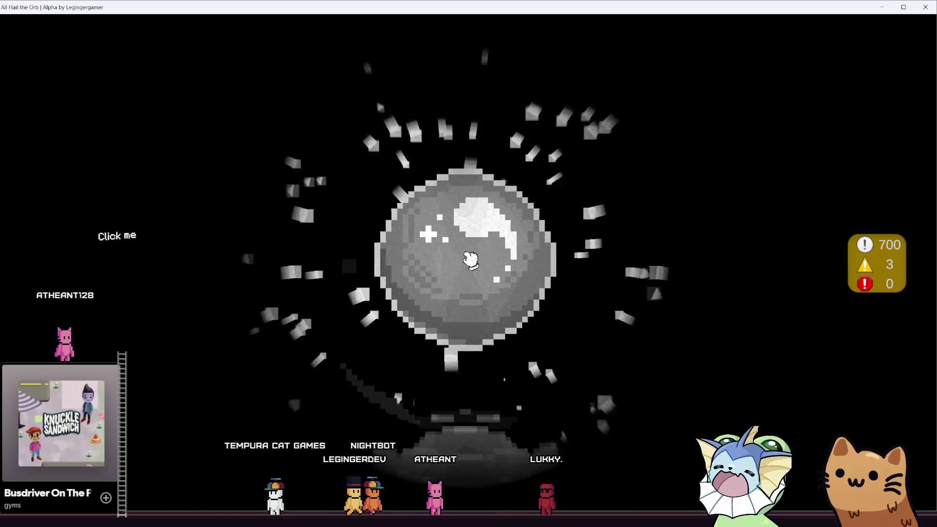
{"action": "left_click", "coordinate": [461, 264]}
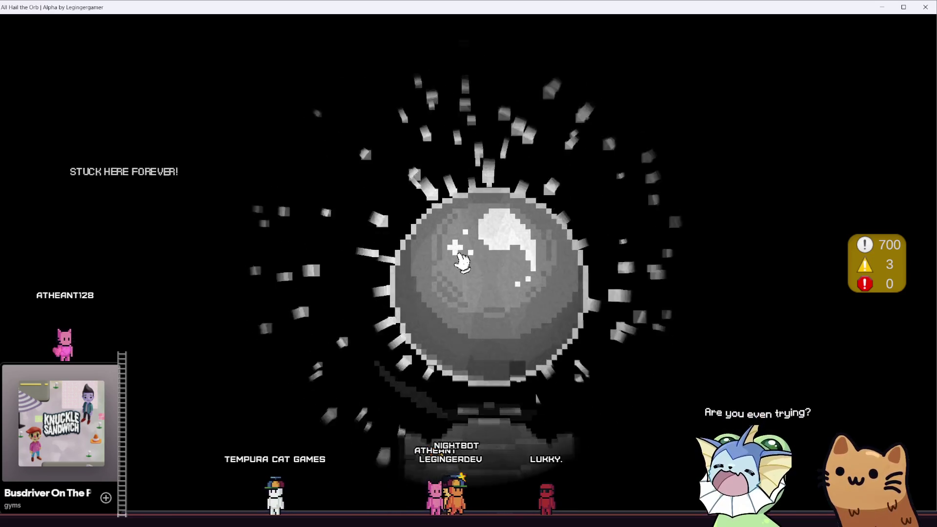
{"action": "left_click", "coordinate": [461, 267]}
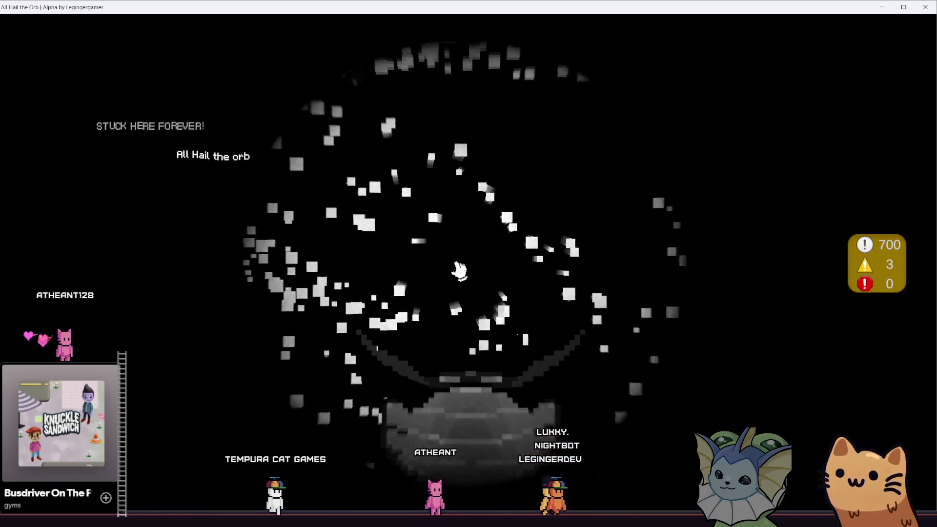
{"action": "left_click", "coordinate": [524, 272]}
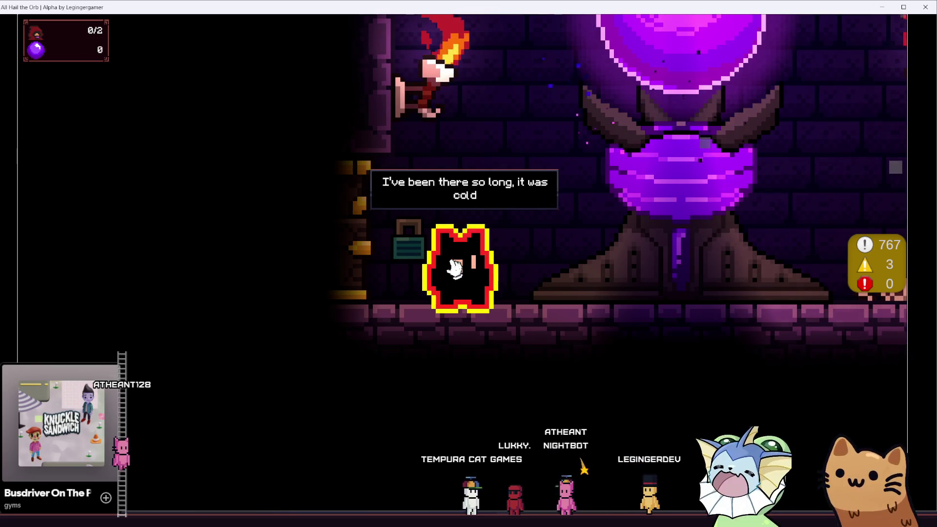
Advance the creature's lines about its missing master and being trapped in the orb.
{"action": "left_click", "coordinate": [454, 268]}
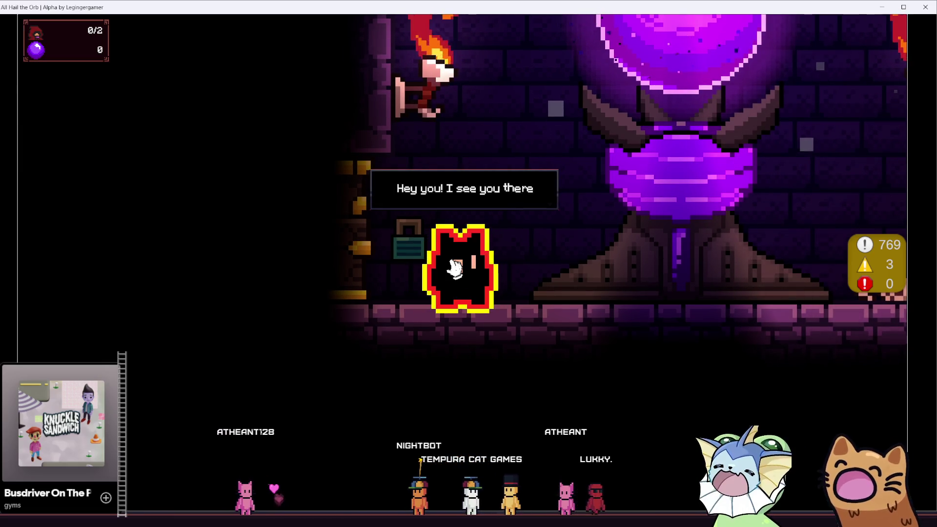
{"action": "left_click", "coordinate": [455, 268]}
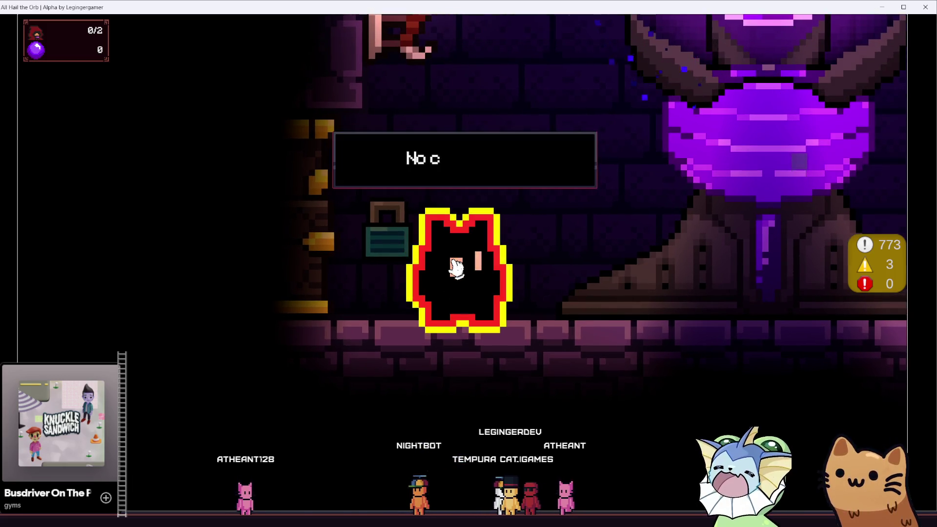
{"action": "left_click", "coordinate": [455, 268]}
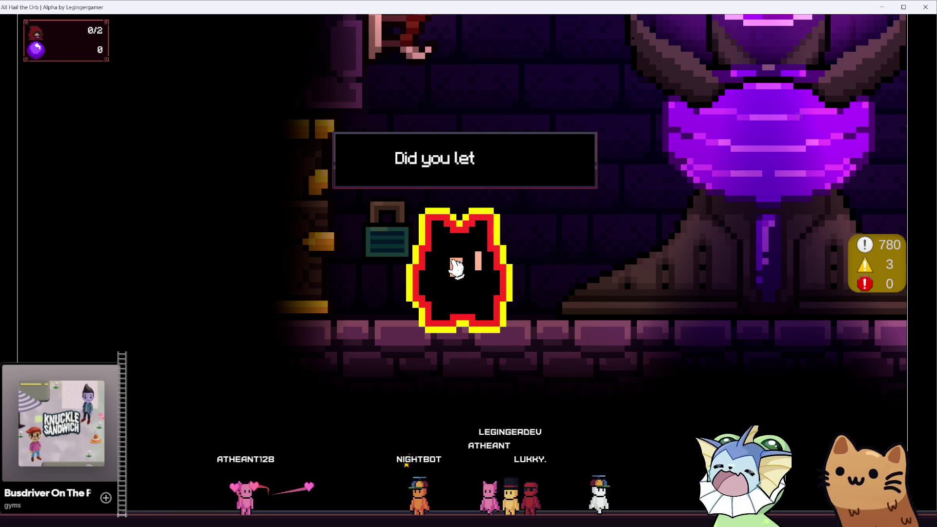
{"action": "left_click", "coordinate": [457, 268]}
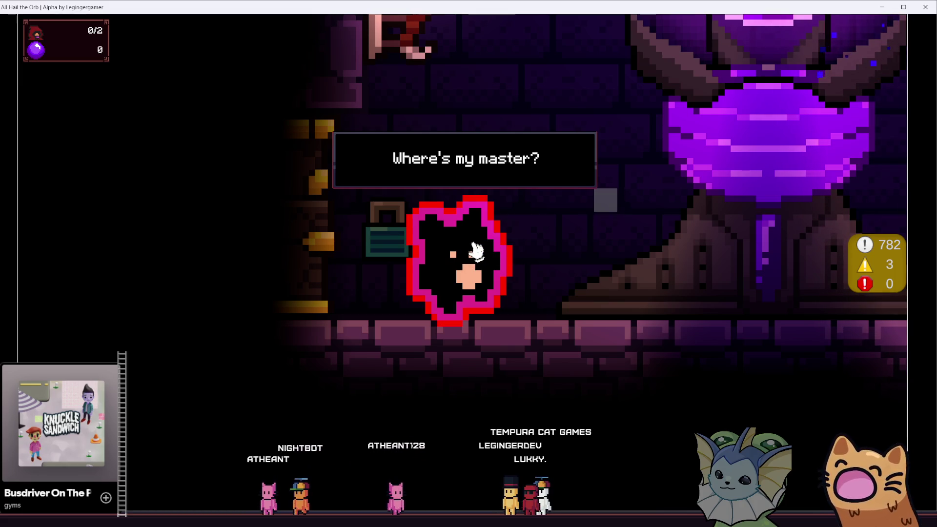
{"action": "left_click", "coordinate": [476, 251]}
{"action": "left_click", "coordinate": [475, 251]}
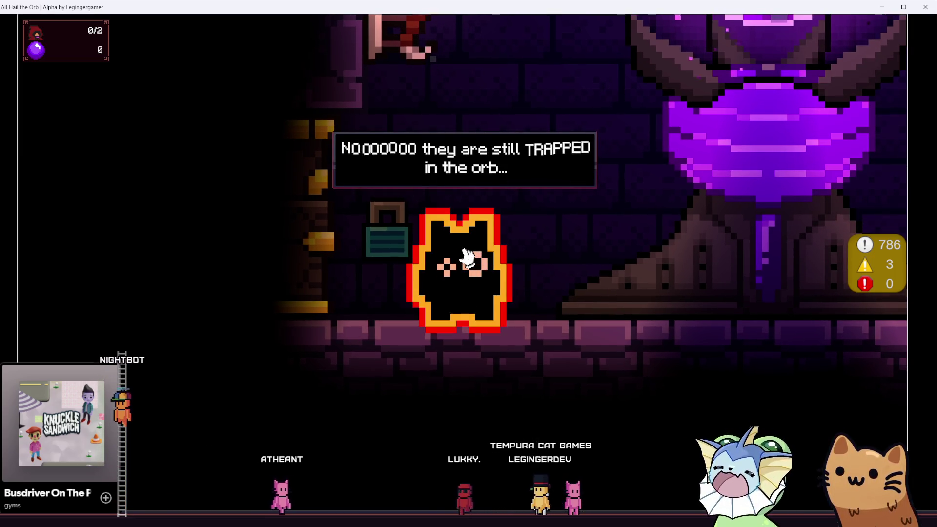
{"action": "left_click", "coordinate": [468, 257]}
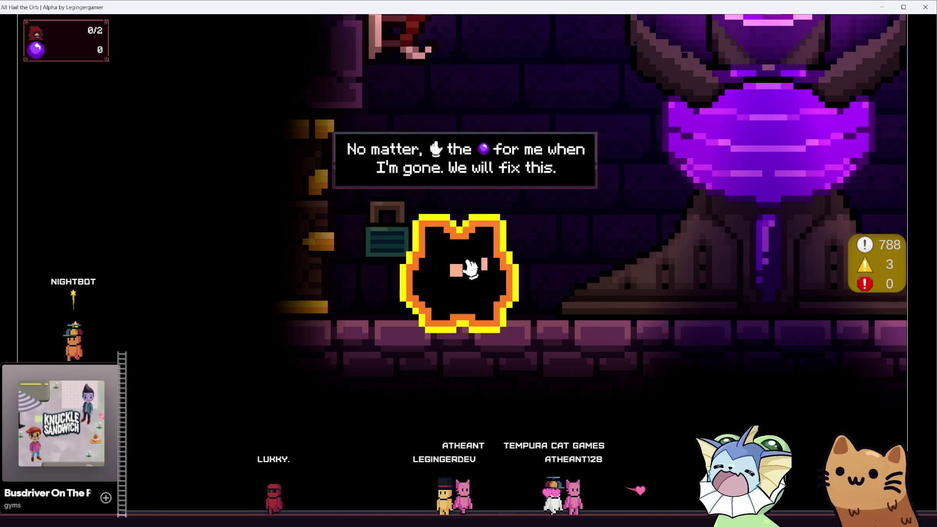
{"action": "left_click", "coordinate": [470, 268]}
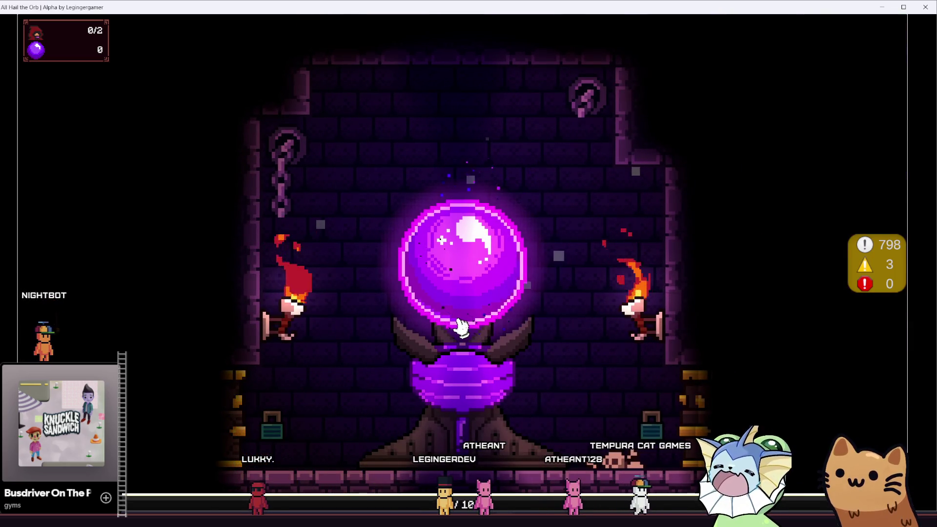
Tap the big orb up to 61 orbs, then open the Orb of Devotion Altar panel.
{"action": "left_click", "coordinate": [459, 284]}
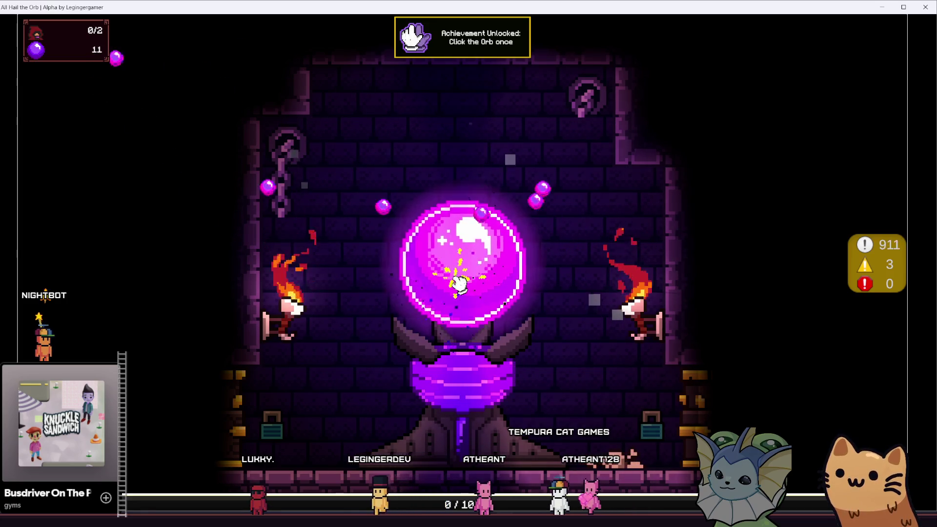
{"action": "left_click", "coordinate": [459, 283]}
{"action": "left_click", "coordinate": [459, 283]}
{"action": "left_click", "coordinate": [460, 284]}
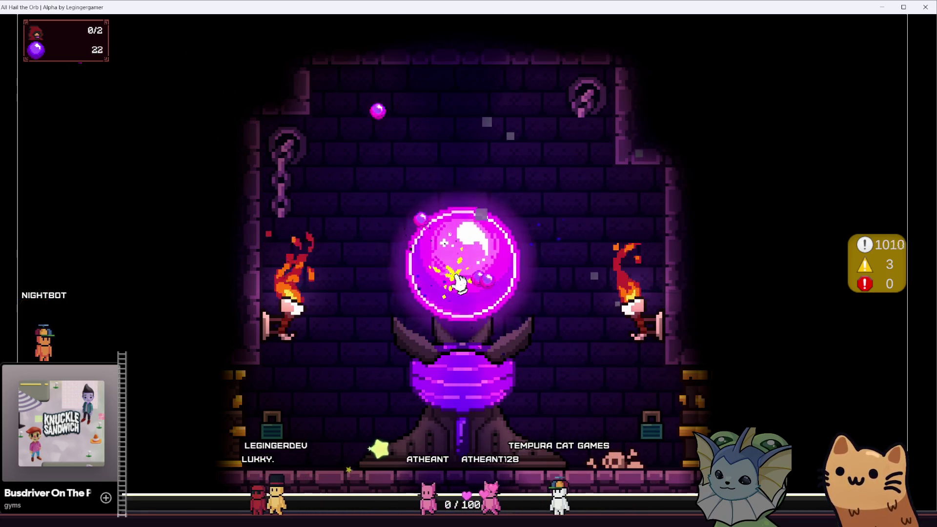
{"action": "left_click", "coordinate": [459, 284]}
{"action": "left_click", "coordinate": [459, 284]}
{"action": "left_click", "coordinate": [459, 284]}
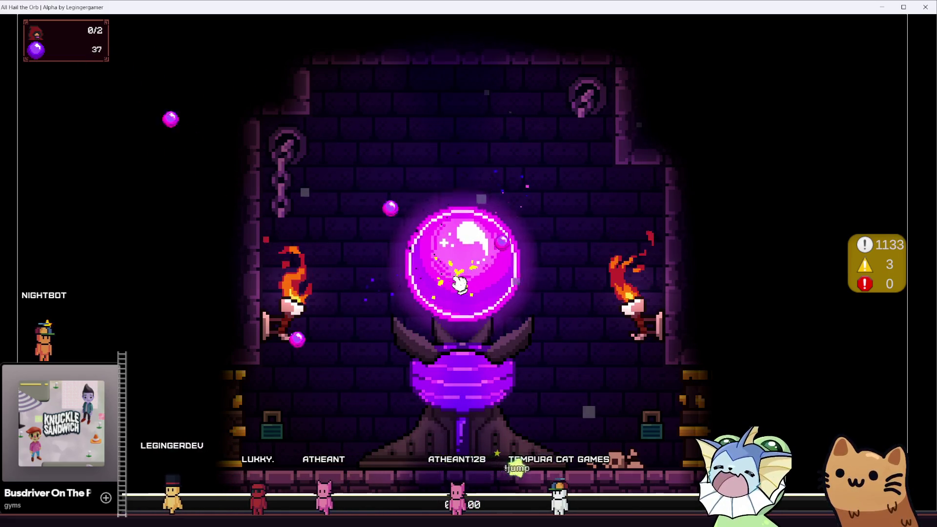
{"action": "left_click", "coordinate": [459, 284]}
{"action": "left_click", "coordinate": [459, 285]}
{"action": "left_click", "coordinate": [468, 293]}
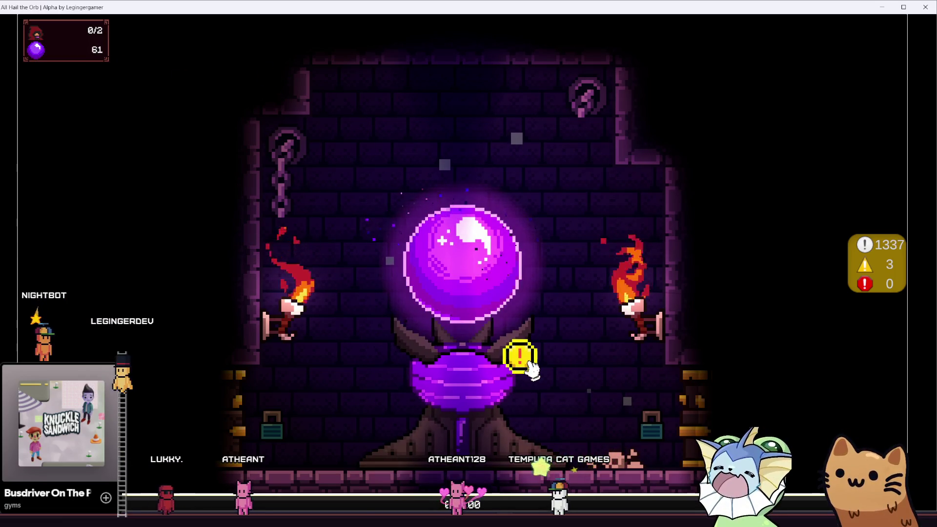
{"action": "left_click", "coordinate": [512, 367]}
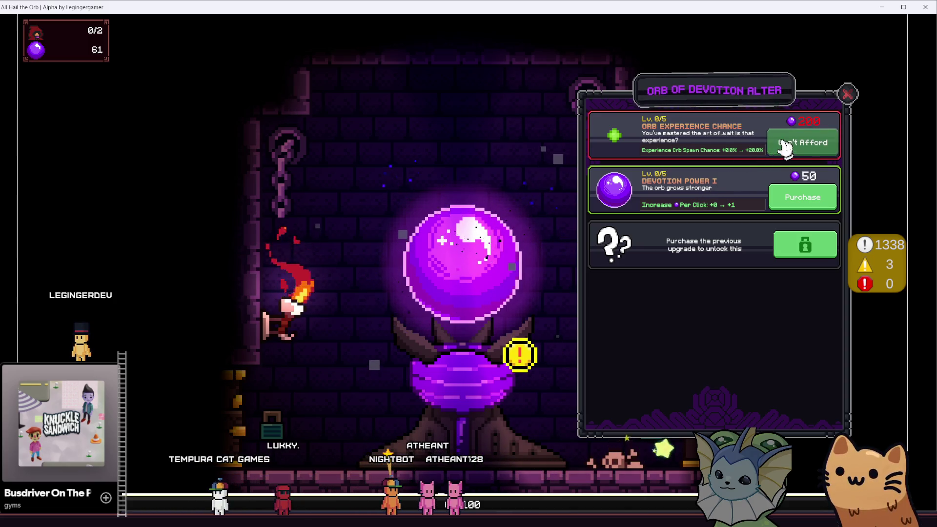
Purchase Devotion Power I and close the altar panel.
{"action": "left_click", "coordinate": [806, 207]}
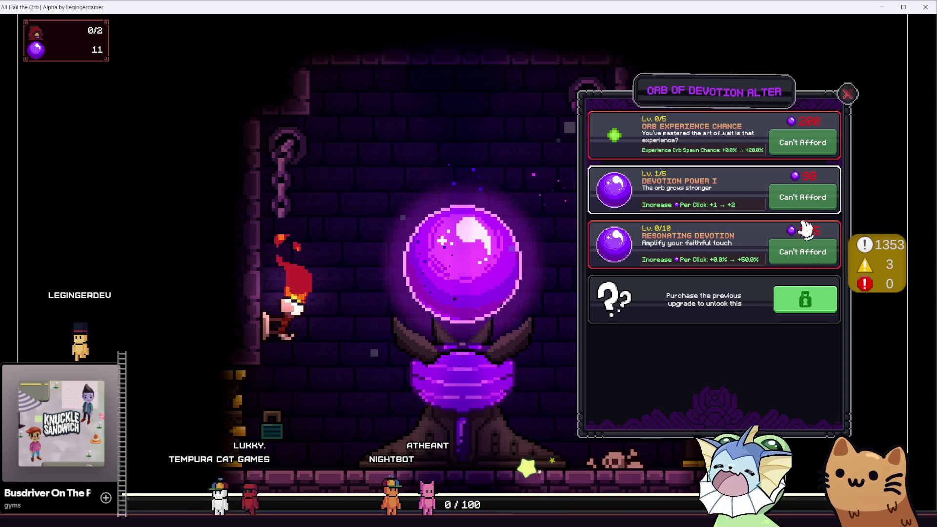
{"action": "left_click", "coordinate": [397, 248]}
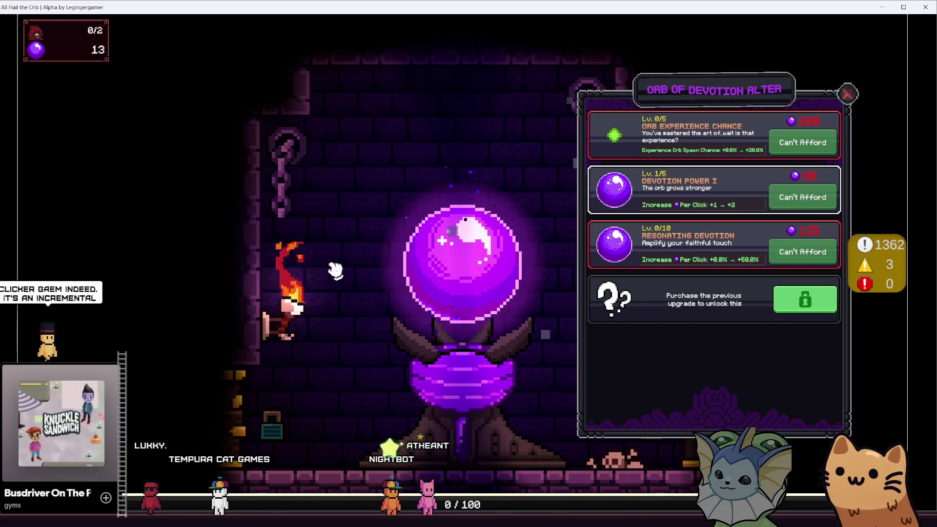
{"action": "left_click", "coordinate": [847, 95]}
Tap the orb repeatedly to raise the orb count to 87.
{"action": "left_click", "coordinate": [502, 257]}
{"action": "left_click", "coordinate": [505, 268]}
{"action": "left_click", "coordinate": [505, 268]}
{"action": "left_click", "coordinate": [508, 266]}
{"action": "left_click", "coordinate": [469, 268]}
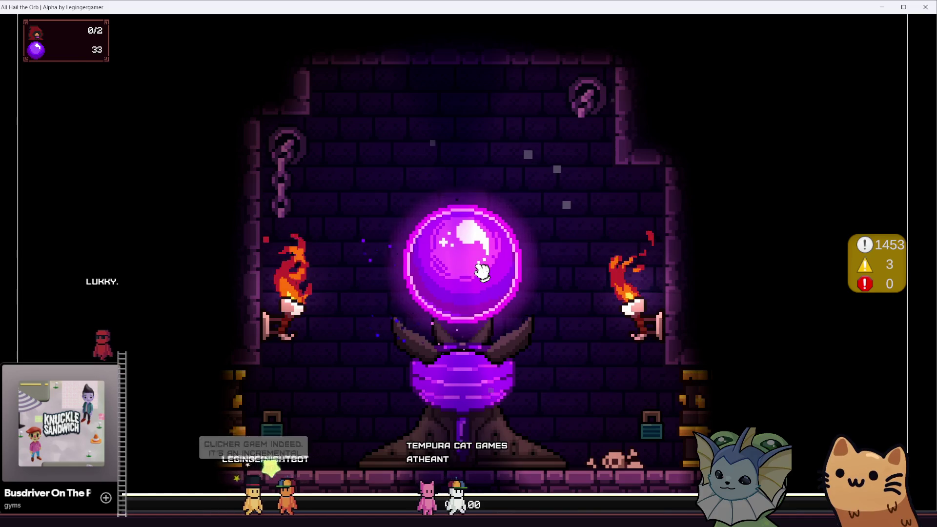
{"action": "left_click", "coordinate": [478, 273]}
{"action": "left_click", "coordinate": [477, 272]}
{"action": "left_click", "coordinate": [477, 269]}
{"action": "left_click", "coordinate": [477, 269]}
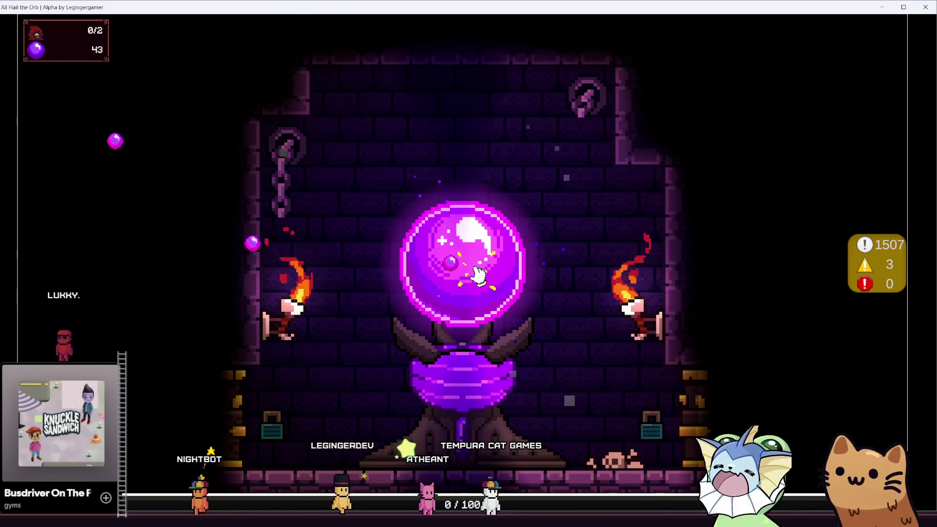
{"action": "left_click", "coordinate": [479, 276]}
{"action": "left_click", "coordinate": [471, 271]}
{"action": "left_click", "coordinate": [466, 271]}
{"action": "left_click", "coordinate": [463, 270]}
{"action": "left_click", "coordinate": [447, 271]}
{"action": "left_click", "coordinate": [446, 268]}
{"action": "left_click", "coordinate": [454, 263]}
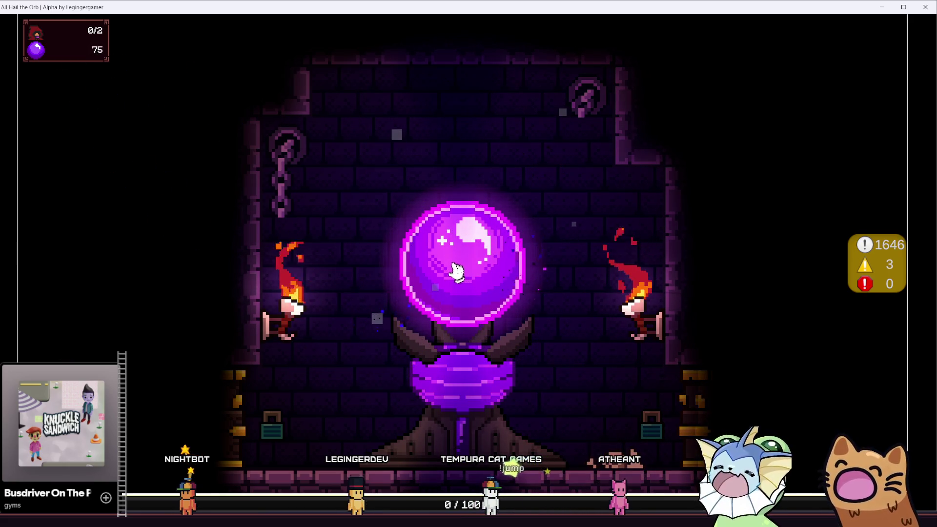
{"action": "left_click", "coordinate": [454, 270]}
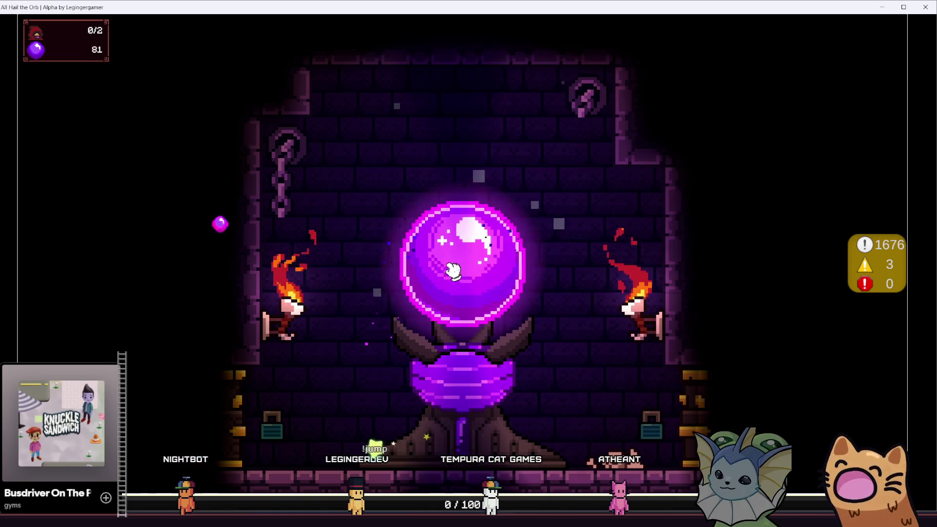
{"action": "left_click", "coordinate": [446, 271]}
{"action": "left_click", "coordinate": [441, 271]}
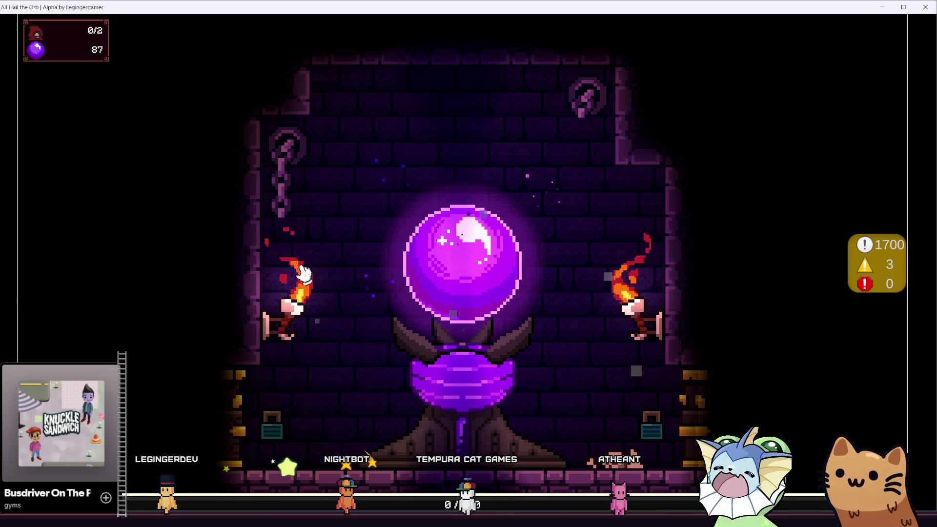
Reach 109 orbs, unlocking 'Accumulate 100 Devotion', and reopen the altar panel.
{"action": "left_click", "coordinate": [484, 268]}
{"action": "left_click", "coordinate": [483, 277]}
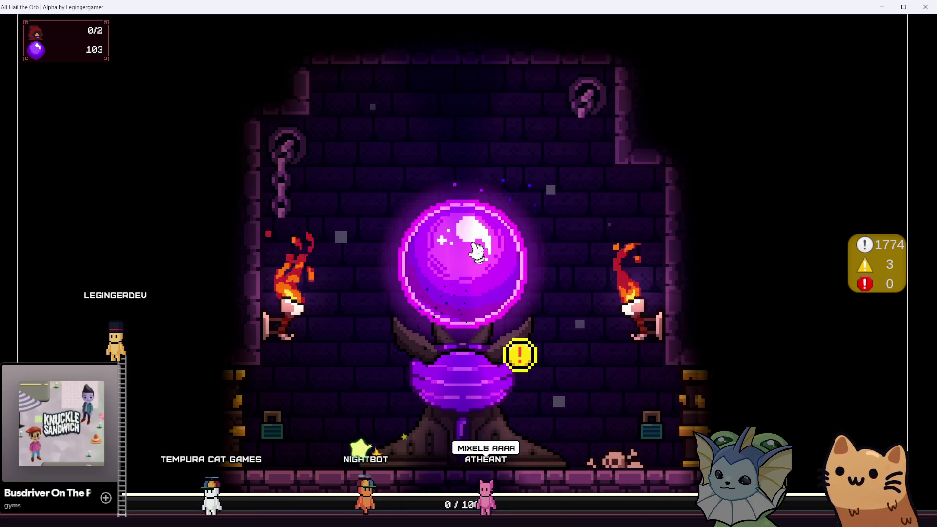
{"action": "left_click", "coordinate": [250, 436]}
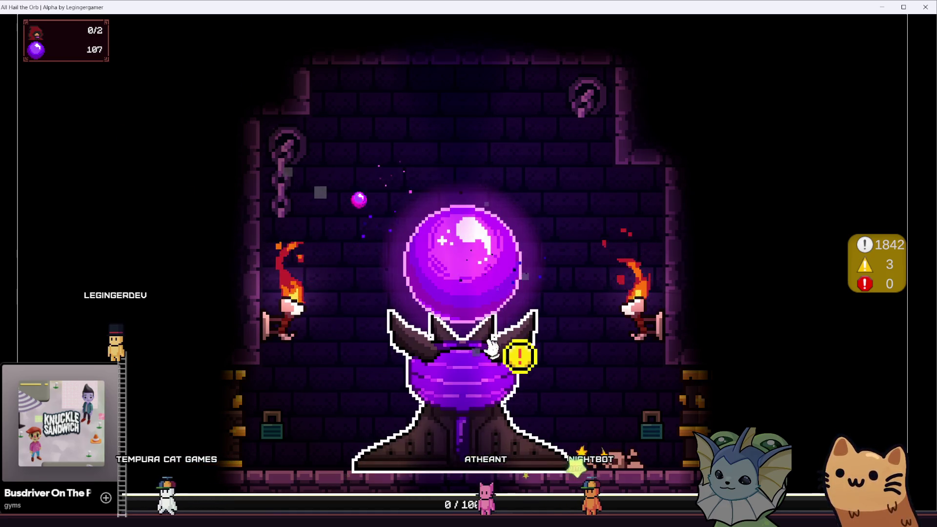
{"action": "left_click", "coordinate": [454, 388]}
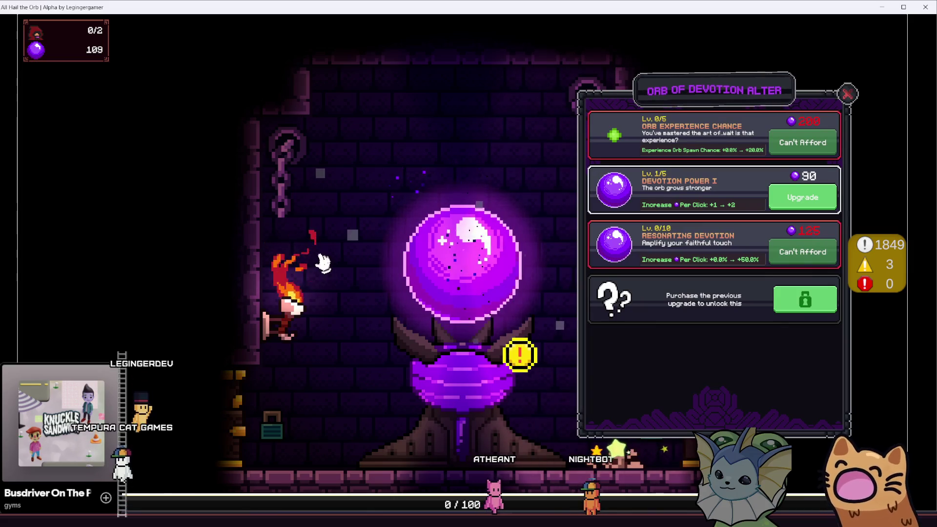
Upgrade Devotion Power I to level 2, close the panel and resume tapping the orb.
{"action": "left_click", "coordinate": [821, 198]}
{"action": "left_click", "coordinate": [851, 98]}
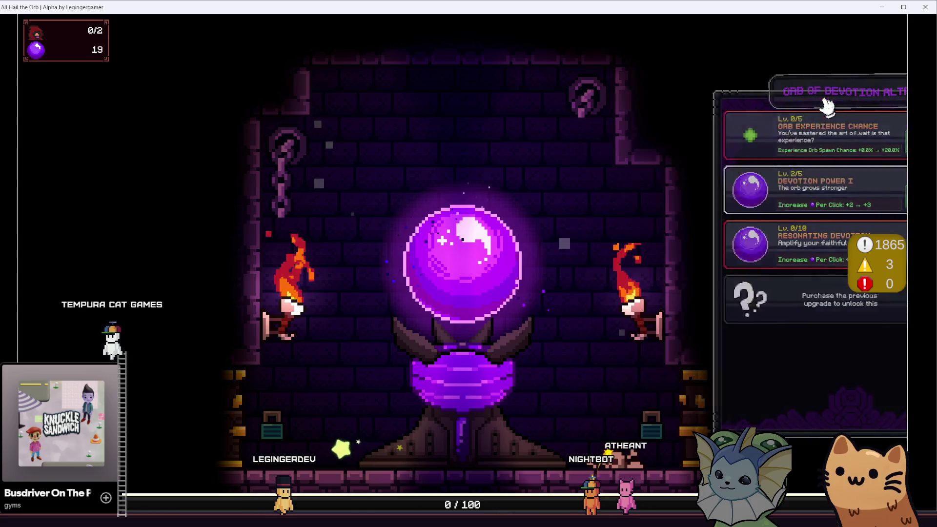
{"action": "left_click", "coordinate": [488, 259]}
{"action": "left_click", "coordinate": [481, 261]}
{"action": "left_click", "coordinate": [479, 264]}
{"action": "left_click", "coordinate": [477, 267]}
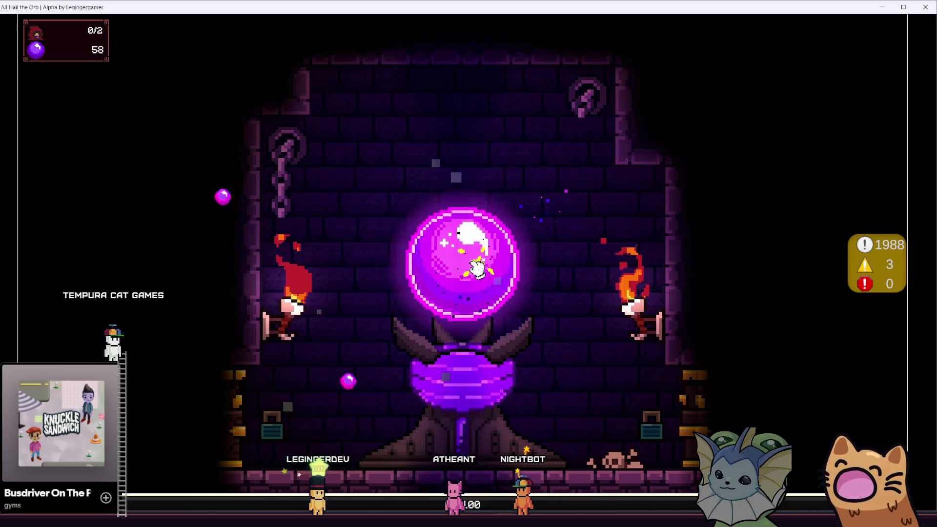
Tap the orb to build the count to about 292, then reopen the altar panel.
{"action": "left_click", "coordinate": [473, 271]}
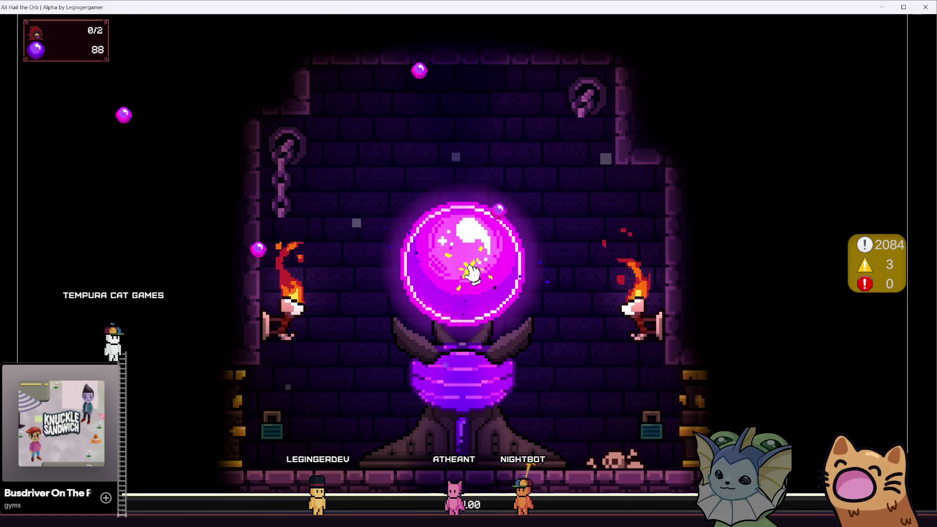
{"action": "left_click", "coordinate": [471, 274]}
{"action": "left_click", "coordinate": [469, 274]}
{"action": "left_click", "coordinate": [468, 275]}
{"action": "left_click", "coordinate": [467, 276]}
{"action": "left_click", "coordinate": [465, 276]}
{"action": "left_click", "coordinate": [464, 279]}
{"action": "left_click", "coordinate": [463, 280]}
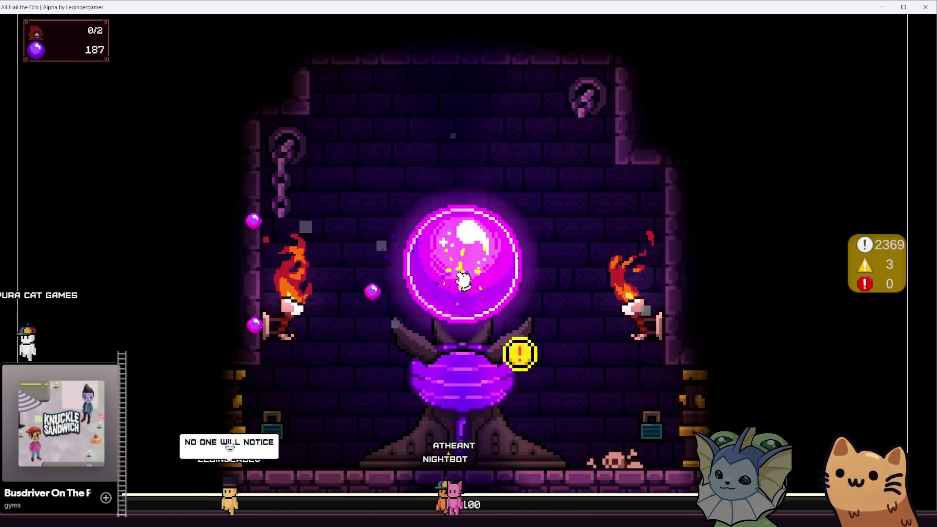
{"action": "left_click", "coordinate": [462, 279]}
{"action": "left_click", "coordinate": [463, 280]}
{"action": "left_click", "coordinate": [462, 280]}
{"action": "left_click", "coordinate": [463, 280]}
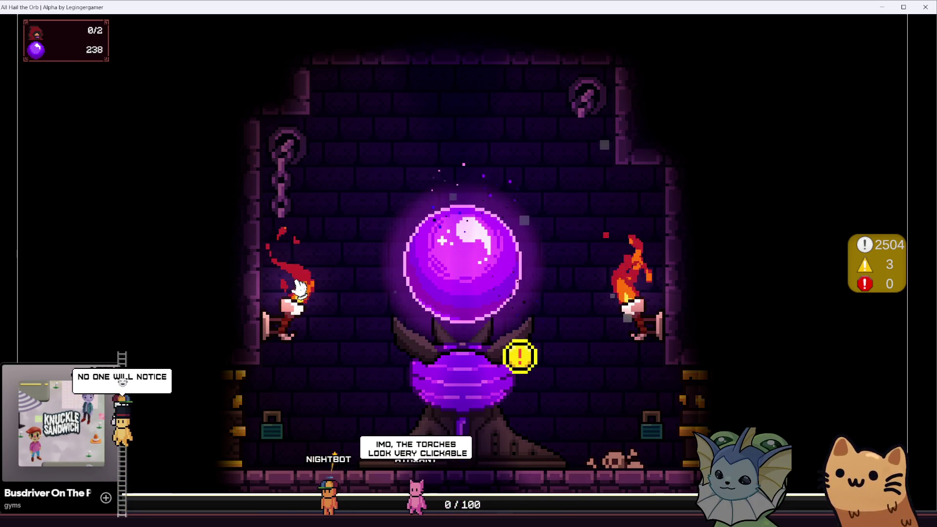
{"action": "left_click", "coordinate": [518, 251]}
{"action": "left_click", "coordinate": [503, 259]}
{"action": "left_click", "coordinate": [495, 268]}
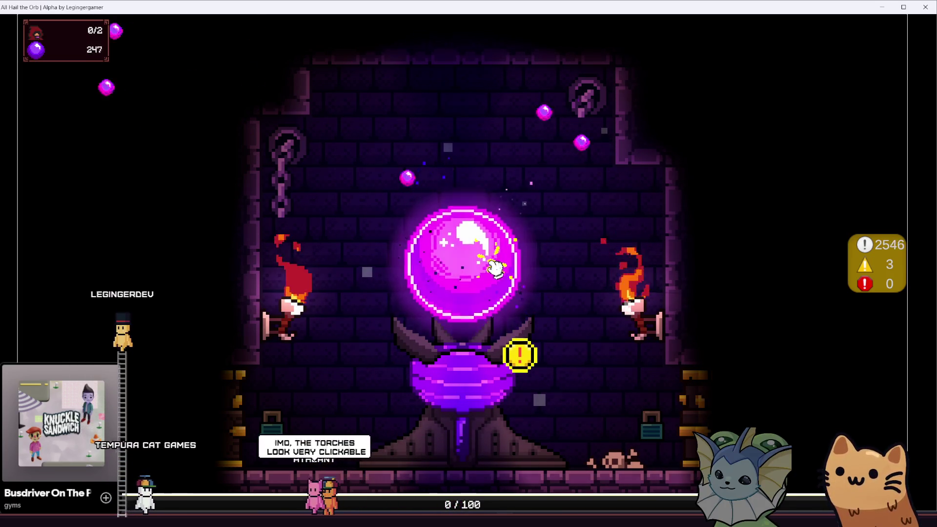
{"action": "left_click", "coordinate": [436, 395]}
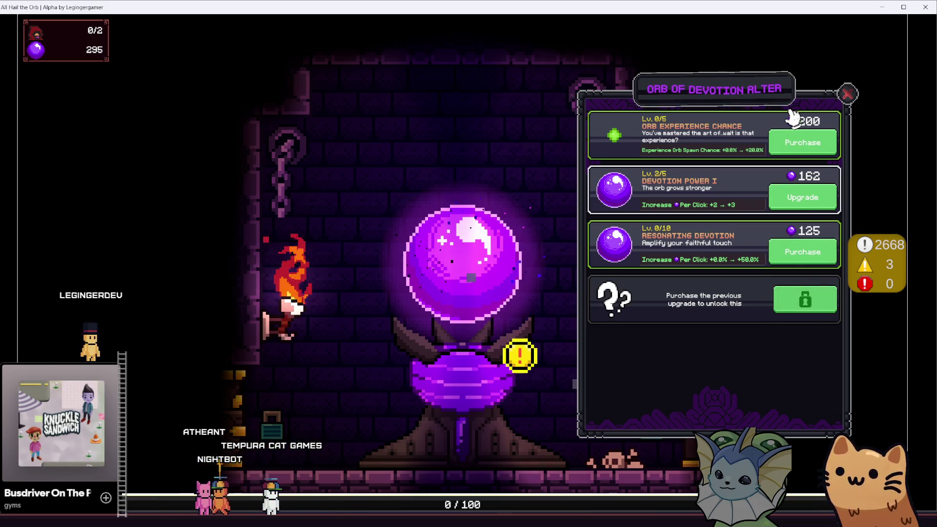
Buy the first level of Orb Experience Chance, then tap the orb for more orbs.
{"action": "left_click", "coordinate": [795, 147]}
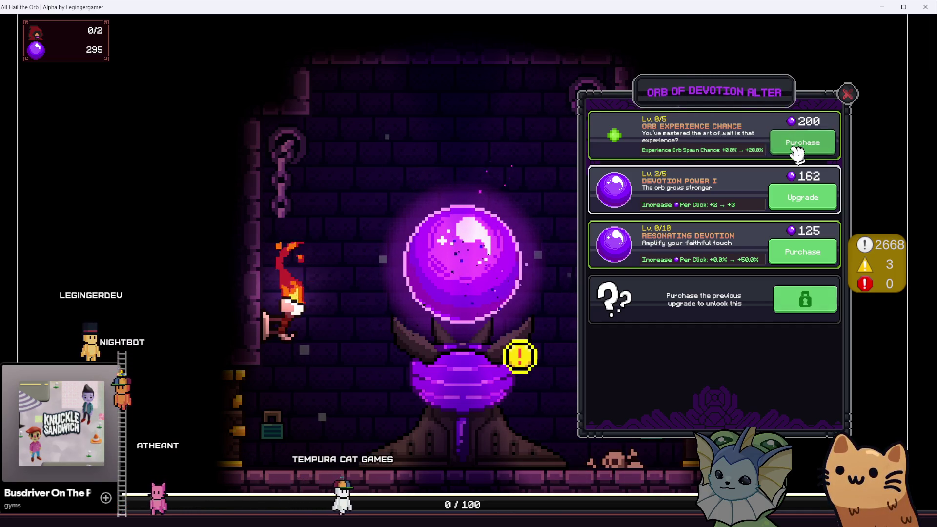
{"action": "left_click", "coordinate": [471, 267]}
{"action": "left_click", "coordinate": [463, 270]}
{"action": "left_click", "coordinate": [453, 274]}
{"action": "left_click", "coordinate": [443, 279]}
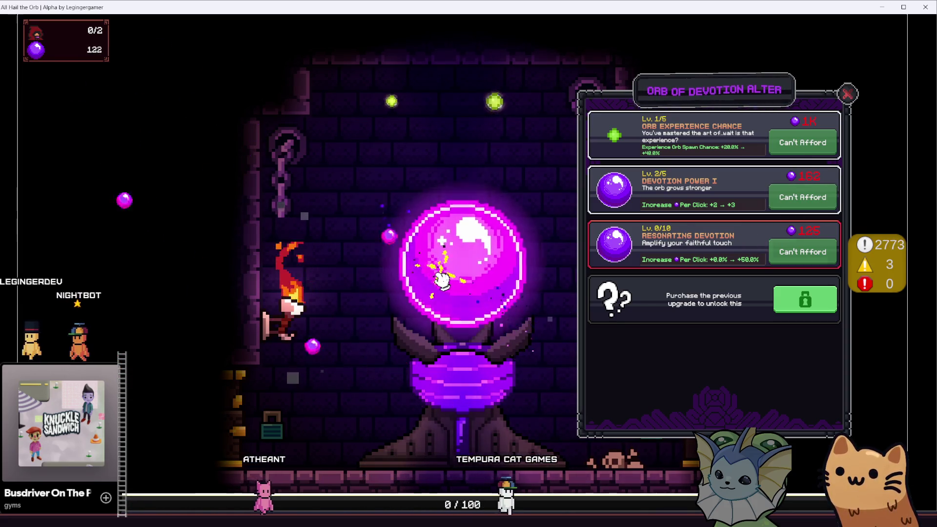
{"action": "left_click", "coordinate": [443, 279]}
{"action": "left_click", "coordinate": [443, 280]}
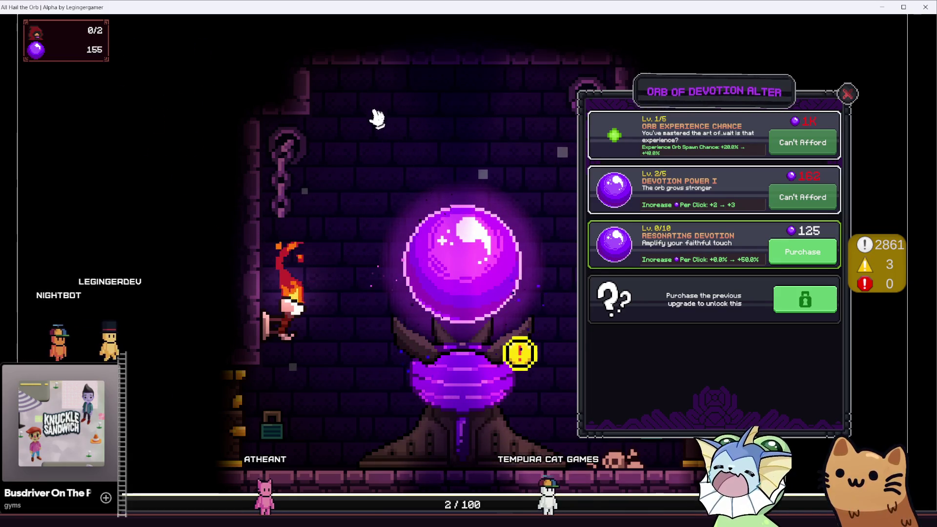
{"action": "left_click", "coordinate": [430, 264]}
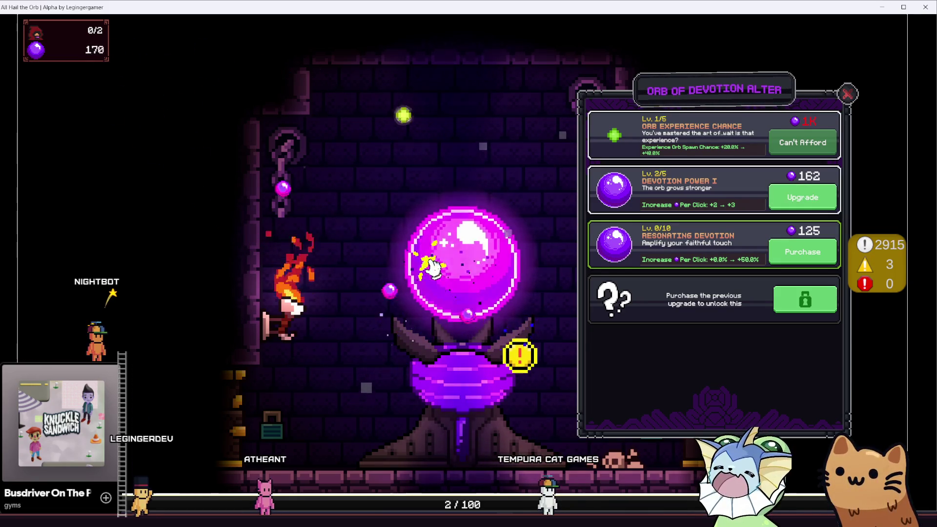
{"action": "left_click", "coordinate": [438, 275]}
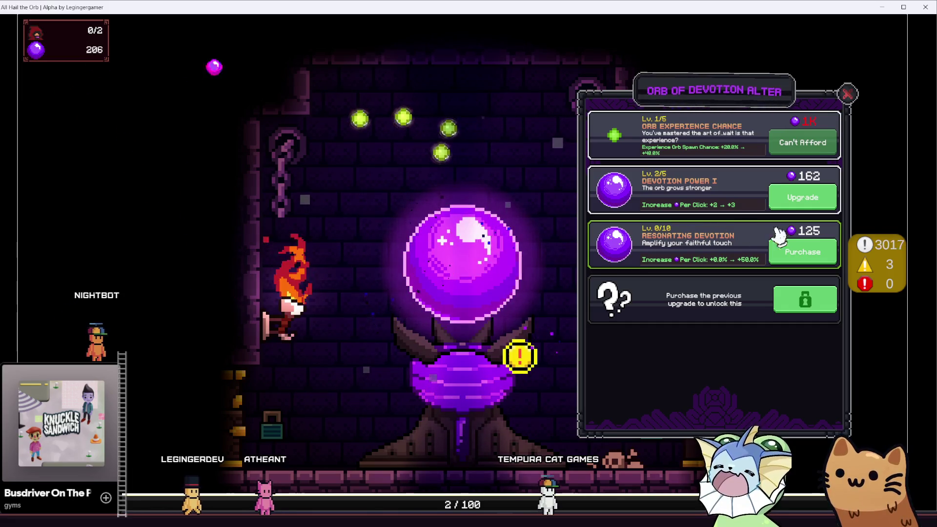
Buy Resonating Devotion and Touch of the Devoted, then keep tapping the orb.
{"action": "left_click", "coordinate": [820, 254]}
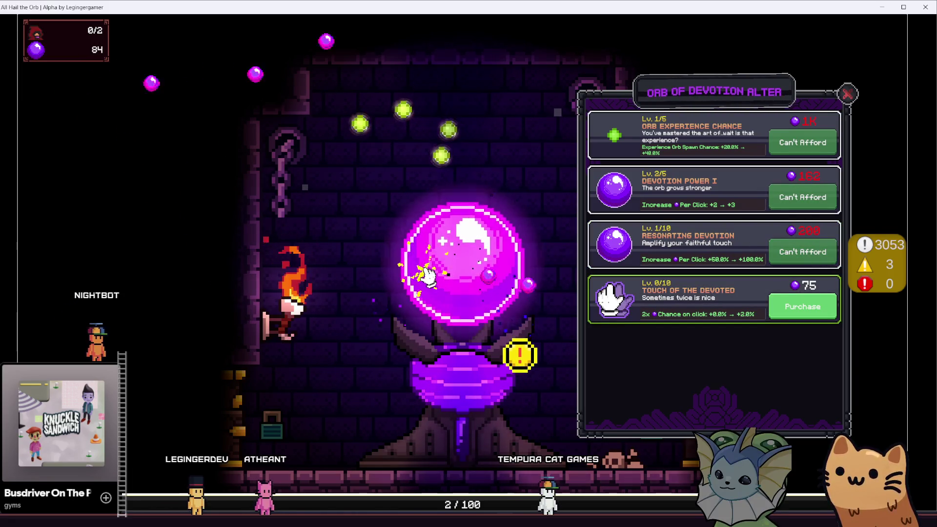
{"action": "left_click", "coordinate": [811, 310]}
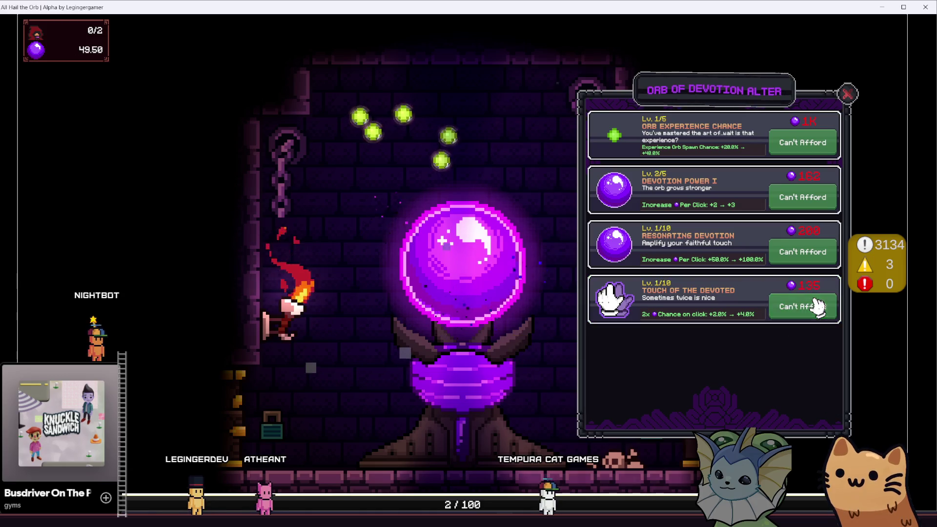
{"action": "left_click", "coordinate": [429, 278]}
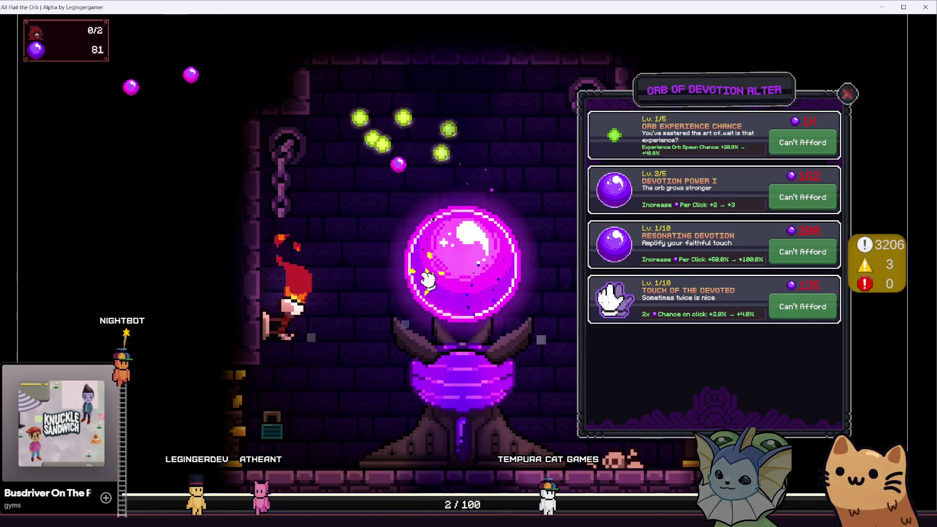
{"action": "left_click", "coordinate": [433, 280]}
{"action": "left_click", "coordinate": [445, 280]}
{"action": "left_click", "coordinate": [461, 283]}
{"action": "left_click", "coordinate": [476, 285]}
{"action": "left_click", "coordinate": [476, 285]}
{"action": "left_click", "coordinate": [477, 285]}
{"action": "left_click", "coordinate": [477, 286]}
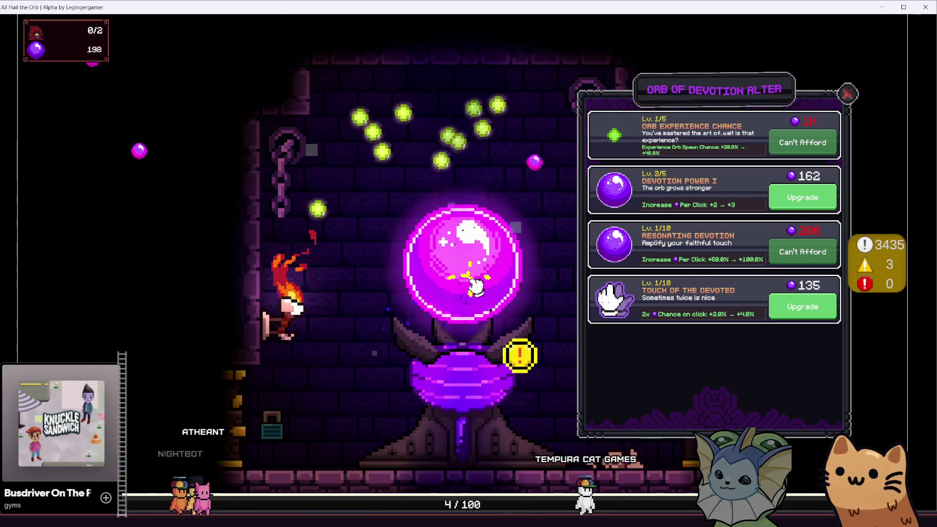
{"action": "left_click", "coordinate": [478, 288]}
{"action": "left_click", "coordinate": [478, 288]}
{"action": "left_click", "coordinate": [477, 283]}
{"action": "left_click", "coordinate": [478, 281]}
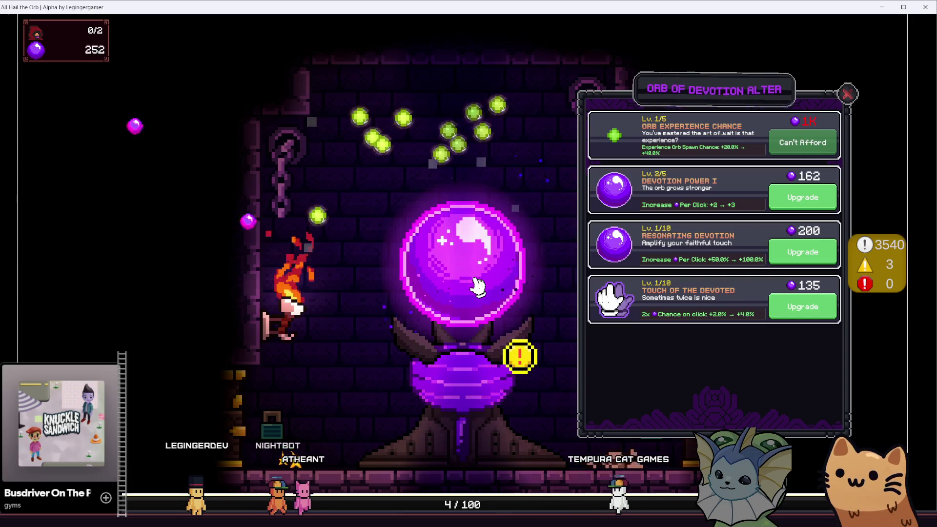
Upgrade Devotion Power I to level 3 and keep earning orbs.
{"action": "left_click", "coordinate": [803, 197]}
{"action": "left_click", "coordinate": [467, 283]}
{"action": "left_click", "coordinate": [466, 283]}
{"action": "left_click", "coordinate": [466, 283]}
{"action": "left_click", "coordinate": [466, 283]}
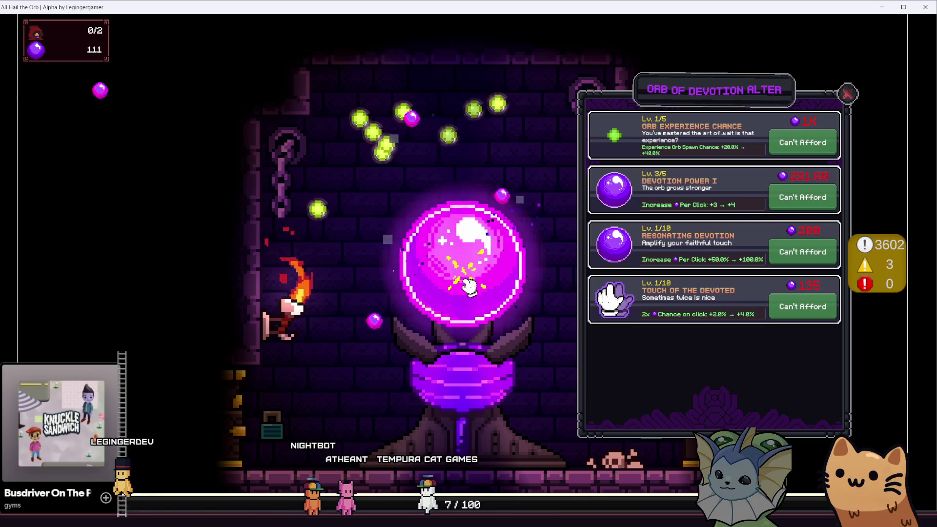
{"action": "left_click", "coordinate": [466, 283]}
{"action": "left_click", "coordinate": [467, 284]}
{"action": "left_click", "coordinate": [469, 286]}
{"action": "left_click", "coordinate": [470, 288]}
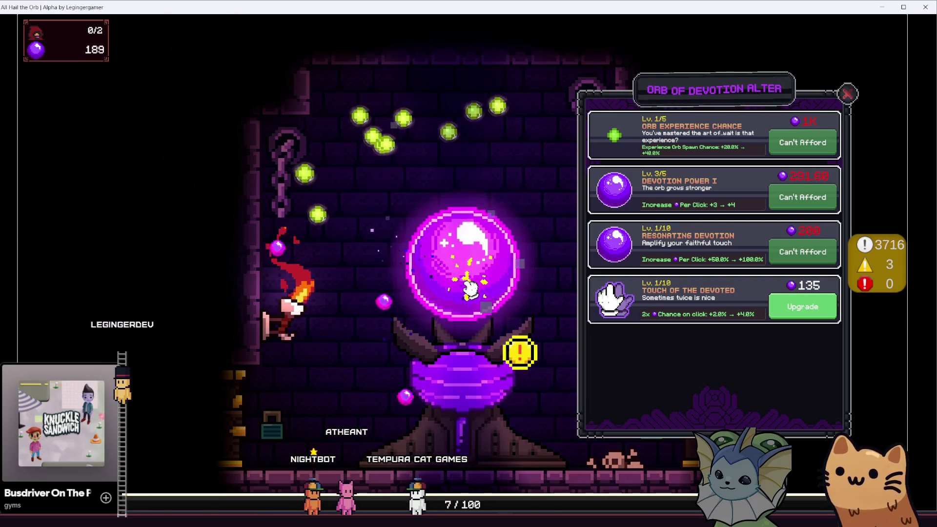
{"action": "left_click", "coordinate": [470, 288]}
Buy Touch of the Devoted level 2 and tap the orb up to 318 orbs.
{"action": "left_click", "coordinate": [806, 308]}
{"action": "left_click", "coordinate": [400, 276]}
{"action": "left_click", "coordinate": [404, 279]}
{"action": "left_click", "coordinate": [404, 278]}
{"action": "left_click", "coordinate": [410, 288]}
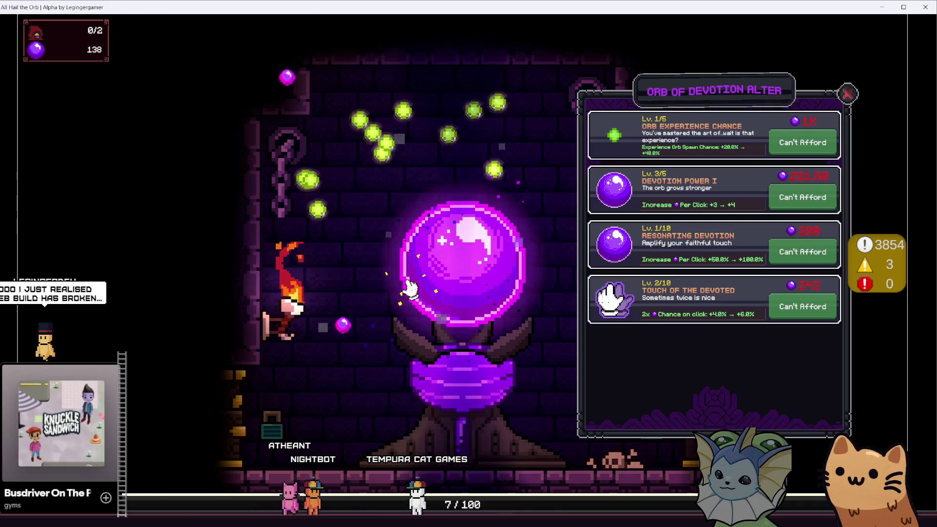
{"action": "left_click", "coordinate": [422, 283]}
{"action": "left_click", "coordinate": [430, 286]}
{"action": "left_click", "coordinate": [433, 283]}
{"action": "left_click", "coordinate": [435, 288]}
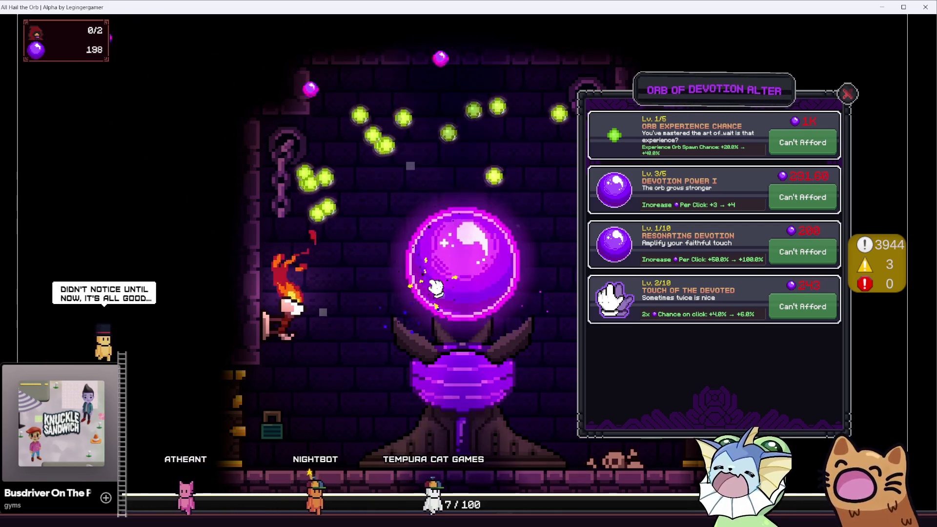
{"action": "left_click", "coordinate": [435, 289]}
{"action": "left_click", "coordinate": [435, 288]}
{"action": "left_click", "coordinate": [436, 287]}
{"action": "left_click", "coordinate": [436, 287]}
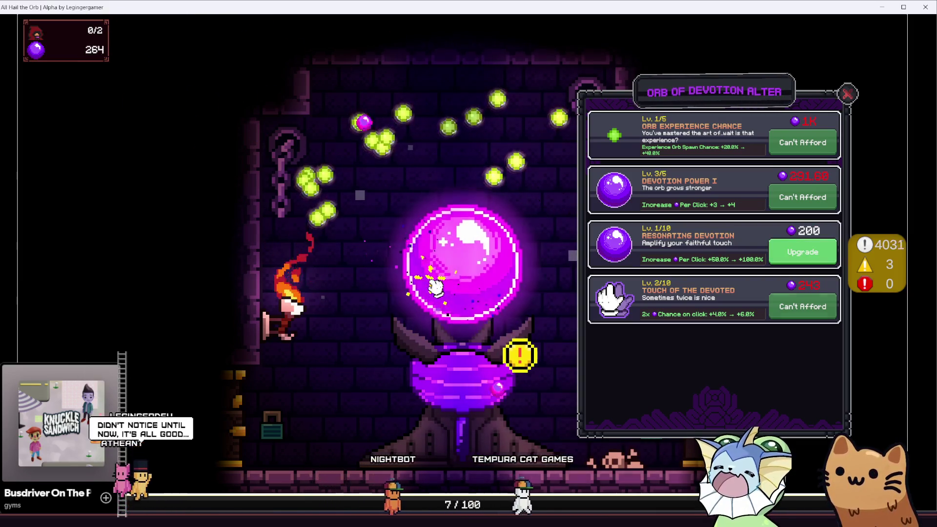
{"action": "left_click", "coordinate": [436, 287]}
{"action": "left_click", "coordinate": [436, 287]}
{"action": "left_click", "coordinate": [436, 286]}
{"action": "left_click", "coordinate": [435, 287]}
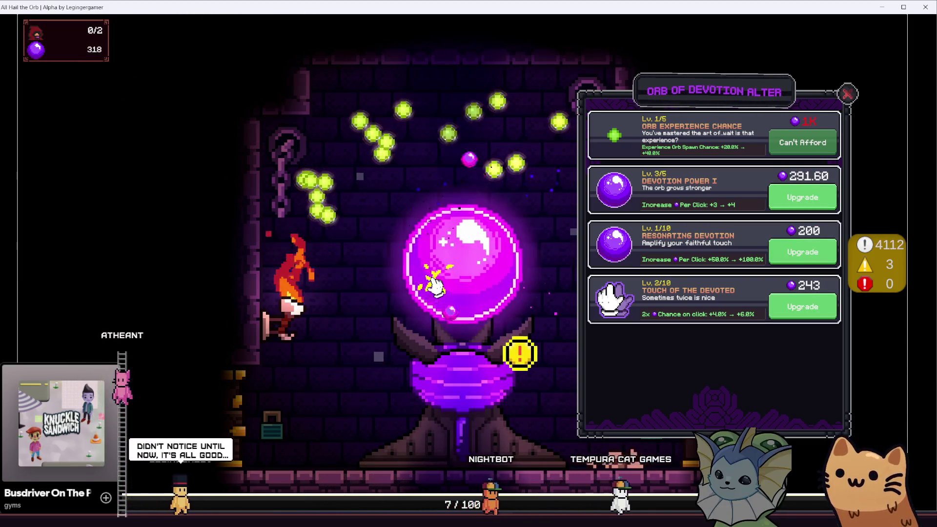
{"action": "left_click", "coordinate": [435, 286]}
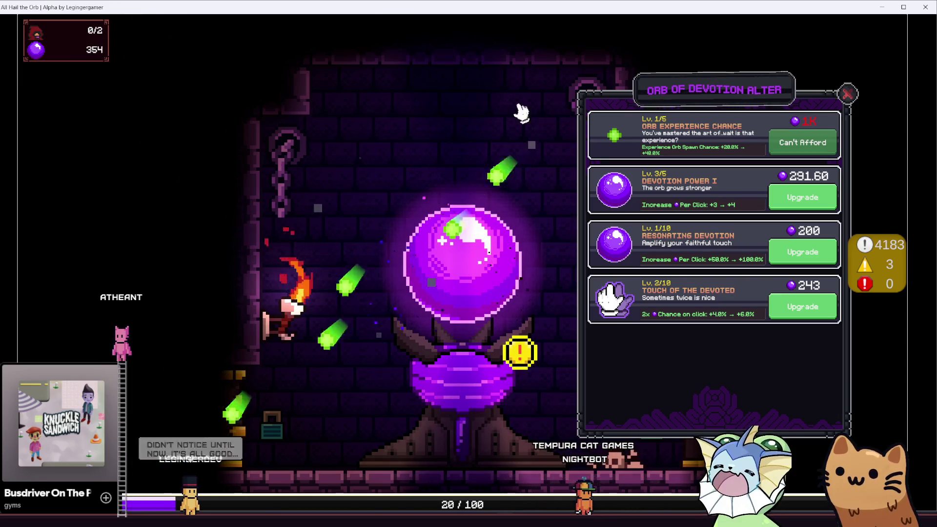
Tap the big orb repeatedly, raising the orb count to 600 and devotion to 27/100.
{"action": "left_click", "coordinate": [475, 287]}
{"action": "left_click", "coordinate": [475, 287]}
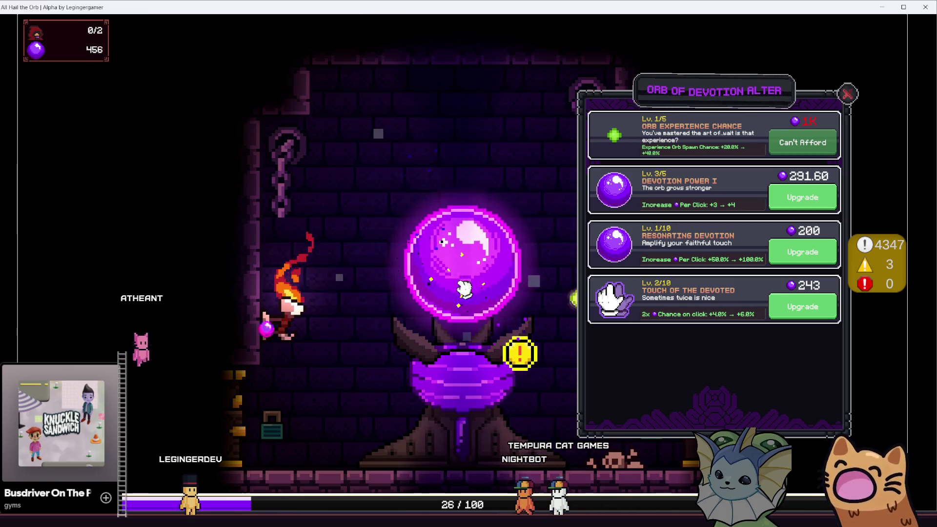
{"action": "left_click", "coordinate": [464, 289]}
{"action": "left_click", "coordinate": [464, 289]}
{"action": "left_click", "coordinate": [464, 289]}
{"action": "left_click", "coordinate": [464, 288]}
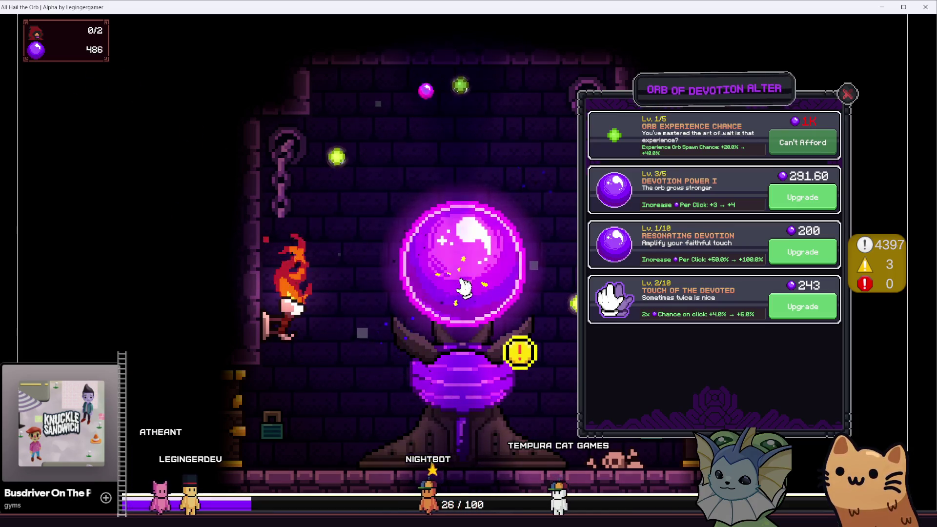
{"action": "left_click", "coordinate": [464, 288]}
{"action": "left_click", "coordinate": [463, 286]}
{"action": "left_click", "coordinate": [459, 286]}
{"action": "left_click", "coordinate": [456, 286]}
{"action": "left_click", "coordinate": [454, 288]}
{"action": "left_click", "coordinate": [452, 288]}
{"action": "left_click", "coordinate": [453, 290]}
{"action": "left_click", "coordinate": [454, 293]}
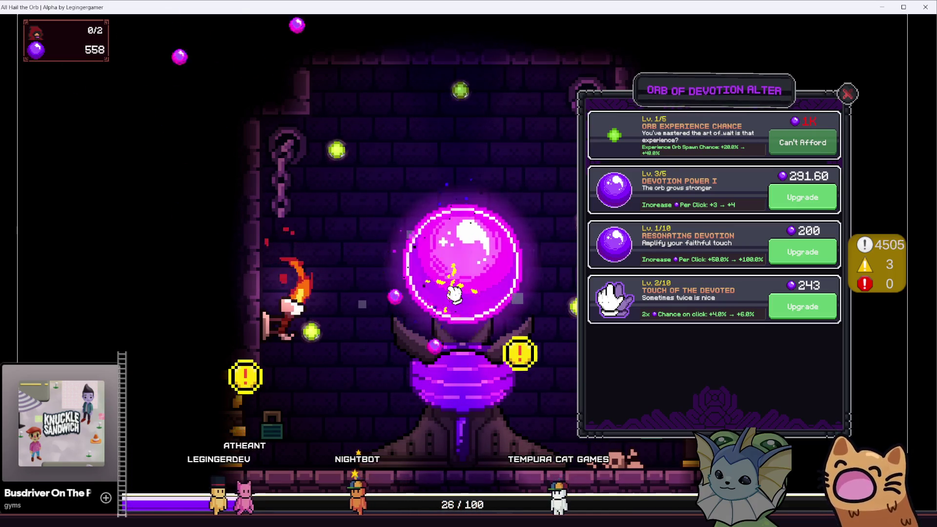
{"action": "left_click", "coordinate": [454, 293]}
{"action": "left_click", "coordinate": [453, 293]}
{"action": "left_click", "coordinate": [453, 293]}
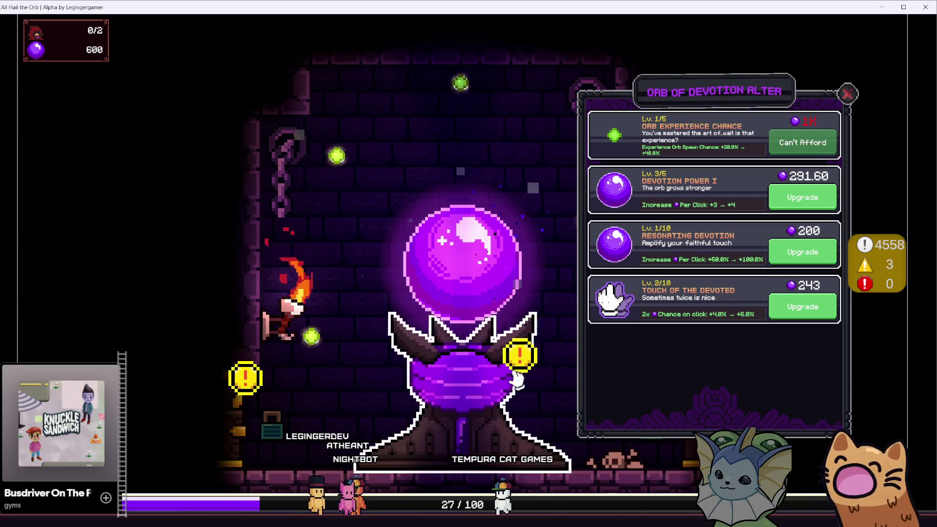
Close the devotion upgrades and buy the Summoning Chamber for 500 orbs, leaving 106.
{"action": "mouse_move", "coordinate": [238, 385]}
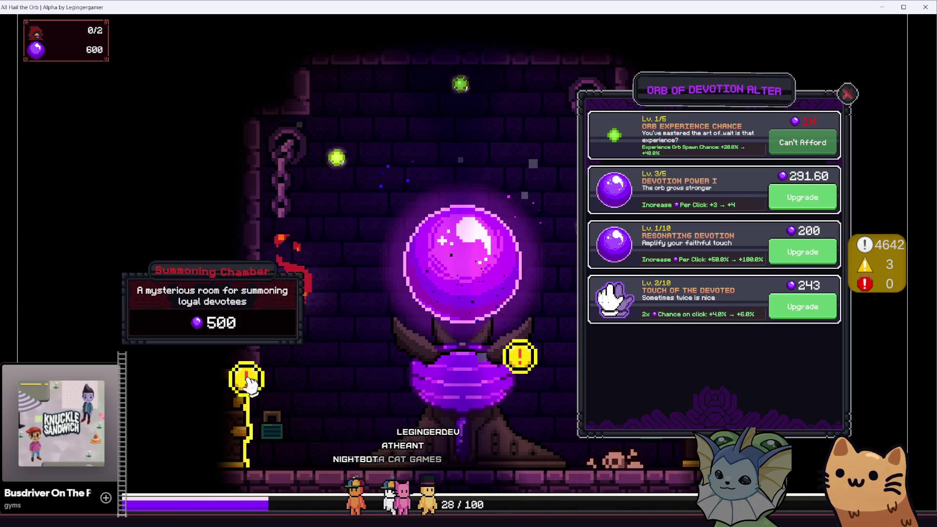
{"action": "left_click", "coordinate": [848, 93]}
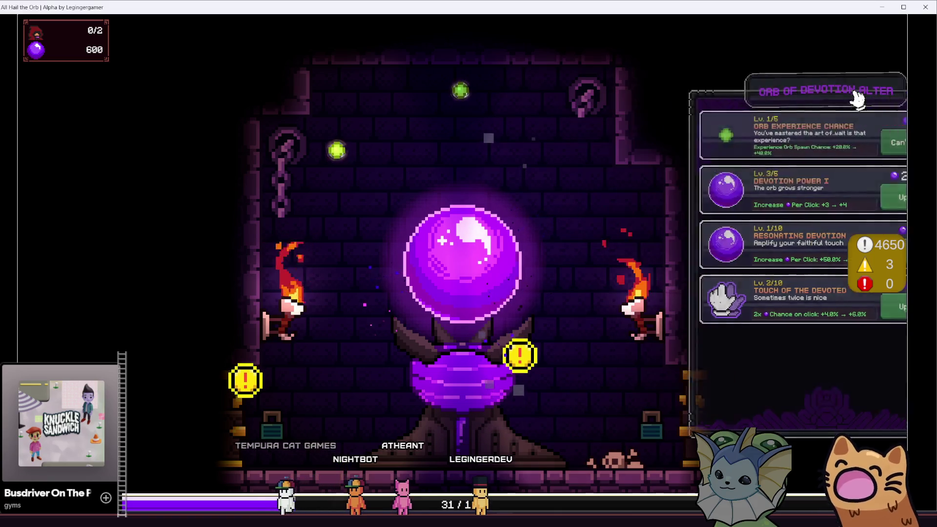
{"action": "mouse_move", "coordinate": [222, 422]}
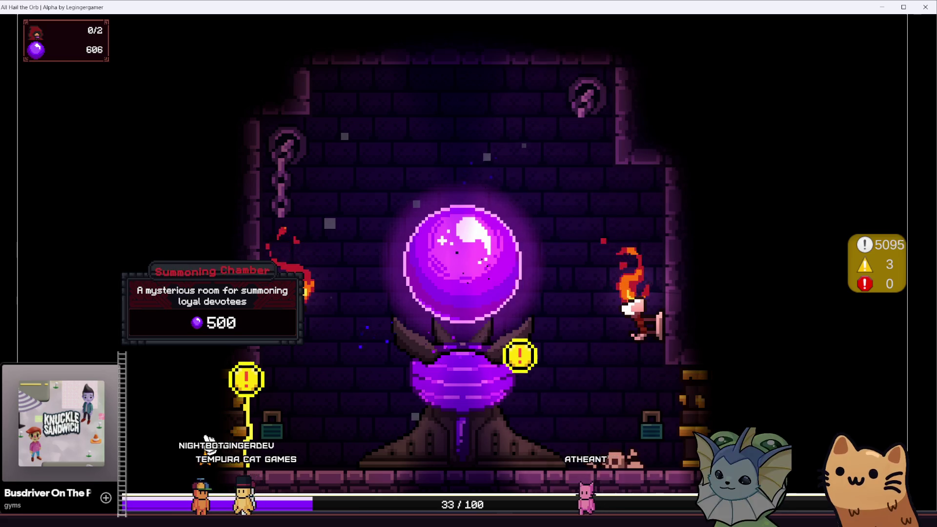
{"action": "left_click", "coordinate": [207, 438]}
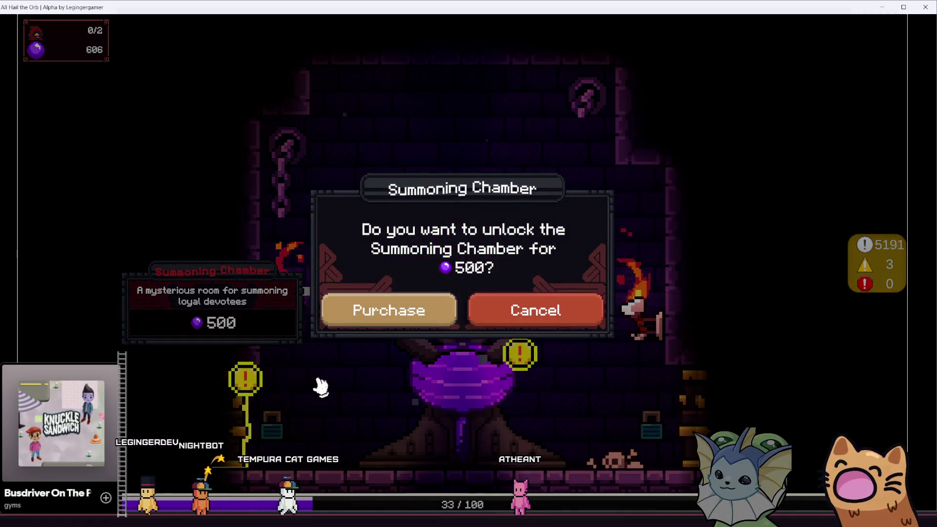
{"action": "left_click", "coordinate": [424, 307]}
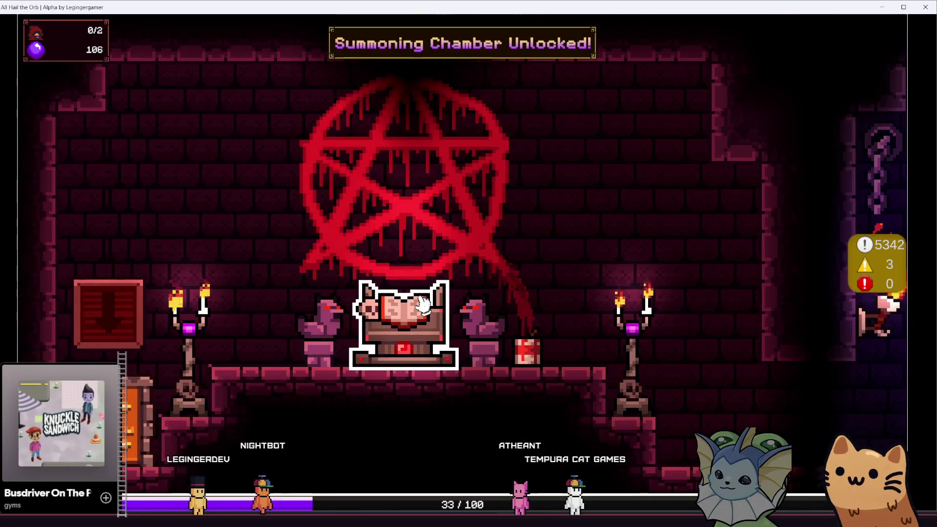
Open the Tome of Summoning to view the Summon Devotee option, then close it.
{"action": "left_click", "coordinate": [397, 330]}
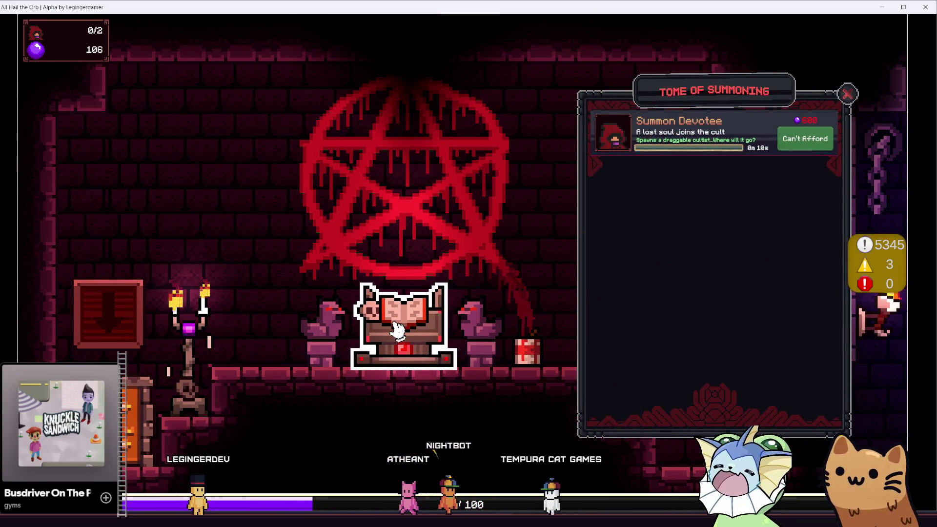
{"action": "left_click", "coordinate": [396, 331]}
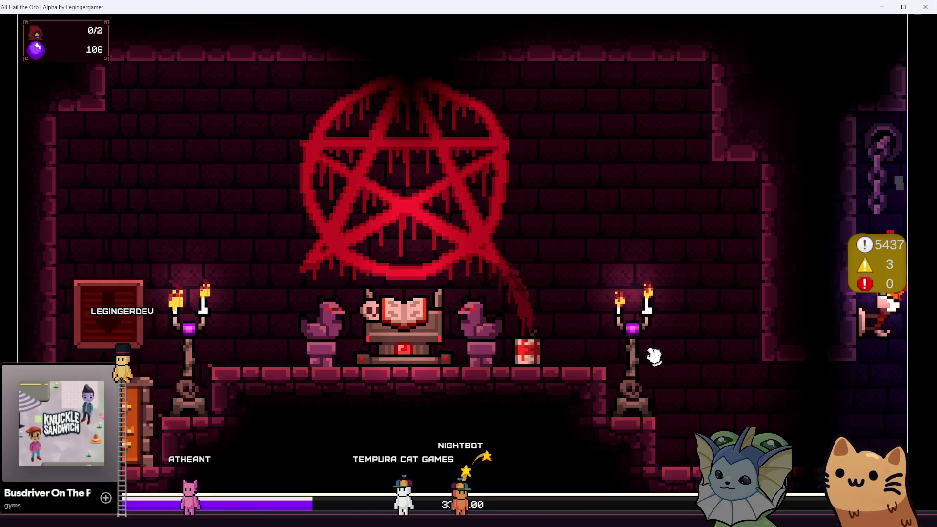
{"action": "scroll", "coordinate": [349, 247], "scroll_direction": "down", "scroll_amount": 3}
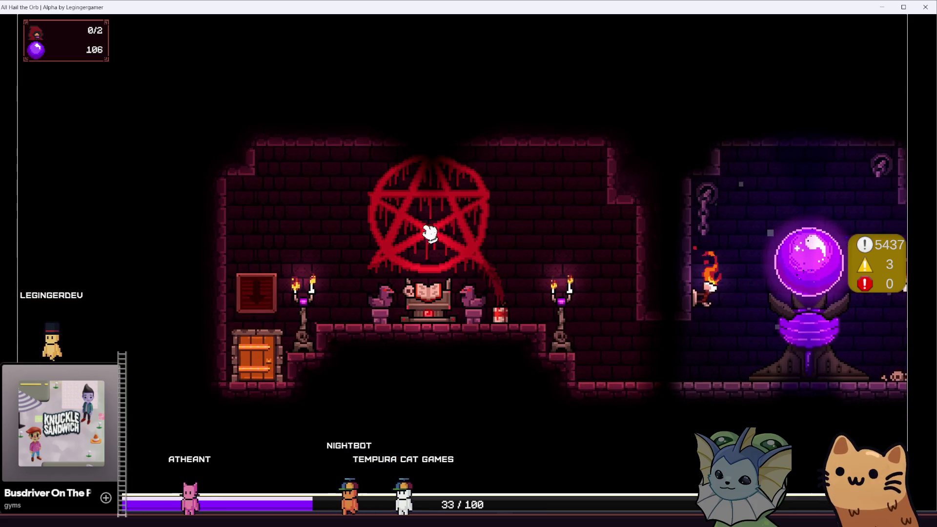
{"action": "scroll", "coordinate": [420, 234], "scroll_direction": "down", "scroll_amount": 1}
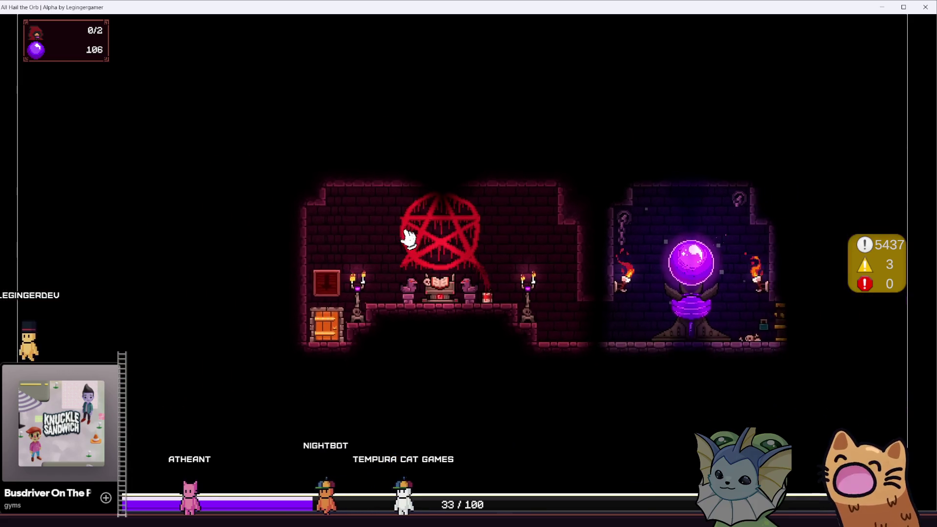
{"action": "scroll", "coordinate": [708, 278], "scroll_direction": "up", "scroll_amount": 1}
{"action": "scroll", "coordinate": [488, 281], "scroll_direction": "up", "scroll_amount": 2}
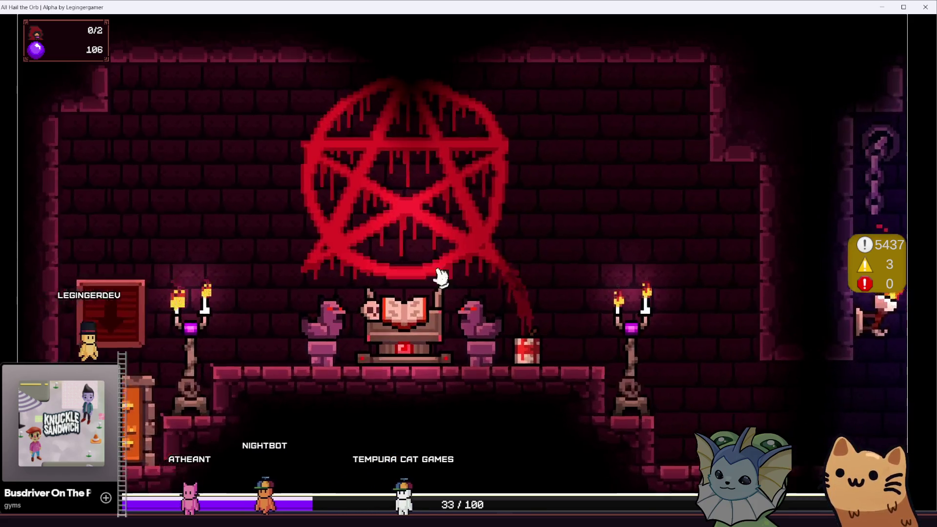
{"action": "scroll", "coordinate": [324, 286], "scroll_direction": "down", "scroll_amount": 3}
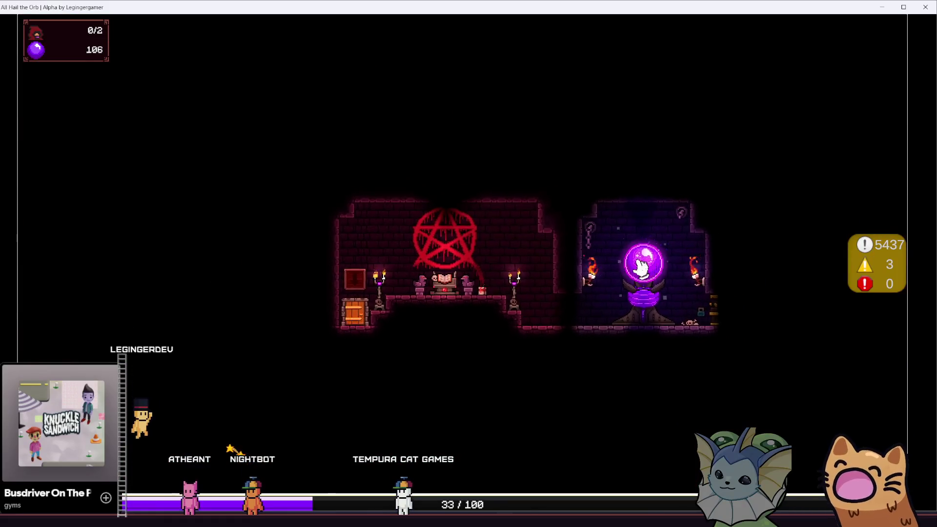
{"action": "scroll", "coordinate": [641, 266], "scroll_direction": "up", "scroll_amount": 3}
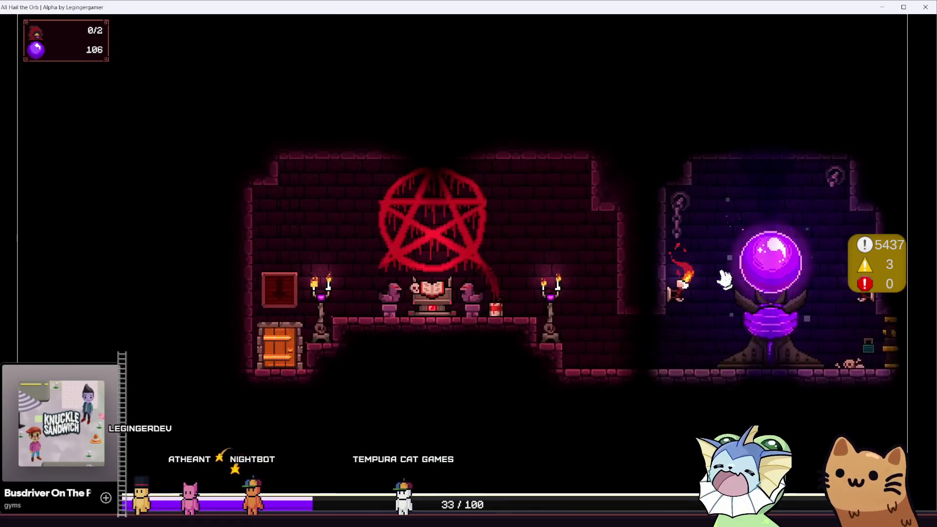
{"action": "scroll", "coordinate": [351, 318], "scroll_direction": "down", "scroll_amount": 2}
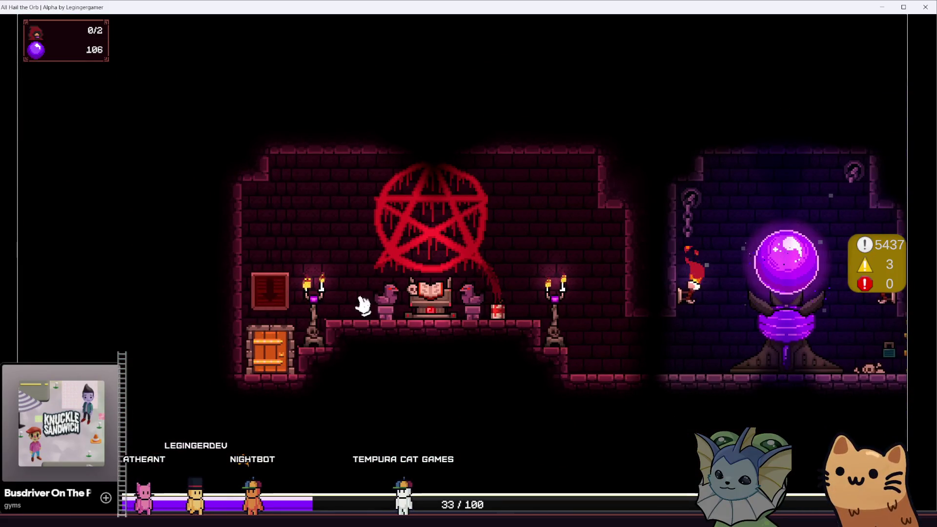
Pan and zoom the view from the summoning chamber back to the orb room.
{"action": "mouse_move", "coordinate": [524, 292]}
{"action": "left_mouse_down"}
{"action": "mouse_move", "coordinate": [210, 278]}
{"action": "mouse_move", "coordinate": [384, 282]}
{"action": "mouse_move", "coordinate": [438, 254]}
{"action": "left_mouse_up"}
{"action": "mouse_move", "coordinate": [320, 232]}
{"action": "left_mouse_down"}
{"action": "mouse_move", "coordinate": [335, 244]}
{"action": "mouse_move", "coordinate": [179, 245]}
{"action": "left_mouse_up"}
{"action": "left_click_drag", "start_coordinate": [260, 259], "coordinate": [324, 259]}
{"action": "key", "text": "d"}
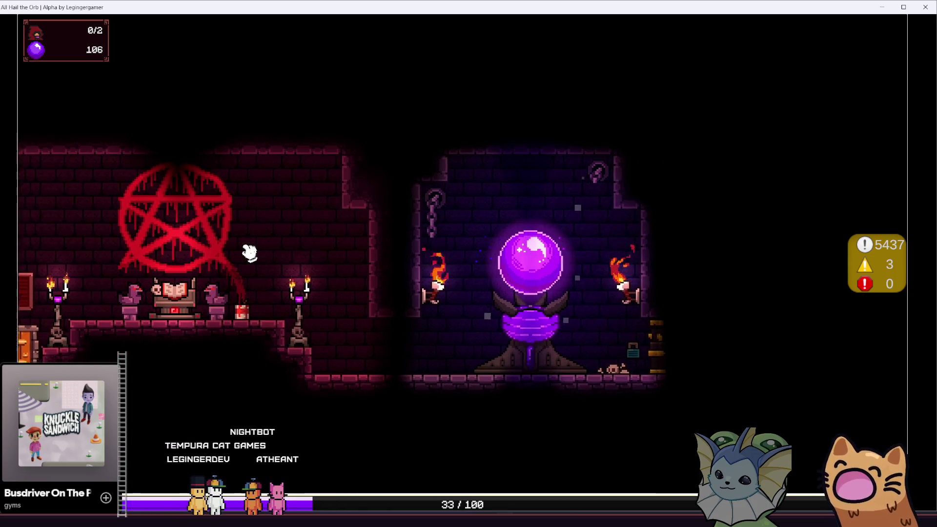
{"action": "scroll", "coordinate": [270, 259], "scroll_direction": "up", "scroll_amount": 2}
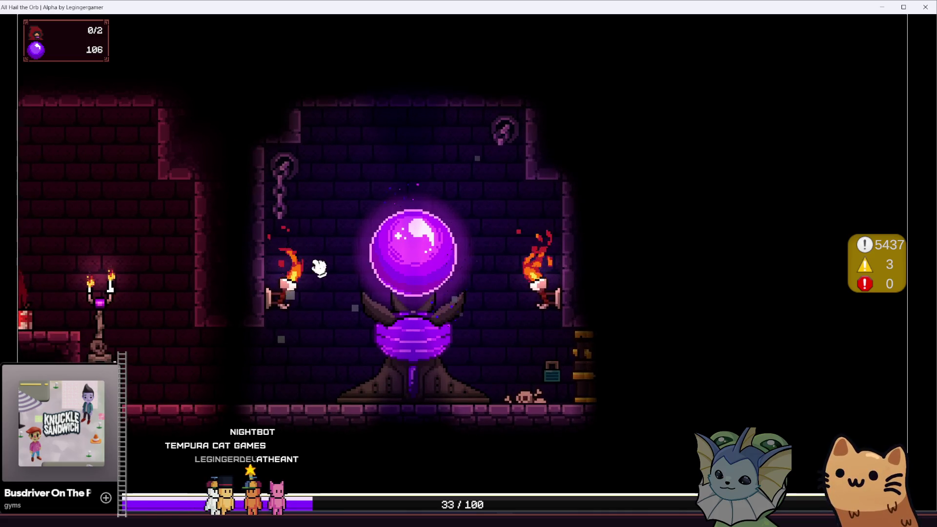
{"action": "scroll", "coordinate": [311, 265], "scroll_direction": "up", "scroll_amount": 1}
{"action": "left_click_drag", "start_coordinate": [317, 263], "coordinate": [323, 264]}
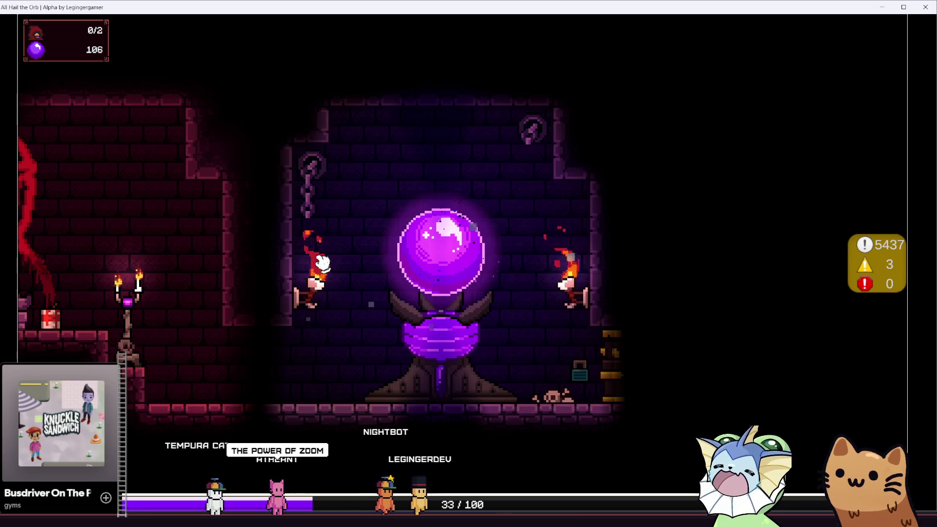
{"action": "left_click_drag", "start_coordinate": [322, 263], "coordinate": [330, 263]}
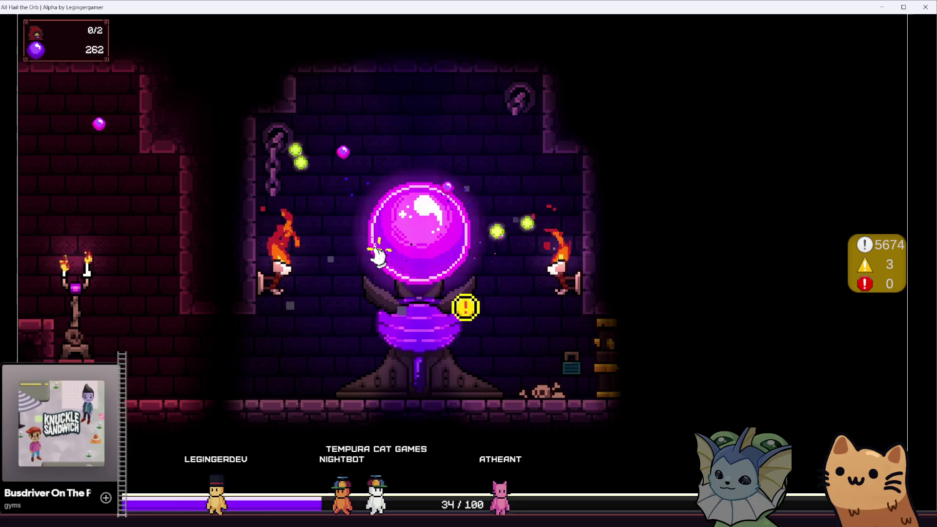
Tap the orb up to 340 orbs and reopen the altar upgrades showing Devotion Power I at 291.60.
{"action": "left_click", "coordinate": [377, 259]}
{"action": "left_click", "coordinate": [377, 264]}
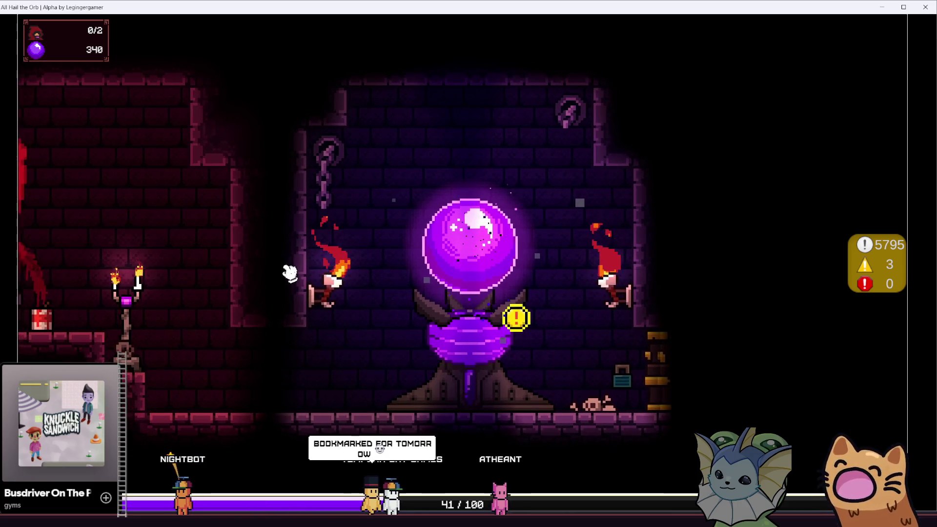
{"action": "left_click", "coordinate": [469, 380]}
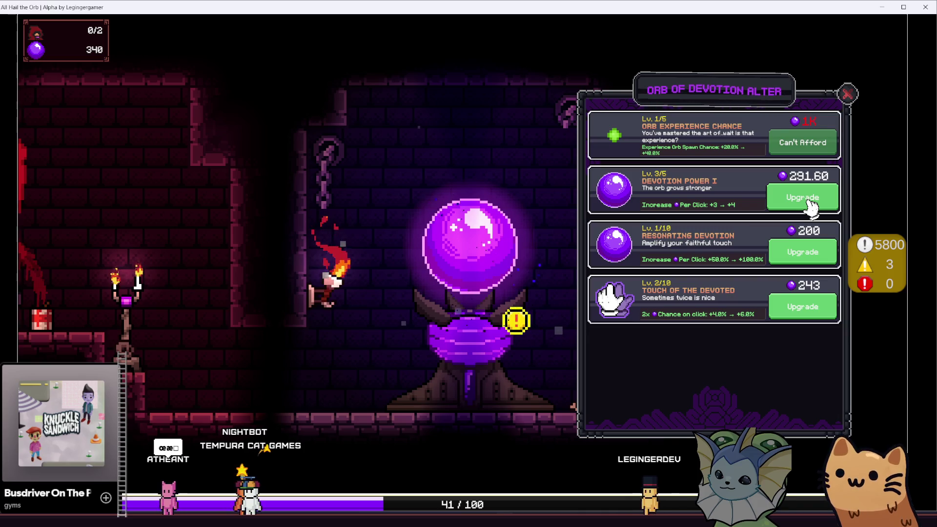
Upgrade Devotion Power I to level 4 and start tapping the orb again.
{"action": "left_click", "coordinate": [808, 201]}
{"action": "left_click", "coordinate": [446, 251]}
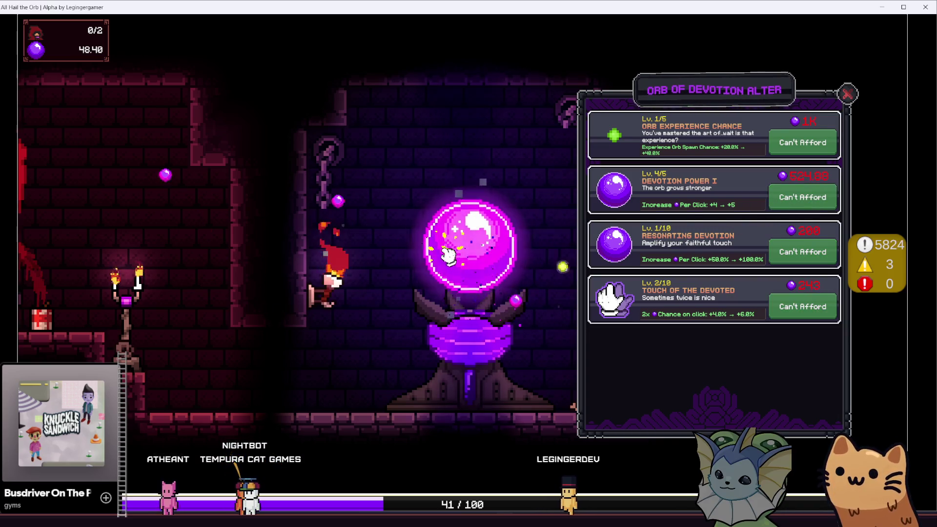
{"action": "left_click", "coordinate": [448, 254]}
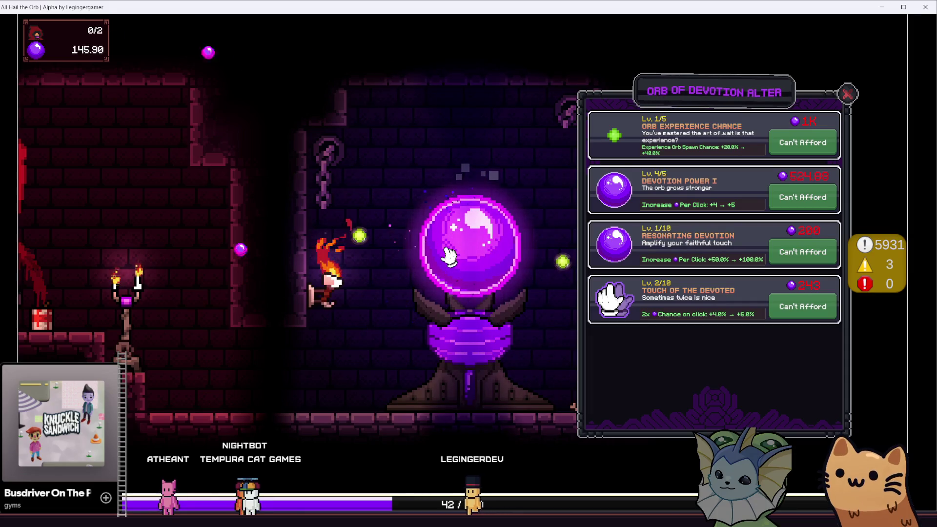
{"action": "left_click", "coordinate": [451, 257]}
{"action": "left_click", "coordinate": [453, 257]}
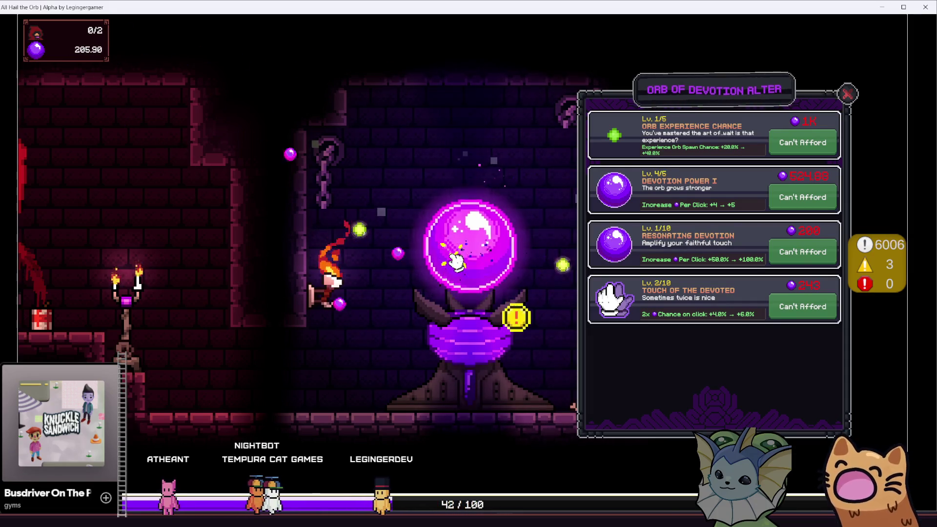
{"action": "left_click", "coordinate": [455, 260]}
{"action": "left_click", "coordinate": [456, 262]}
Keep tapping the orb until orbs reach 648.40 with devotion at 55/100.
{"action": "left_click", "coordinate": [457, 262]}
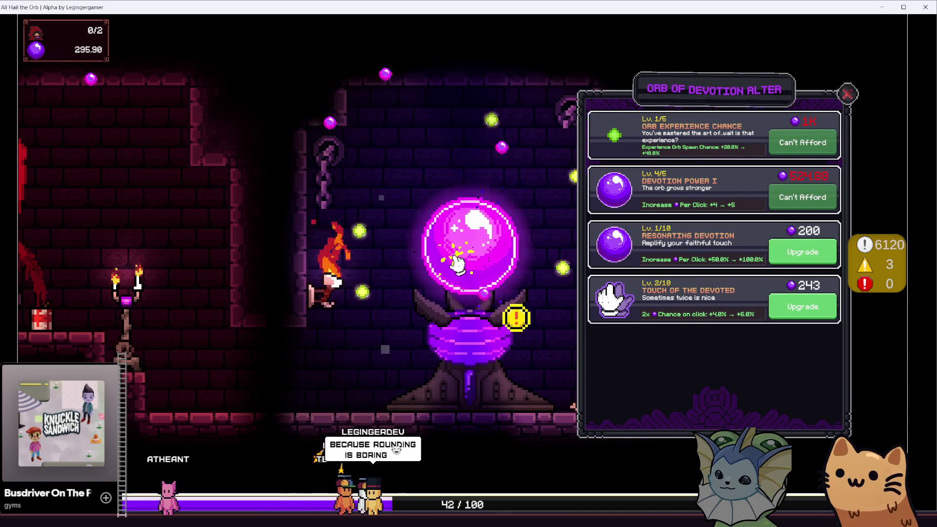
{"action": "left_click", "coordinate": [510, 239]}
{"action": "left_click", "coordinate": [510, 239]}
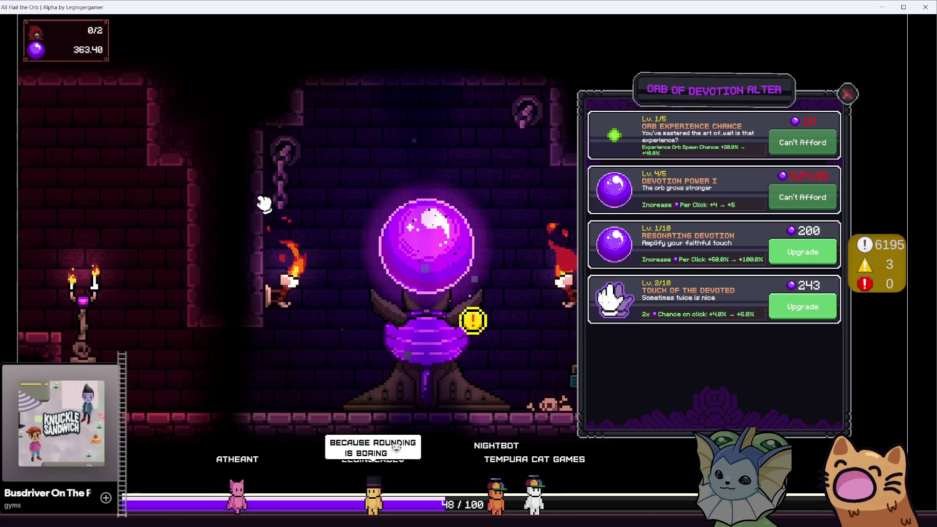
{"action": "left_click", "coordinate": [420, 250]}
{"action": "left_click", "coordinate": [420, 249]}
{"action": "left_click", "coordinate": [421, 250]}
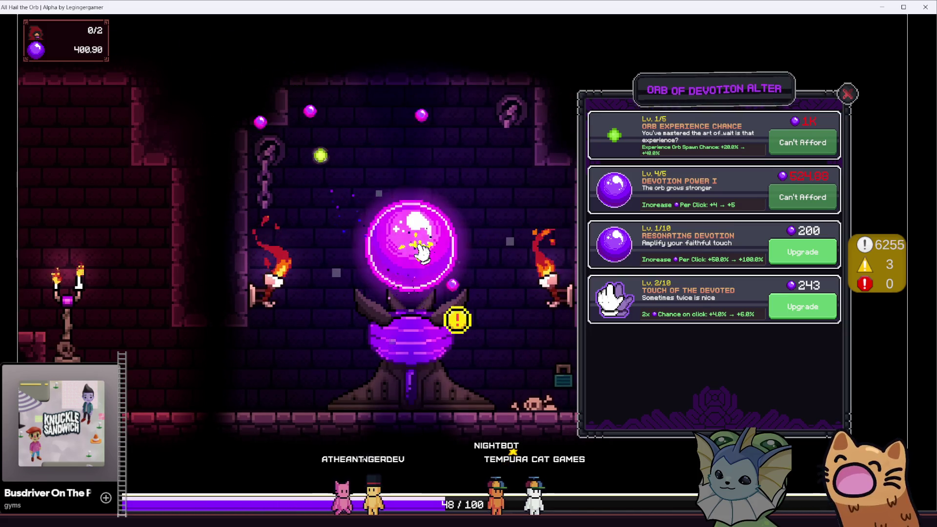
{"action": "left_click", "coordinate": [422, 252]}
{"action": "left_click", "coordinate": [423, 253]}
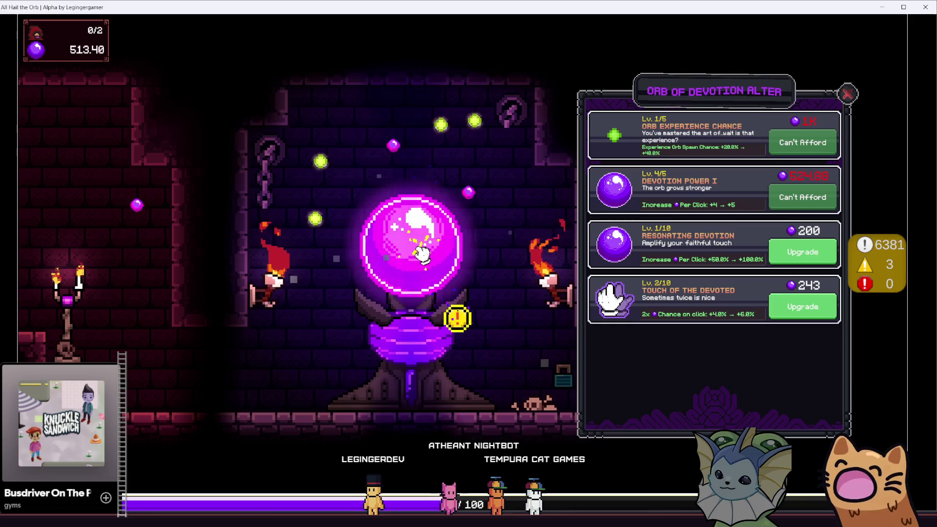
{"action": "left_click", "coordinate": [421, 254]}
{"action": "left_click", "coordinate": [420, 257]}
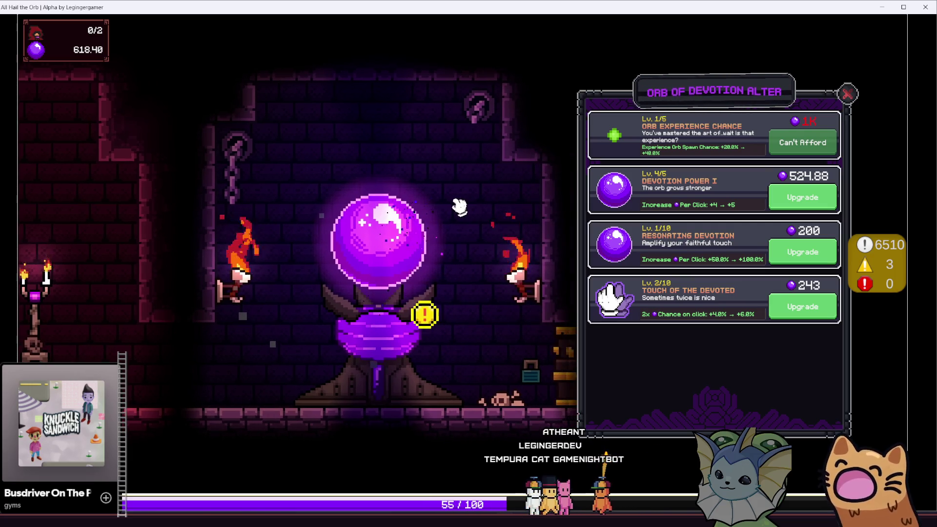
{"action": "mouse_move", "coordinate": [525, 337]}
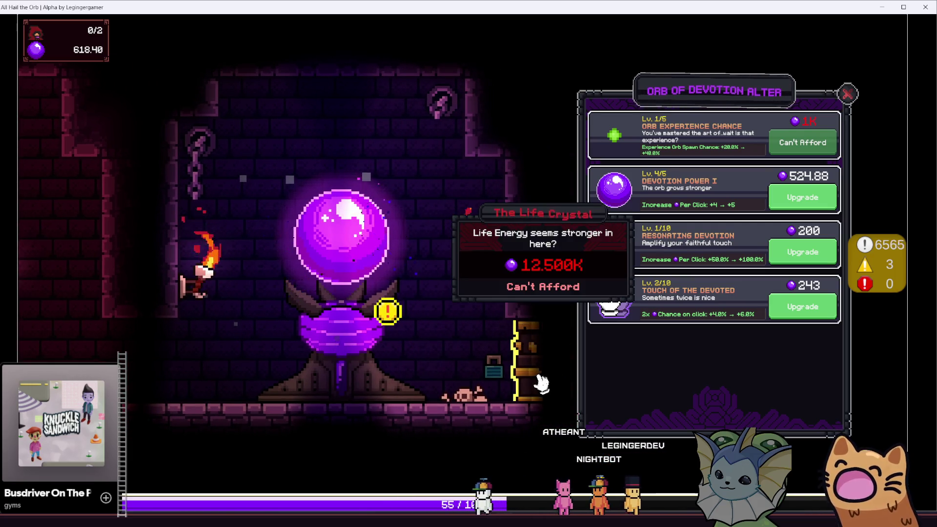
{"action": "left_click", "coordinate": [342, 224]}
Summon a devotee for 600 orbs from the tome in the pentagram room.
{"action": "key", "text": "a"}
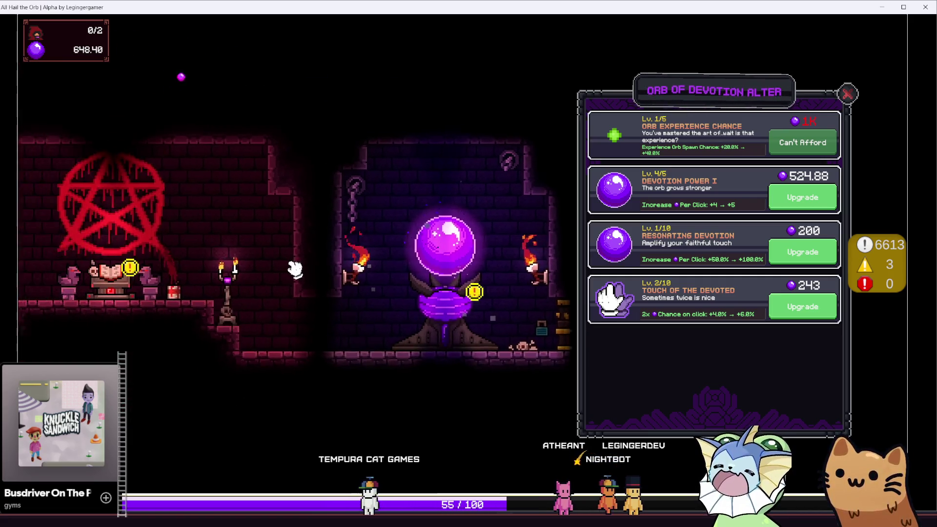
{"action": "left_click", "coordinate": [260, 275]}
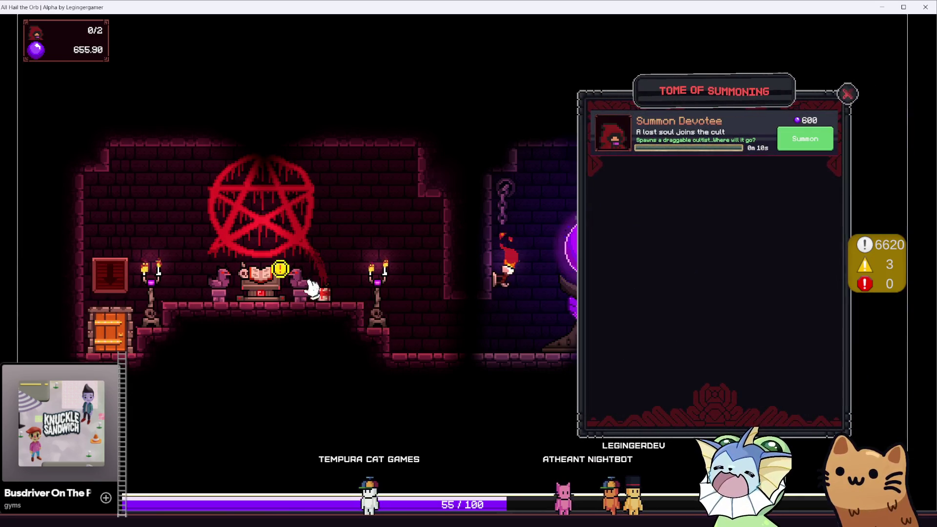
{"action": "left_click", "coordinate": [830, 139]}
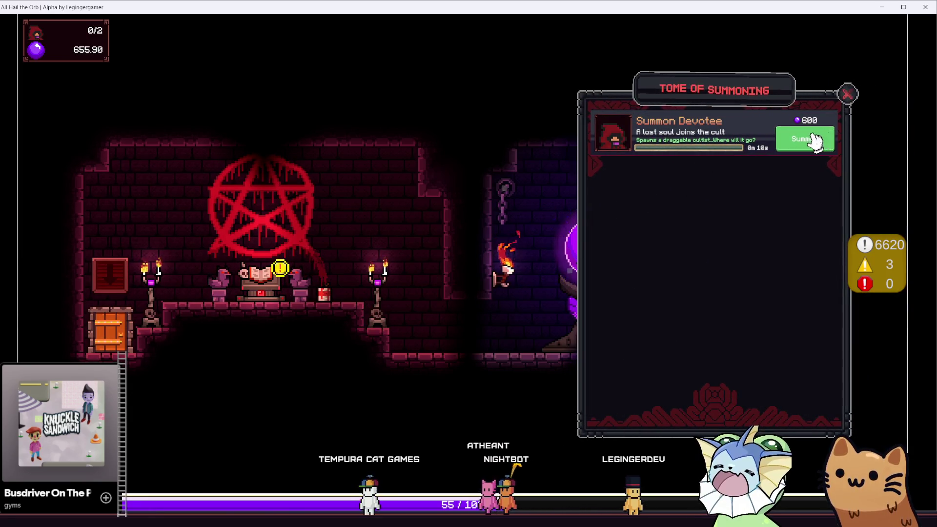
Look around the rooms while the summon completes, then close the Tome of Summoning.
{"action": "left_click_drag", "start_coordinate": [324, 308], "coordinate": [194, 303]}
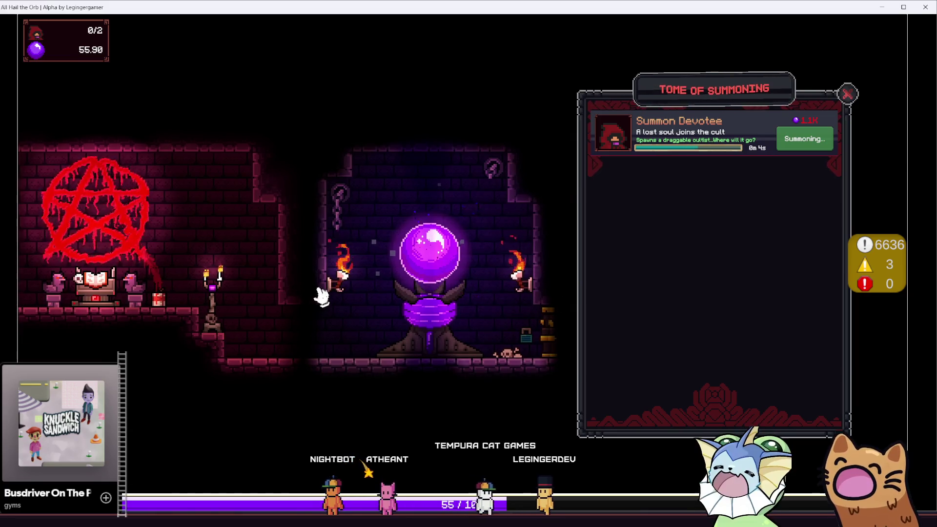
{"action": "mouse_move", "coordinate": [323, 302]}
{"action": "left_mouse_down"}
{"action": "mouse_move", "coordinate": [237, 310]}
{"action": "mouse_move", "coordinate": [360, 297]}
{"action": "mouse_move", "coordinate": [299, 297]}
{"action": "left_mouse_up"}
{"action": "scroll", "coordinate": [400, 308], "scroll_direction": "up", "scroll_amount": 2}
{"action": "scroll", "coordinate": [391, 309], "scroll_direction": "up", "scroll_amount": 2}
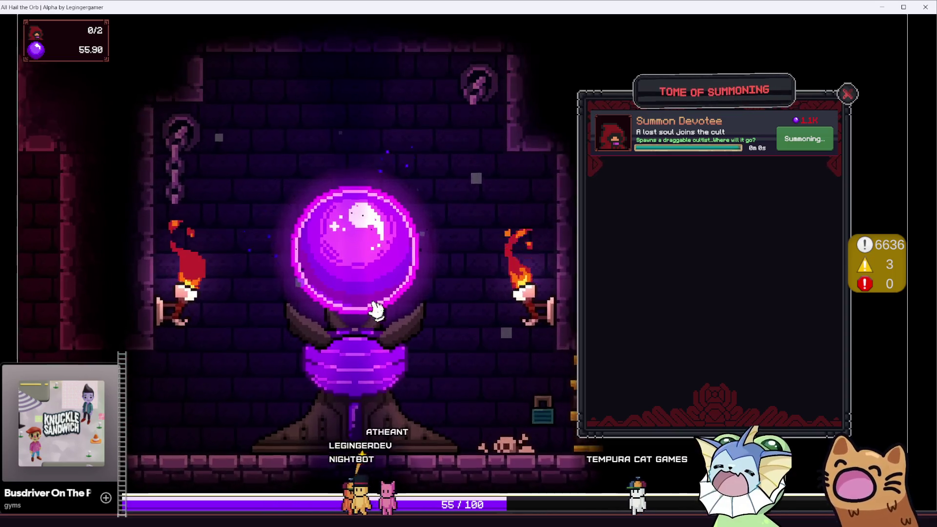
{"action": "scroll", "coordinate": [361, 309], "scroll_direction": "down", "scroll_amount": 4}
{"action": "left_click_drag", "start_coordinate": [303, 307], "coordinate": [383, 318]}
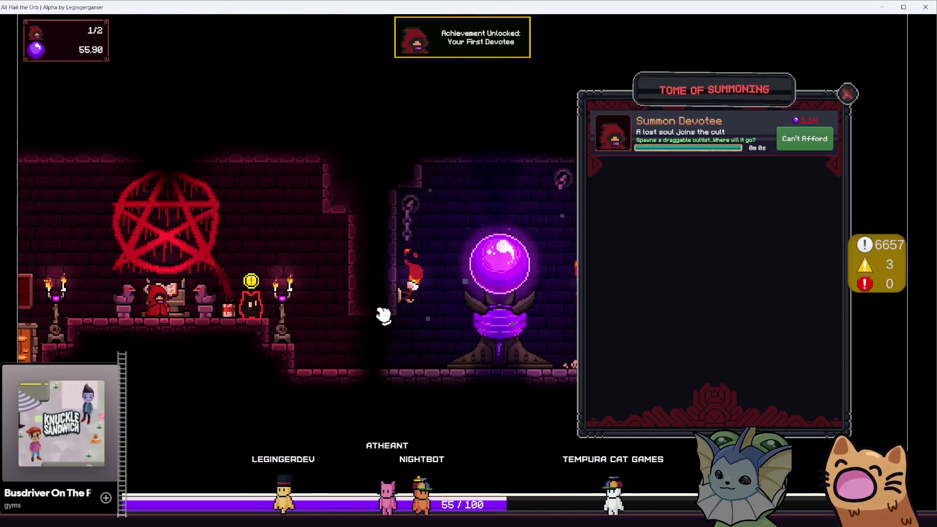
{"action": "key", "text": "Escape"}
{"action": "scroll", "coordinate": [249, 303], "scroll_direction": "up", "scroll_amount": 4}
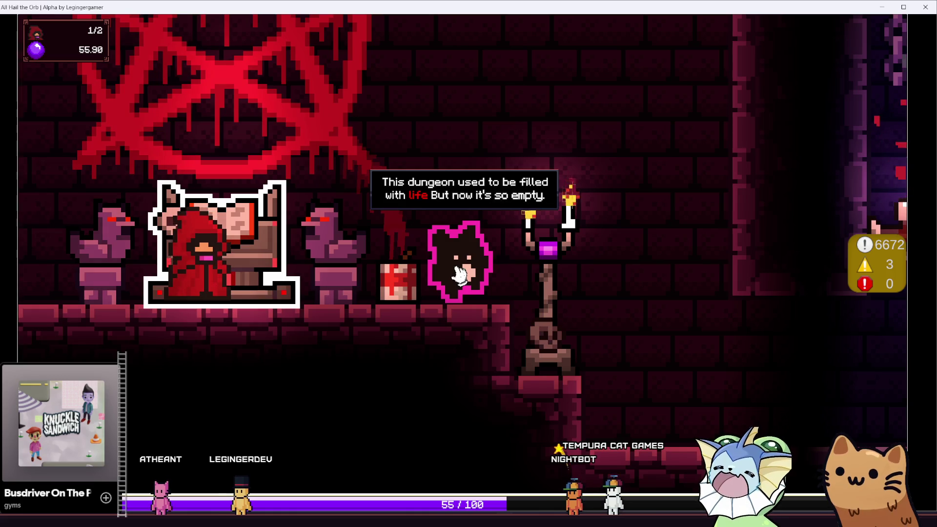
Click through the cat's empty-dungeon lines, then reopen the Tome of Summoning from the throne.
{"action": "left_click", "coordinate": [459, 275]}
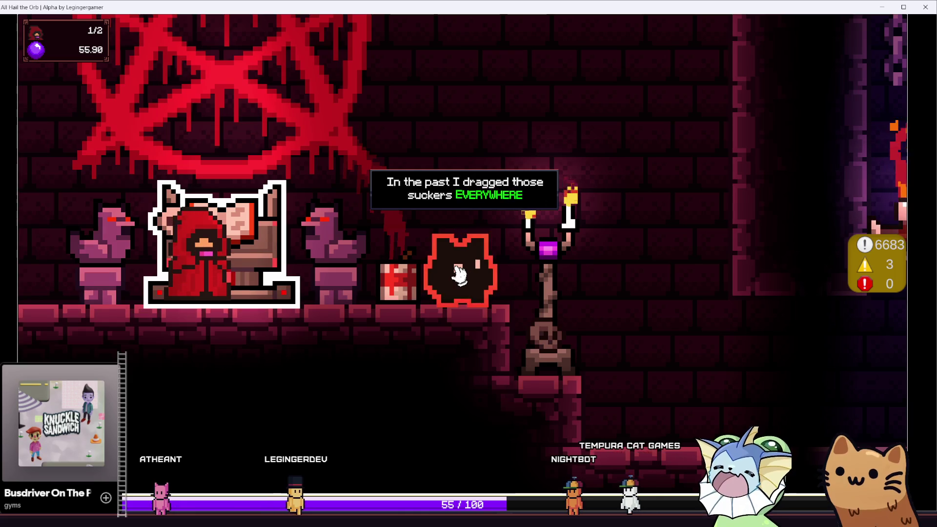
{"action": "left_click", "coordinate": [459, 274]}
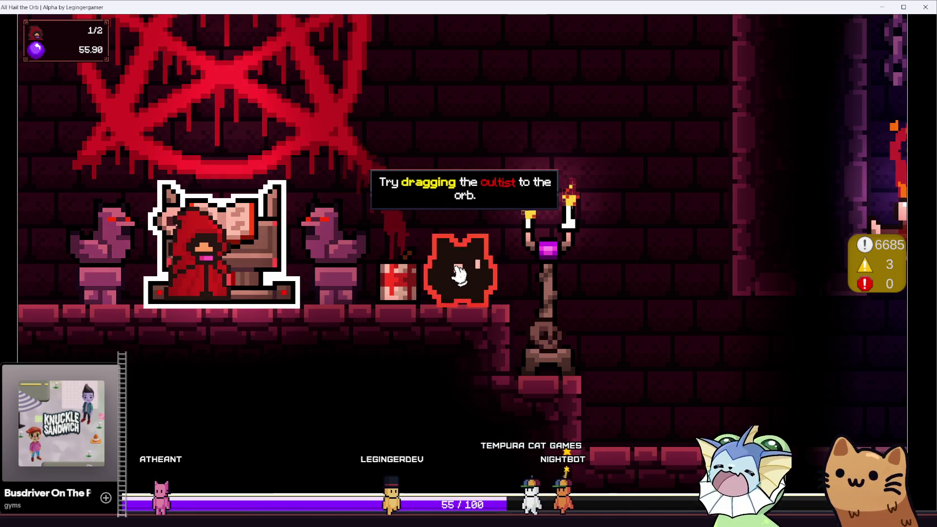
{"action": "left_click", "coordinate": [459, 274]}
{"action": "left_click", "coordinate": [459, 274]}
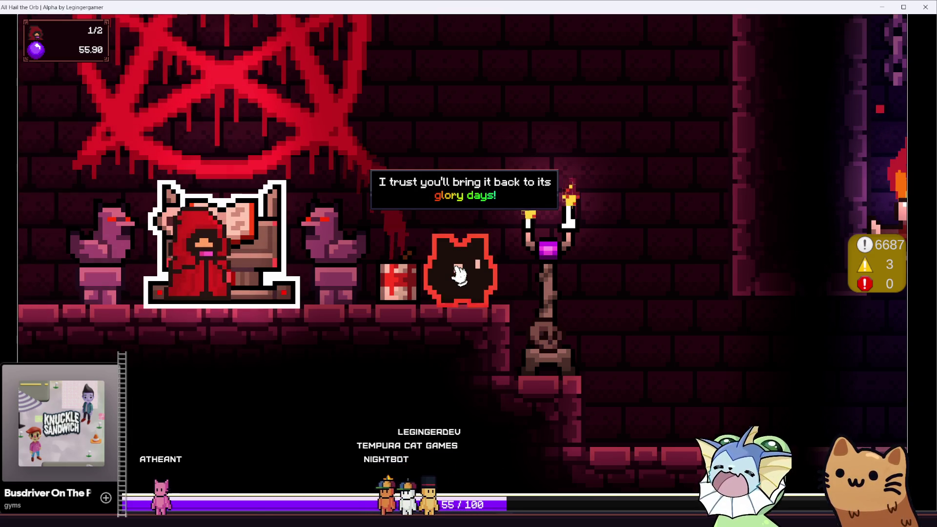
{"action": "left_click", "coordinate": [459, 274]}
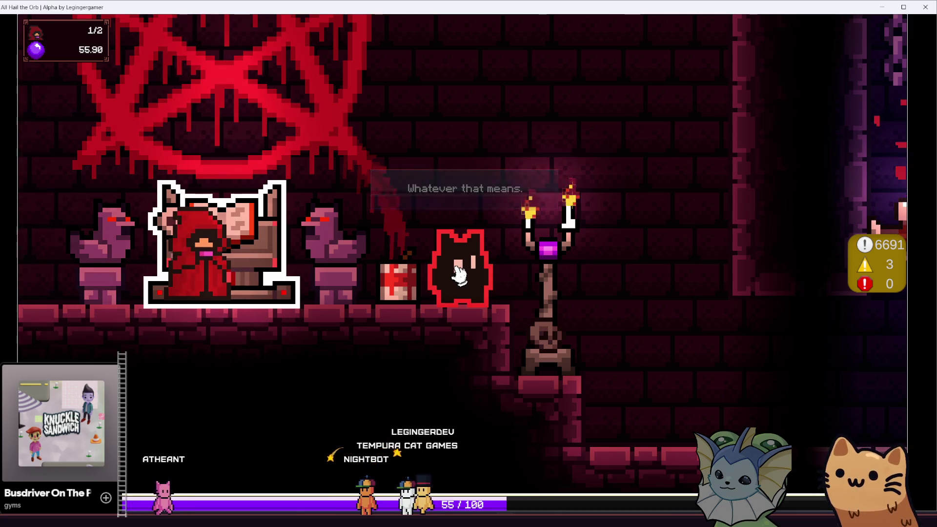
{"action": "left_click", "coordinate": [459, 274]}
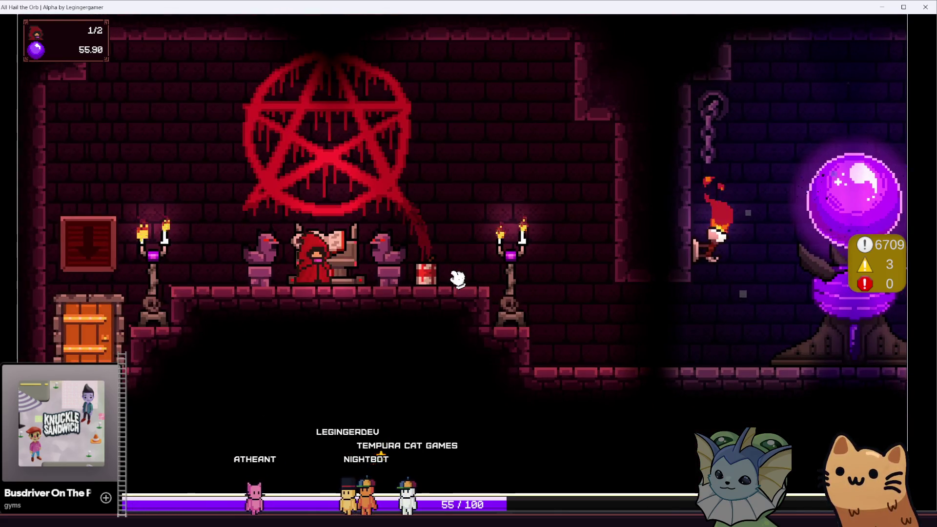
{"action": "left_click", "coordinate": [347, 285]}
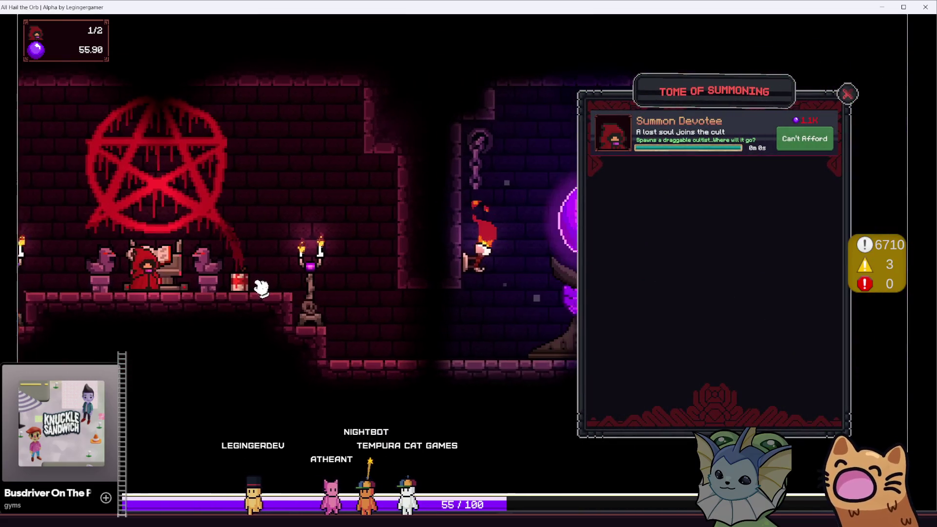
Drag the red cultist from the throne across to the orb pedestal in the orb room.
{"action": "mouse_move", "coordinate": [131, 266]}
{"action": "left_mouse_down"}
{"action": "mouse_move", "coordinate": [213, 290]}
{"action": "mouse_move", "coordinate": [298, 292]}
{"action": "mouse_move", "coordinate": [337, 276]}
{"action": "mouse_move", "coordinate": [466, 269]}
{"action": "mouse_move", "coordinate": [493, 200]}
{"action": "mouse_move", "coordinate": [547, 312]}
{"action": "mouse_move", "coordinate": [535, 144]}
{"action": "left_mouse_up"}
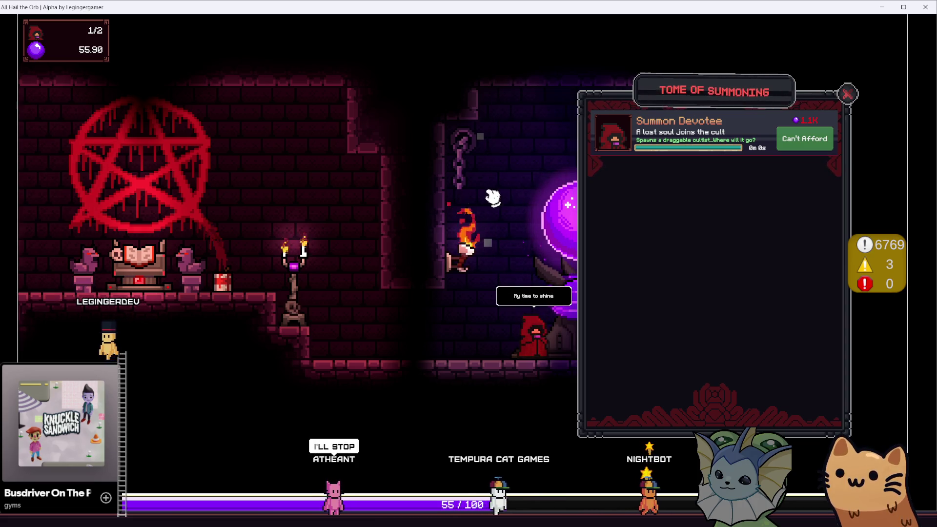
{"action": "left_click_drag", "start_coordinate": [418, 198], "coordinate": [213, 203]}
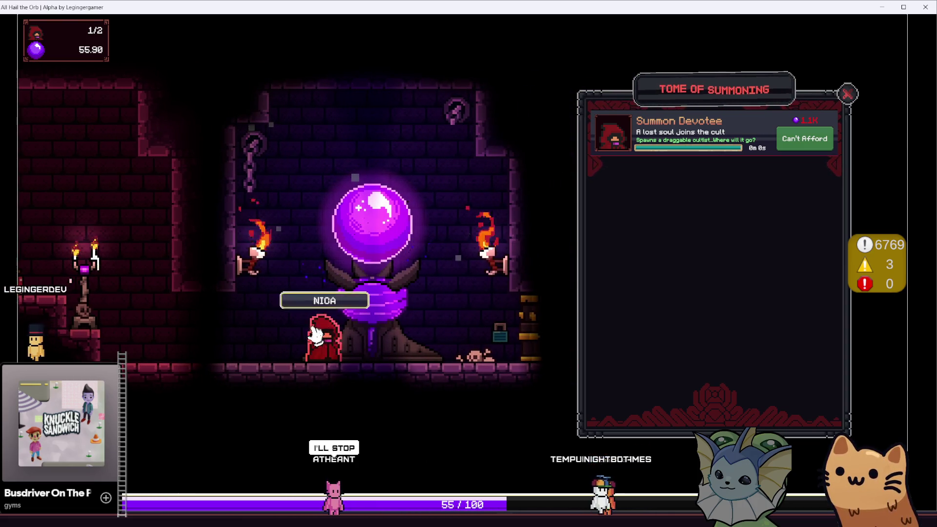
{"action": "left_click_drag", "start_coordinate": [323, 356], "coordinate": [324, 358]}
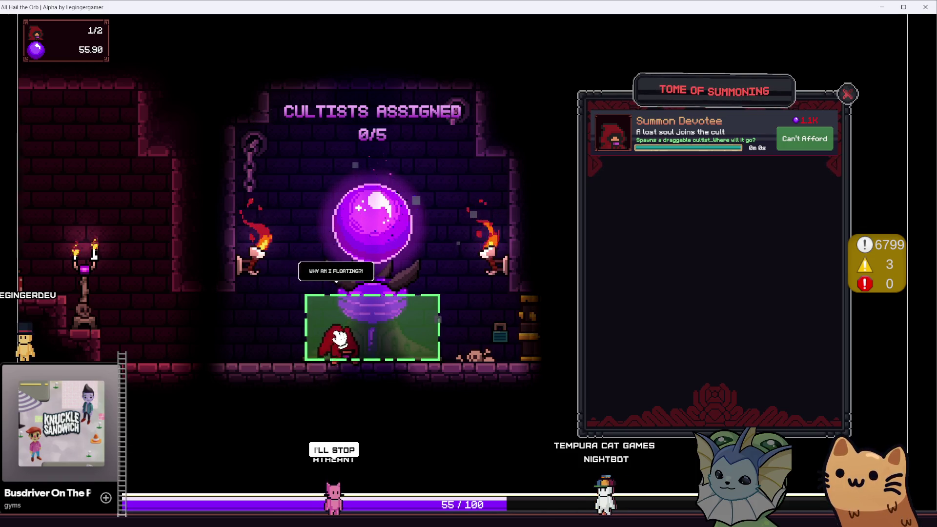
{"action": "mouse_move", "coordinate": [346, 322]}
{"action": "left_mouse_down"}
{"action": "mouse_move", "coordinate": [339, 341]}
{"action": "mouse_move", "coordinate": [374, 116]}
{"action": "mouse_move", "coordinate": [381, 193]}
{"action": "left_mouse_up"}
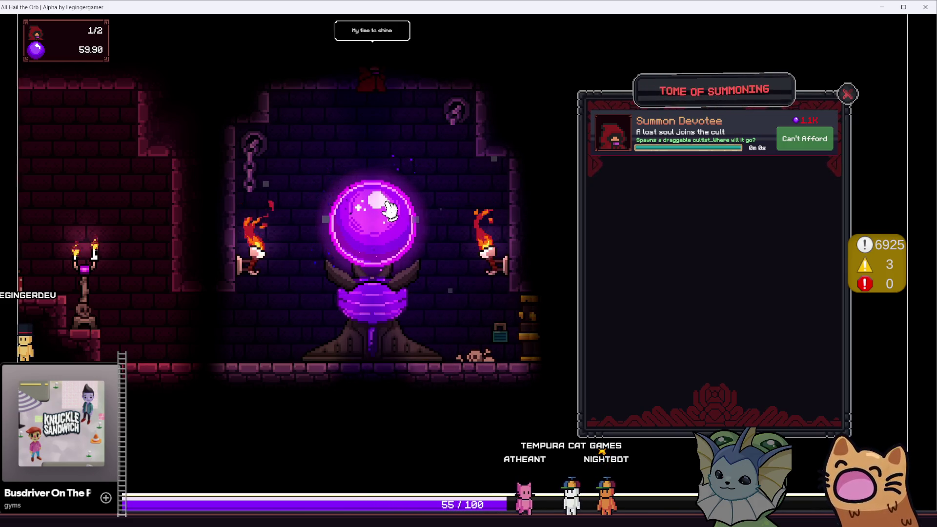
{"action": "left_click_drag", "start_coordinate": [376, 79], "coordinate": [383, 131]}
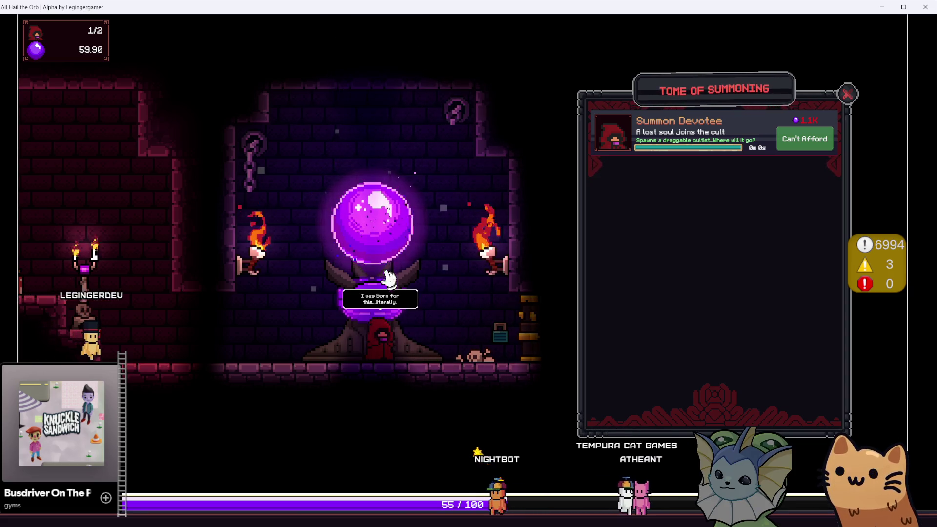
{"action": "left_click_drag", "start_coordinate": [376, 335], "coordinate": [355, 332]}
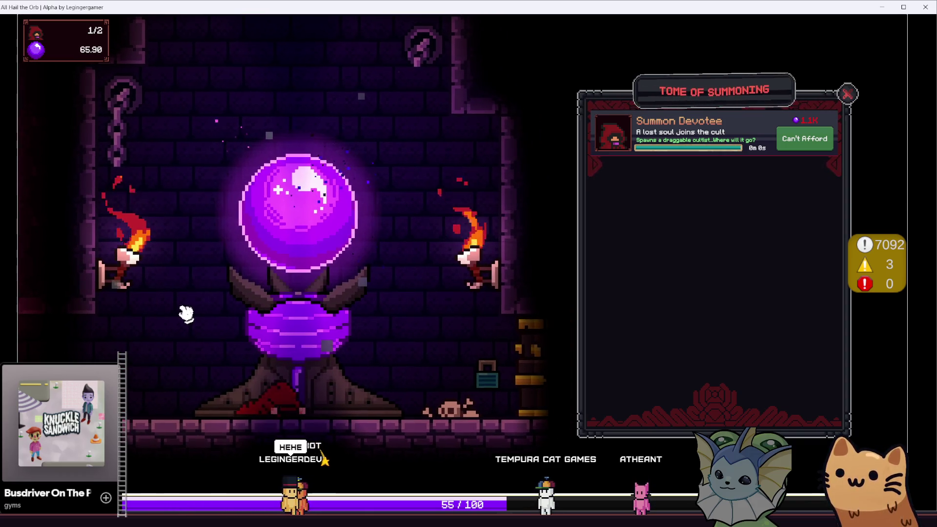
Tap the orb, then buy the next Touch of the Devoted level from the orb upgrades.
{"action": "left_click", "coordinate": [296, 229]}
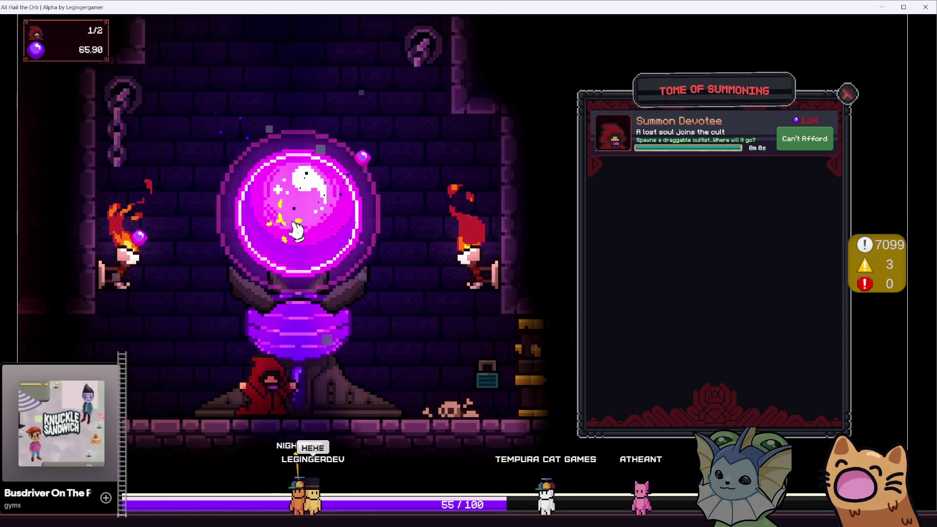
{"action": "left_click", "coordinate": [320, 227]}
{"action": "left_click", "coordinate": [310, 234]}
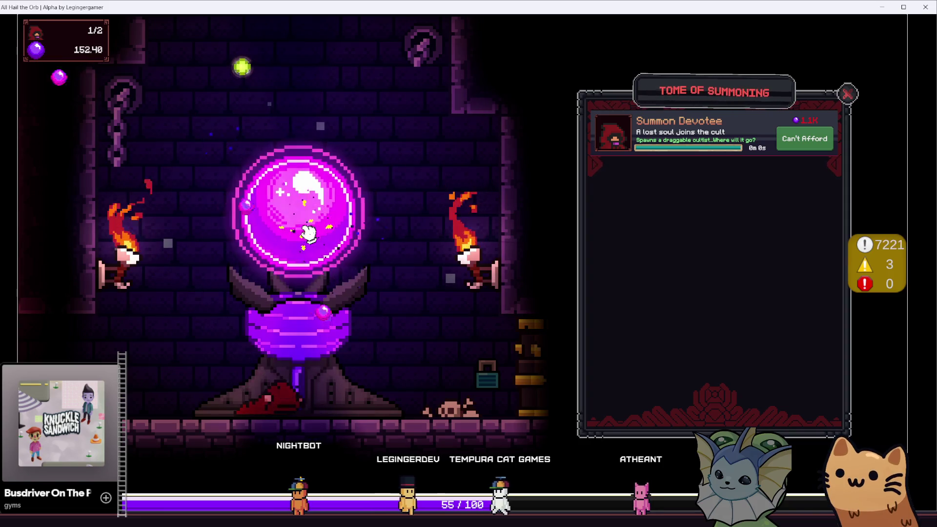
{"action": "left_click", "coordinate": [306, 235]}
{"action": "left_click", "coordinate": [300, 238]}
{"action": "left_click", "coordinate": [295, 239]}
{"action": "left_click", "coordinate": [295, 239]}
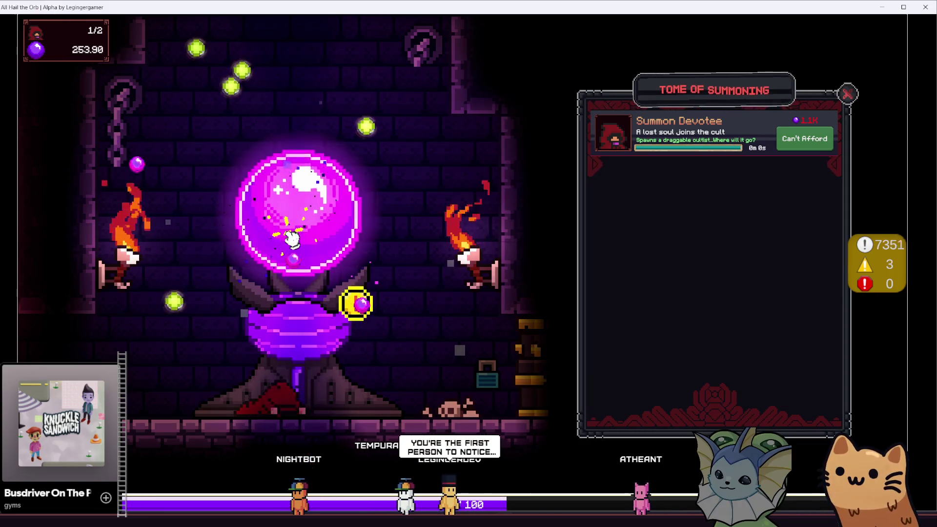
{"action": "left_click", "coordinate": [316, 357]}
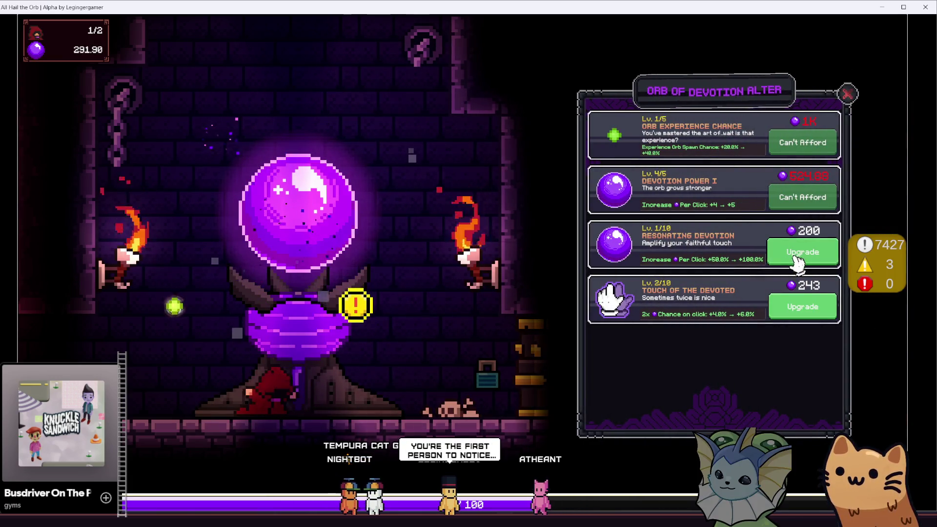
{"action": "left_click", "coordinate": [803, 311]}
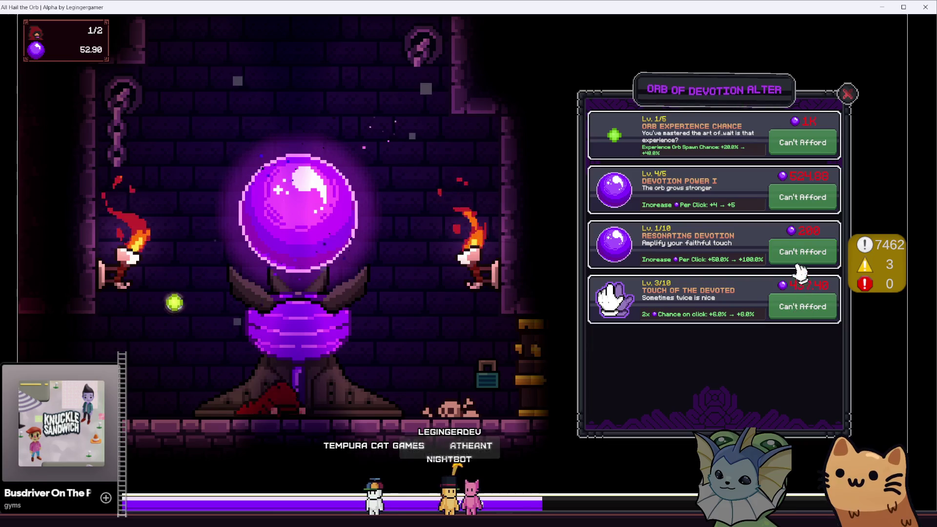
Tap the orb until Resonating Devotion is affordable, then upgrade it to level 2.
{"action": "left_click", "coordinate": [279, 241]}
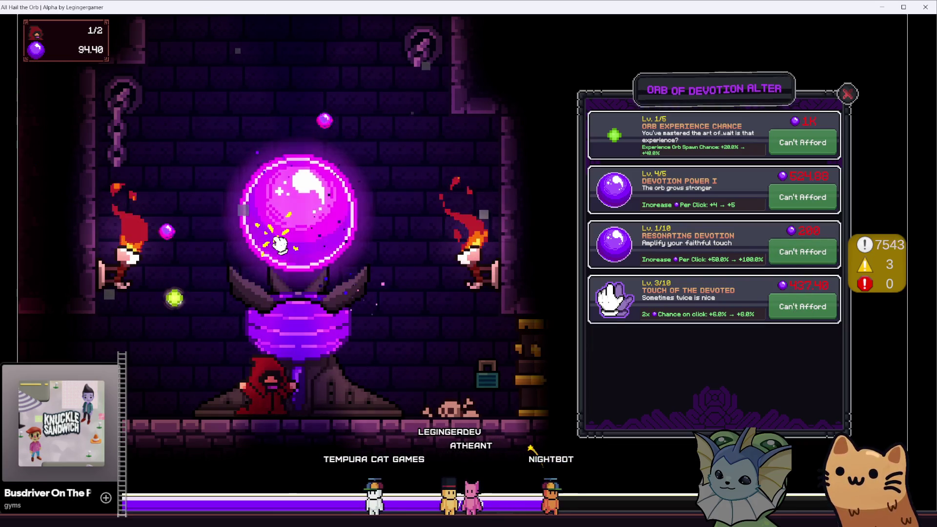
{"action": "left_click", "coordinate": [282, 244]}
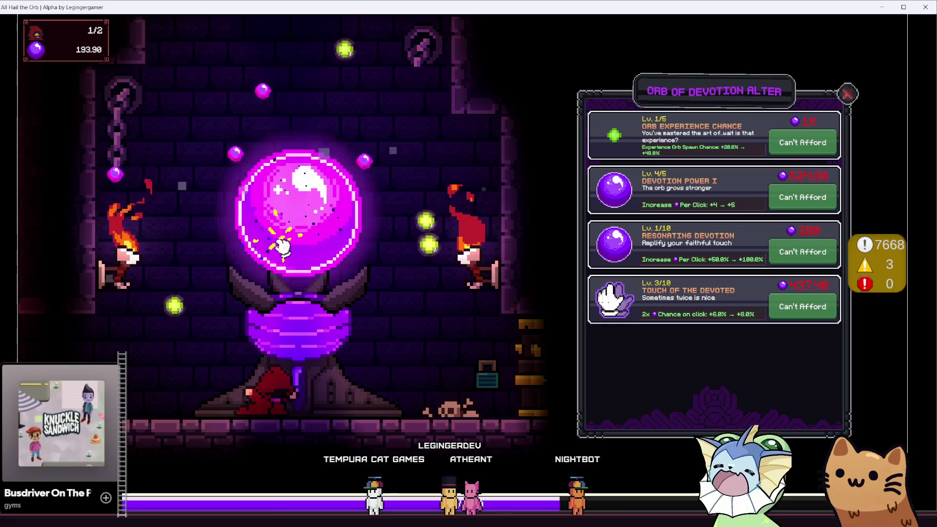
{"action": "left_click", "coordinate": [282, 245]}
{"action": "left_click", "coordinate": [282, 246]}
{"action": "left_click", "coordinate": [283, 247]}
{"action": "left_click", "coordinate": [284, 246]}
{"action": "left_click", "coordinate": [285, 247]}
{"action": "left_click", "coordinate": [285, 248]}
{"action": "left_click", "coordinate": [286, 248]}
{"action": "left_click", "coordinate": [285, 246]}
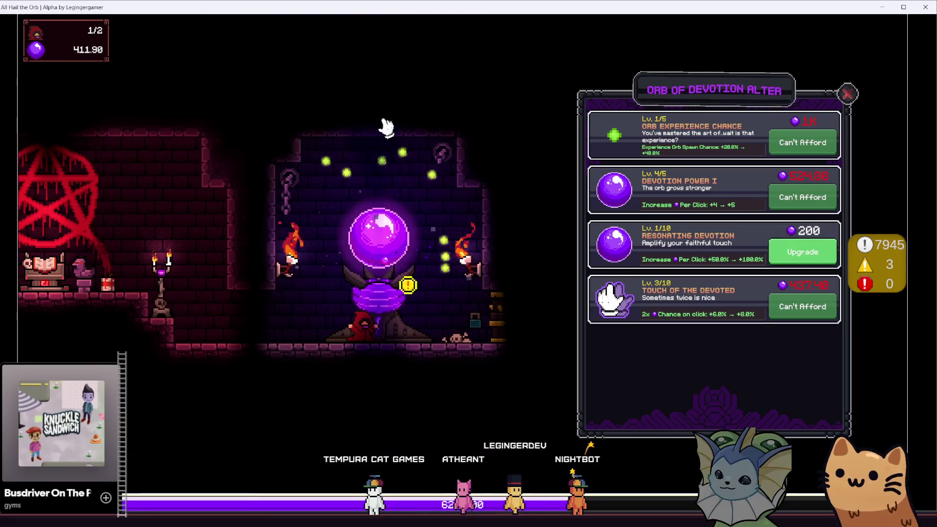
{"action": "left_click", "coordinate": [366, 200]}
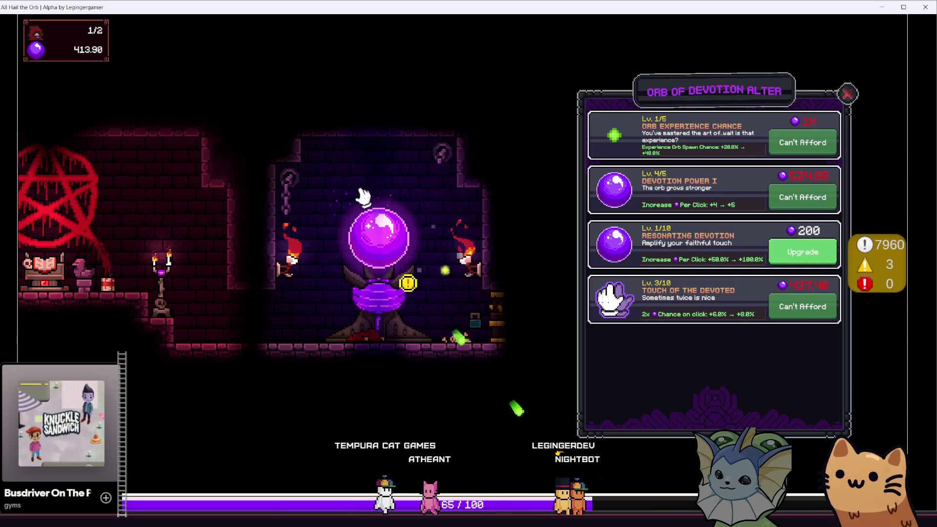
{"action": "left_click", "coordinate": [805, 252]}
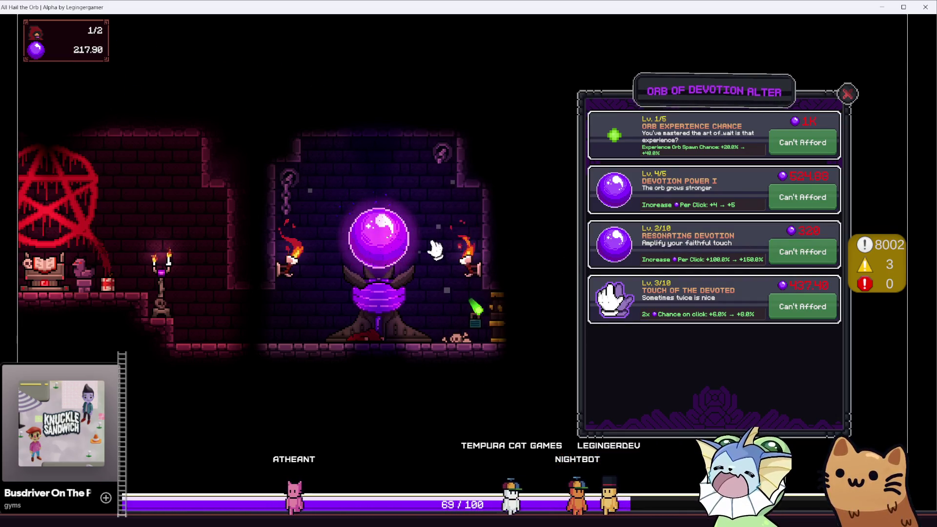
Keep tapping the orb to 1.21K, unlocking 'Accumulate 1k Devotion', with a brief Tome of Summoning check.
{"action": "left_click", "coordinate": [356, 241]}
{"action": "left_click", "coordinate": [373, 253]}
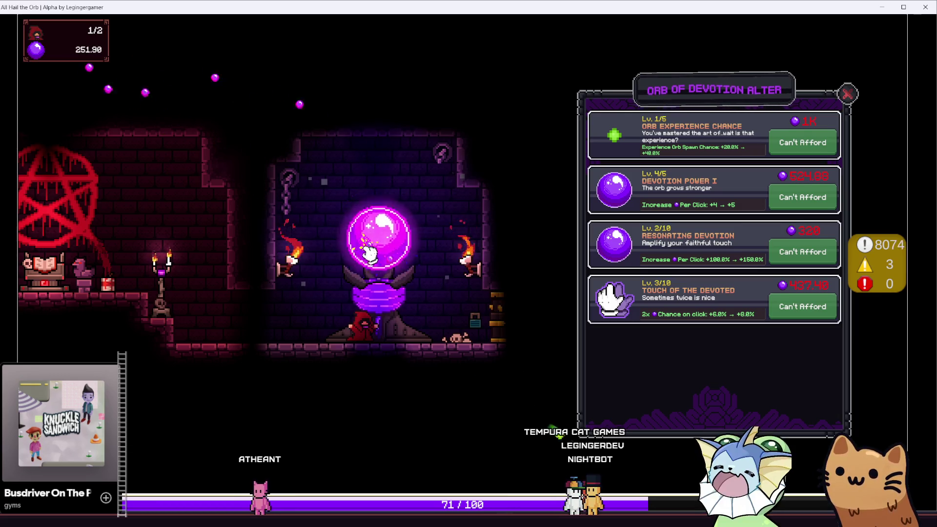
{"action": "left_click", "coordinate": [375, 255]}
{"action": "left_click", "coordinate": [377, 257]}
{"action": "left_click", "coordinate": [380, 259]}
{"action": "left_click", "coordinate": [381, 259]}
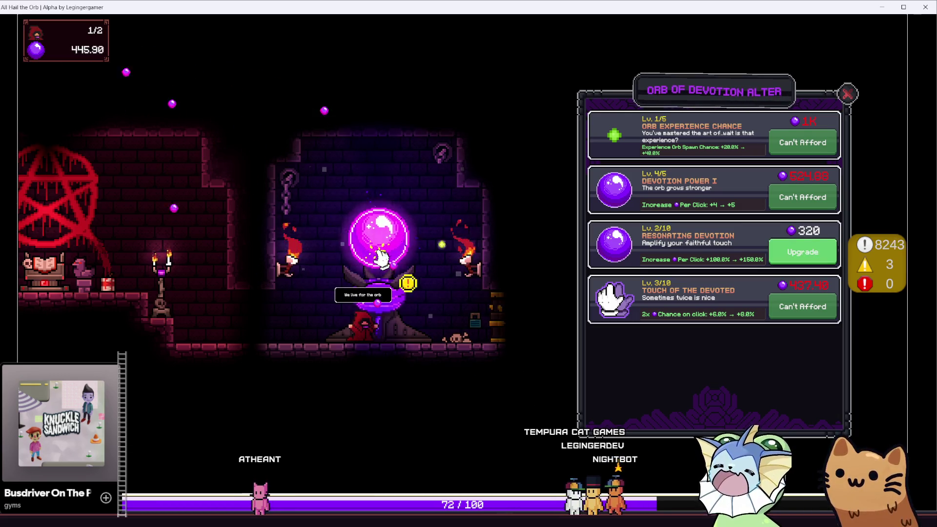
{"action": "left_click", "coordinate": [384, 260]}
{"action": "left_click", "coordinate": [385, 260]}
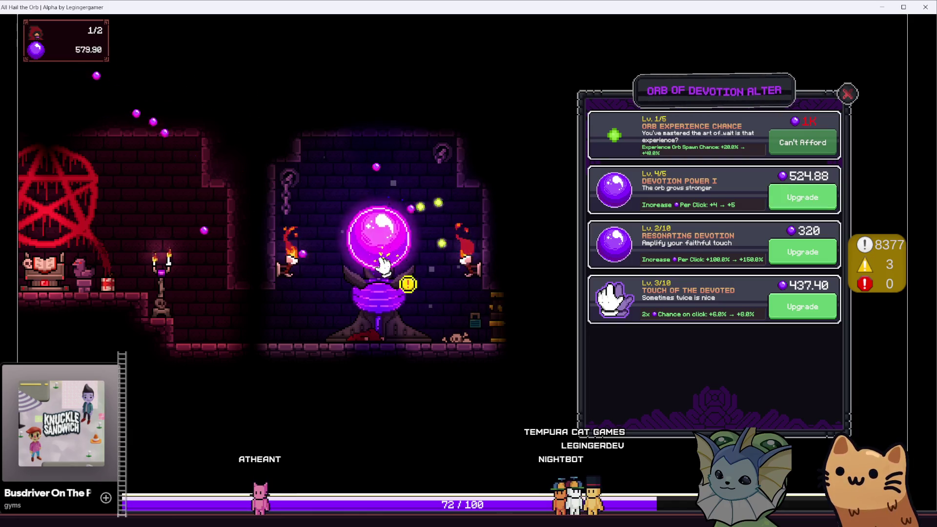
{"action": "left_click", "coordinate": [36, 289]}
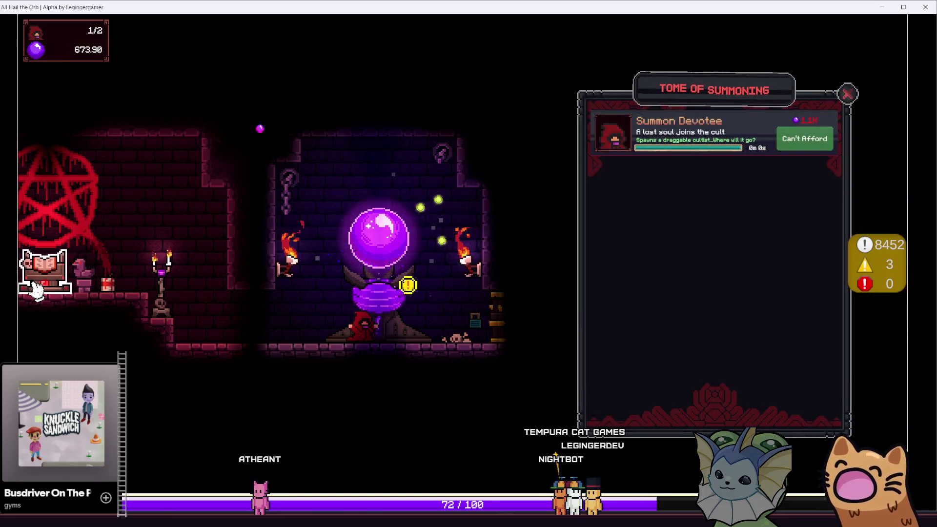
{"action": "left_click", "coordinate": [386, 256]}
{"action": "left_click", "coordinate": [384, 252]}
{"action": "left_click", "coordinate": [384, 250]}
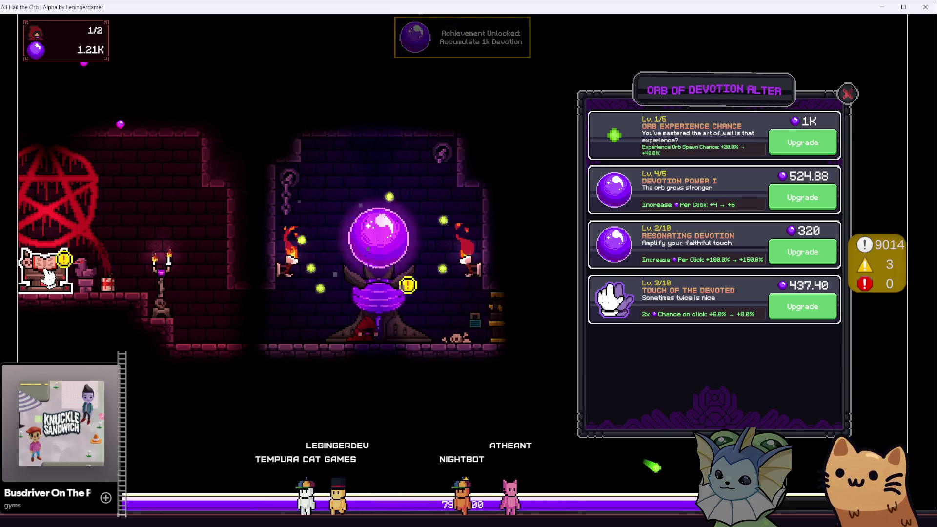
Summon a second devotee for 1.1K orbs, then return to the orb altar and resume tapping.
{"action": "left_click", "coordinate": [315, 262]}
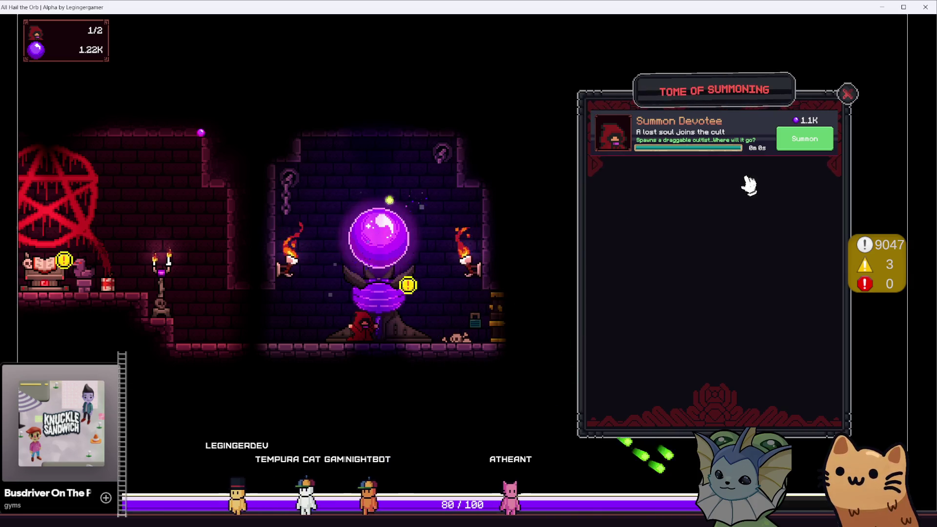
{"action": "left_click", "coordinate": [804, 139]}
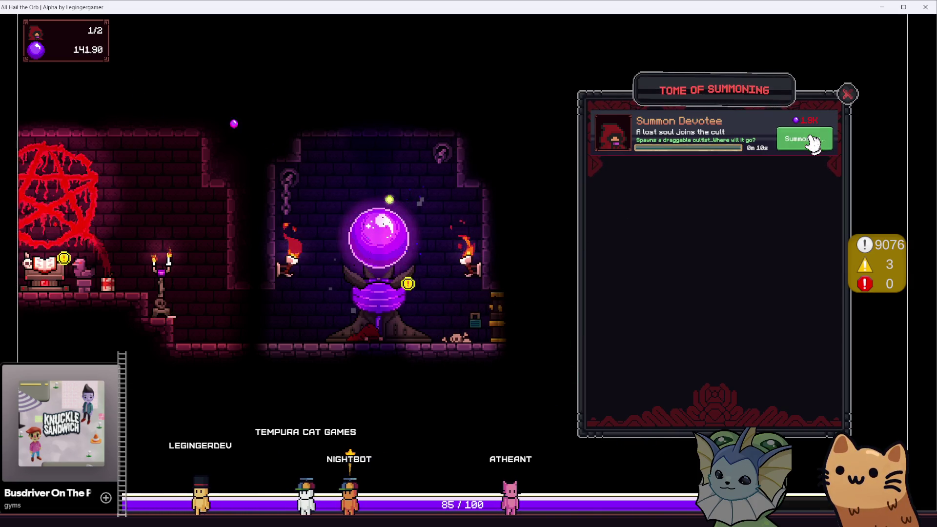
{"action": "left_click", "coordinate": [367, 305]}
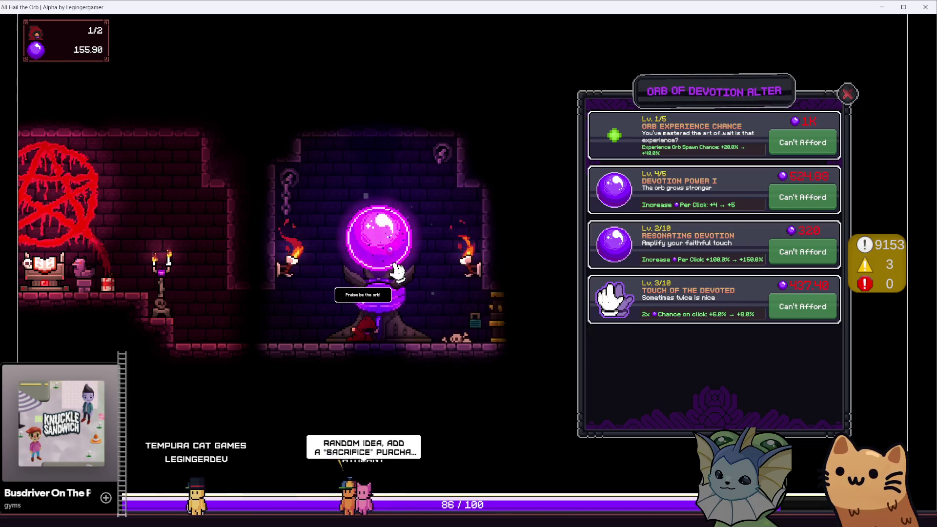
{"action": "left_click", "coordinate": [383, 261]}
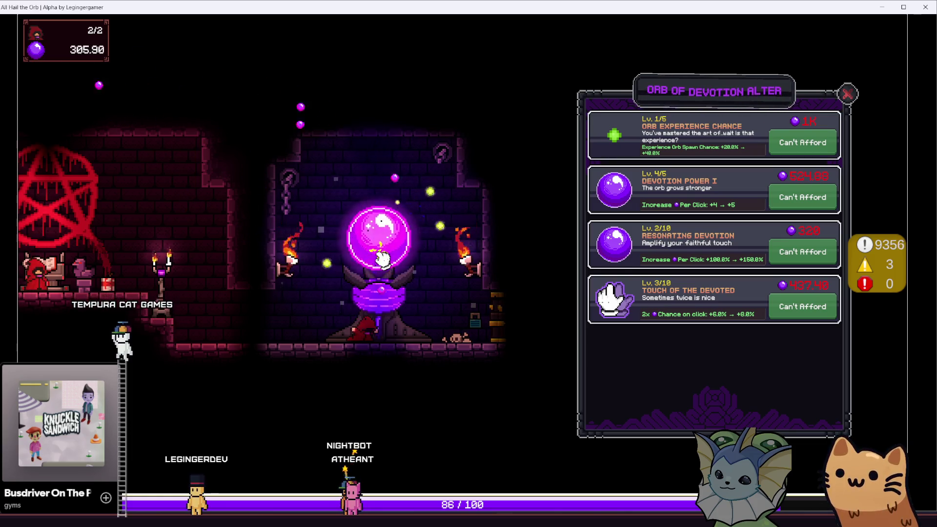
Tap the orb repeatedly until devotion reaches 1.32K and the cat's relic tutorial appears.
{"action": "left_click", "coordinate": [383, 258]}
{"action": "left_click", "coordinate": [382, 265]}
{"action": "left_click", "coordinate": [382, 262]}
{"action": "left_click", "coordinate": [384, 259]}
{"action": "left_click", "coordinate": [388, 257]}
{"action": "left_click", "coordinate": [386, 259]}
{"action": "left_click", "coordinate": [380, 259]}
{"action": "left_click", "coordinate": [376, 260]}
{"action": "left_click", "coordinate": [371, 260]}
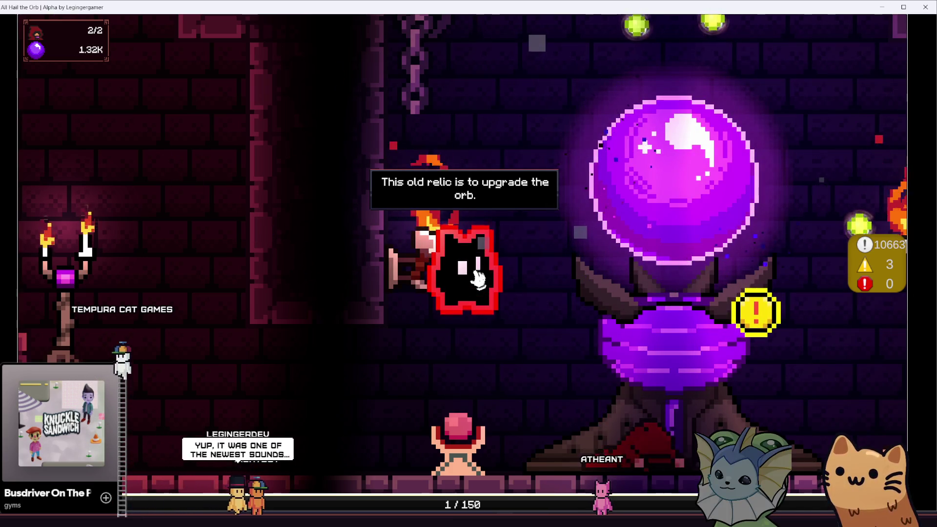
Read through the cat's relic dialogue, view the Devotion Mastery Tree, and close it.
{"action": "left_click", "coordinate": [474, 279]}
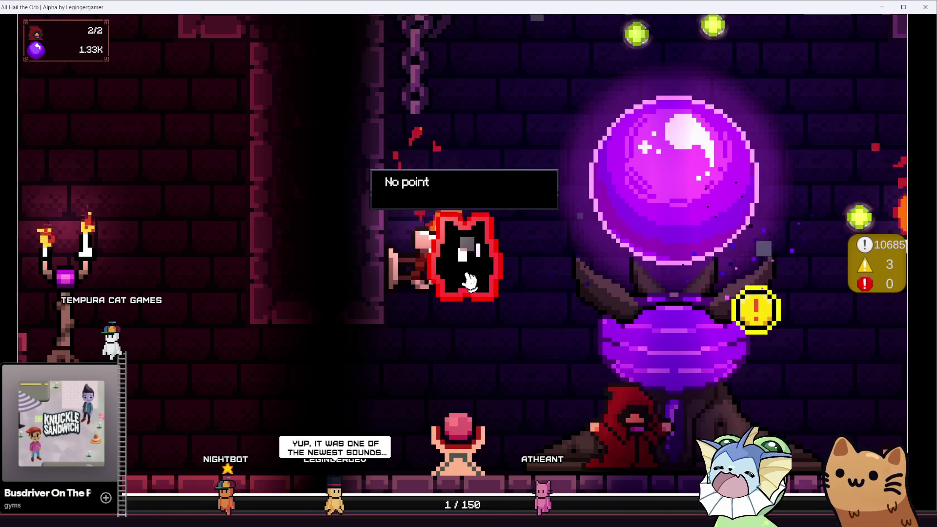
{"action": "left_click", "coordinate": [469, 281]}
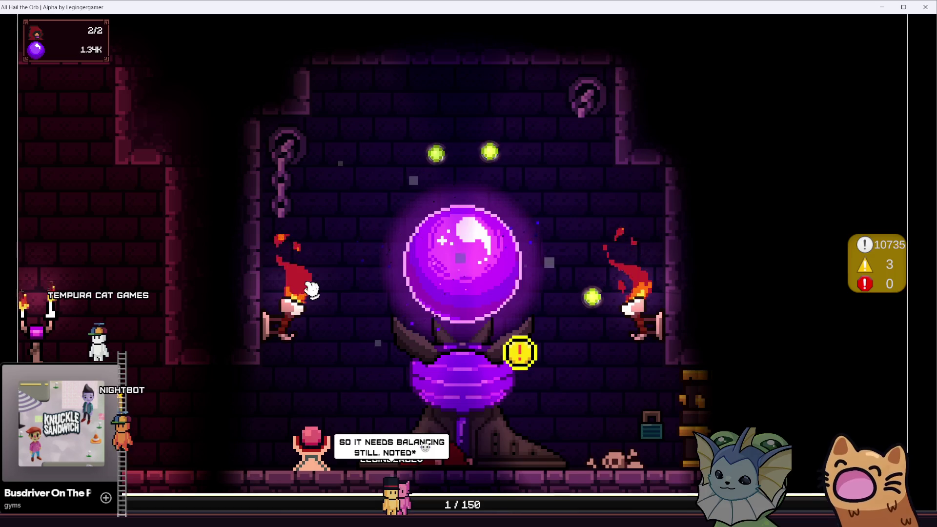
{"action": "left_click", "coordinate": [320, 452]}
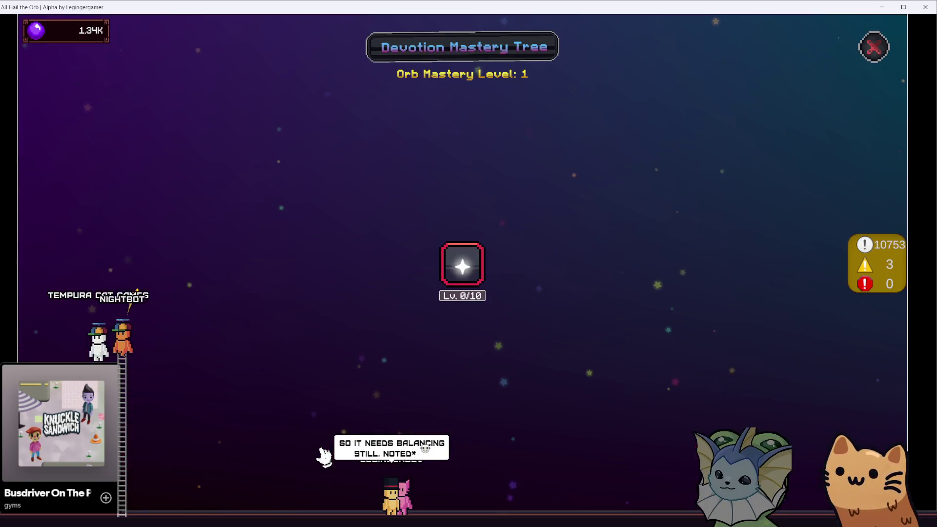
{"action": "mouse_move", "coordinate": [476, 255]}
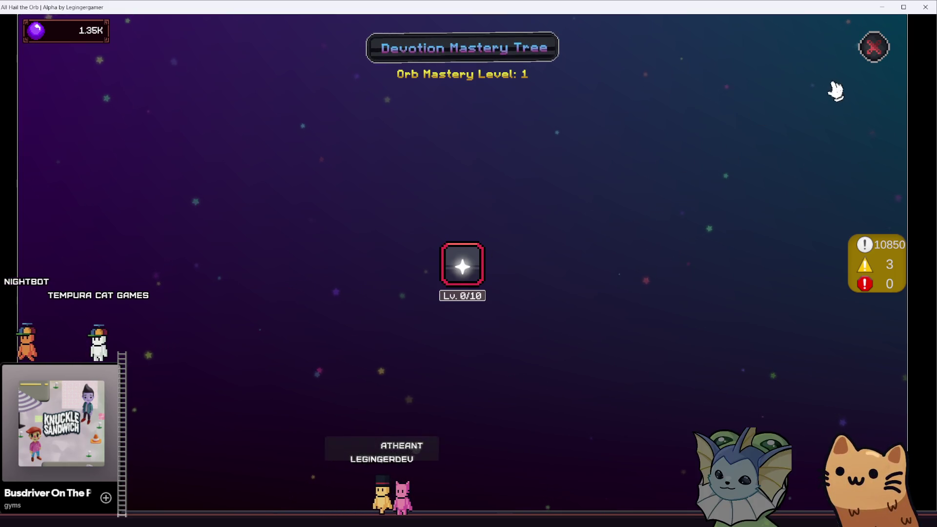
{"action": "left_click", "coordinate": [873, 49]}
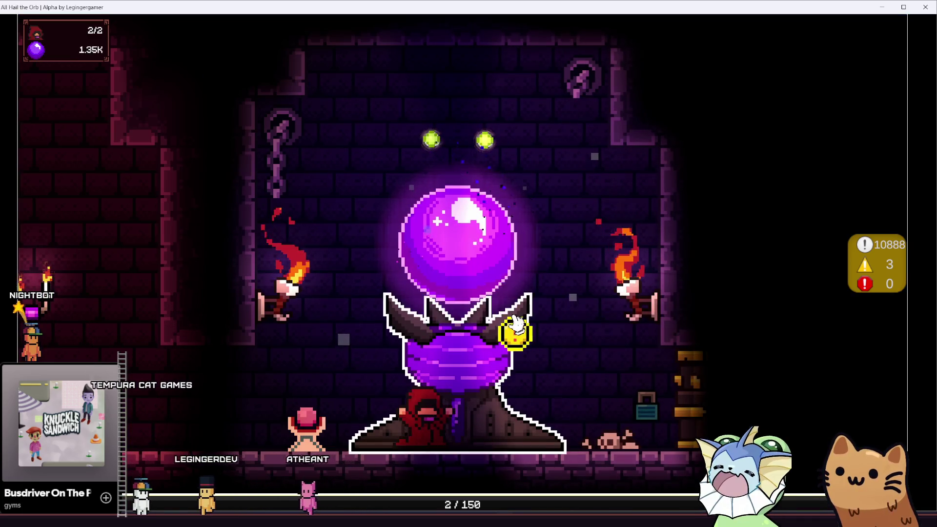
Tap the orb for devotion with the altar upgrades open, then close the altar panel.
{"action": "left_click", "coordinate": [477, 365]}
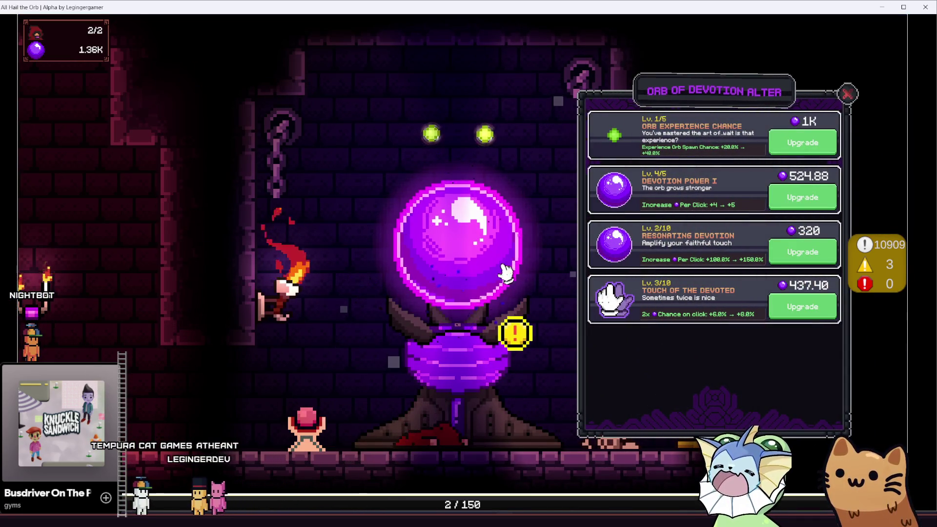
{"action": "left_click", "coordinate": [429, 262]}
{"action": "left_click", "coordinate": [430, 262]}
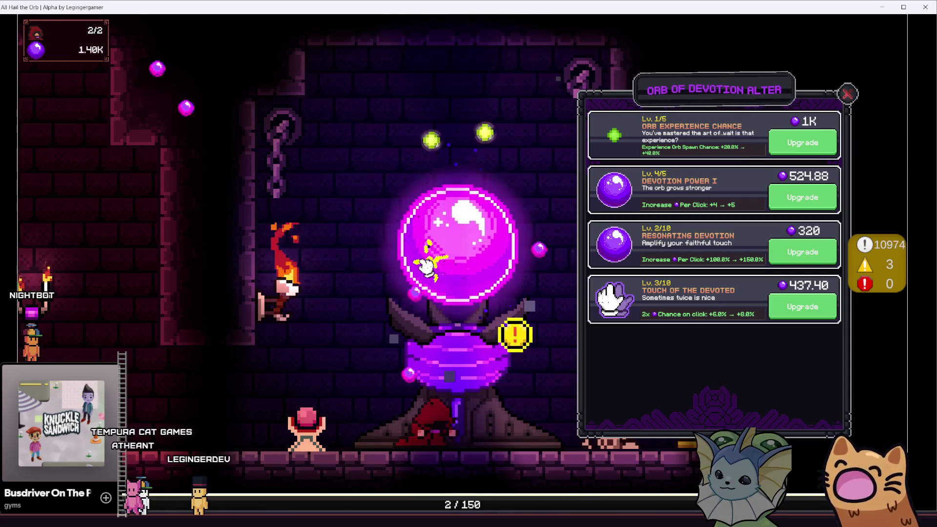
{"action": "left_click", "coordinate": [387, 188]}
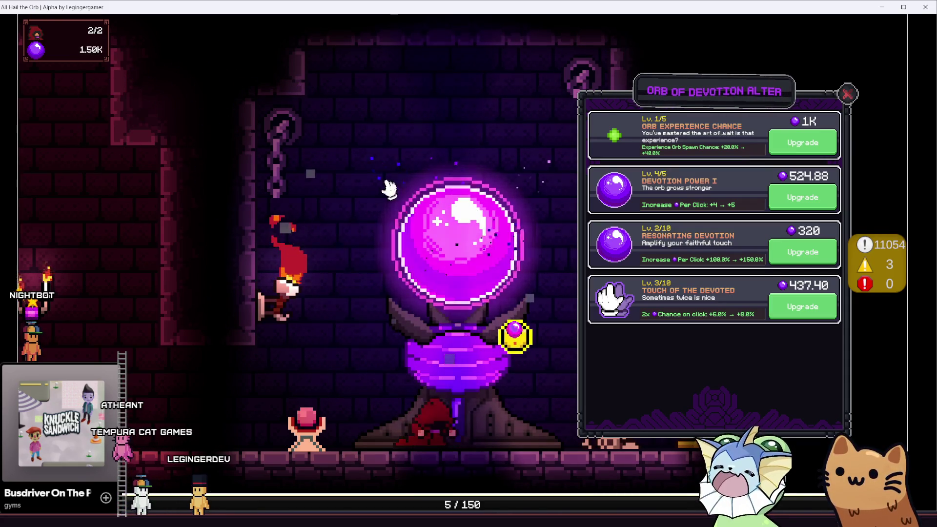
{"action": "left_click", "coordinate": [382, 247]}
{"action": "left_click", "coordinate": [848, 92]}
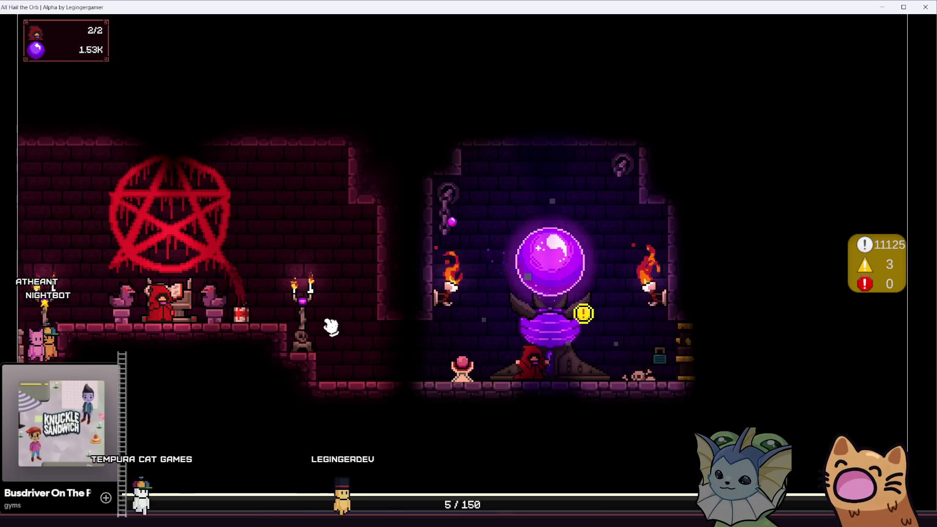
Move the throne cultist onto the orb, return to the orb room and reopen the altar upgrades.
{"action": "mouse_move", "coordinate": [141, 344]}
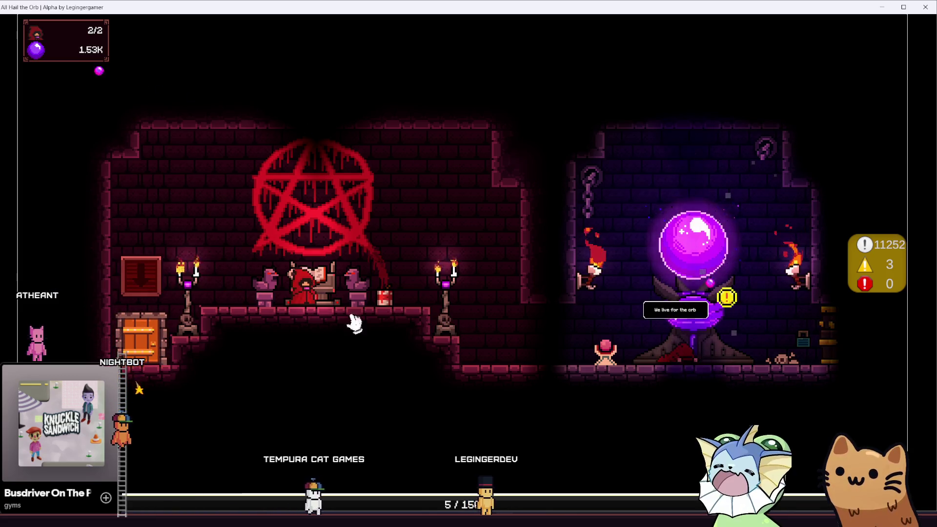
{"action": "mouse_move", "coordinate": [294, 294]}
{"action": "left_mouse_down"}
{"action": "mouse_move", "coordinate": [690, 324]}
{"action": "mouse_move", "coordinate": [712, 338]}
{"action": "left_mouse_up"}
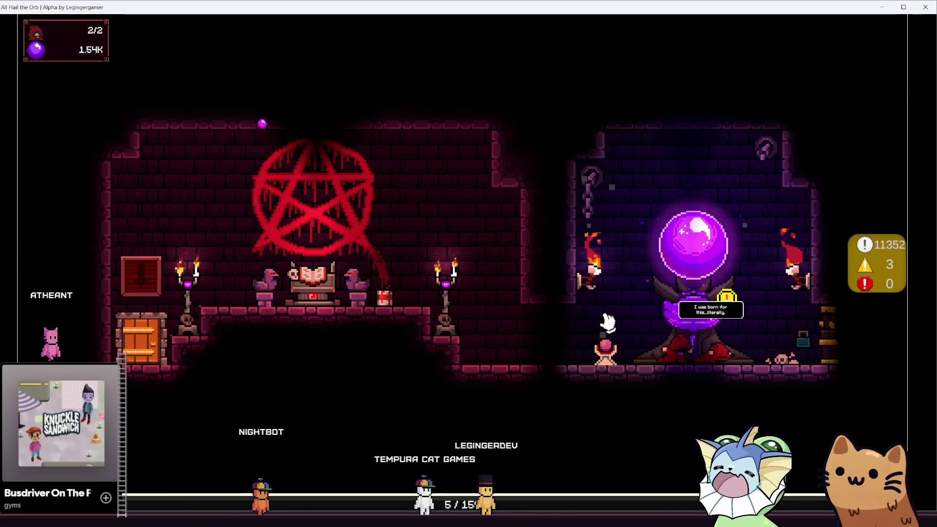
{"action": "left_click_drag", "start_coordinate": [469, 305], "coordinate": [247, 293]}
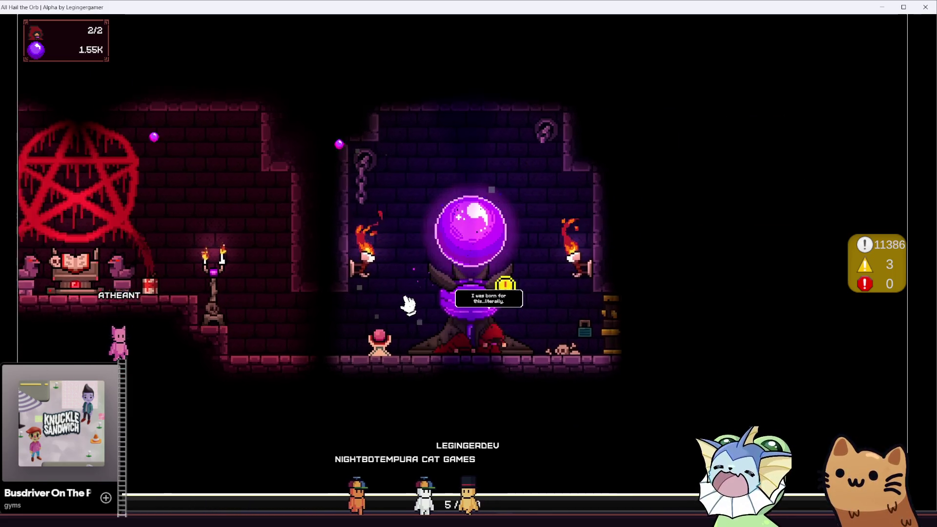
{"action": "scroll", "coordinate": [404, 307], "scroll_direction": "up", "scroll_amount": 2}
{"action": "mouse_move", "coordinate": [626, 336]}
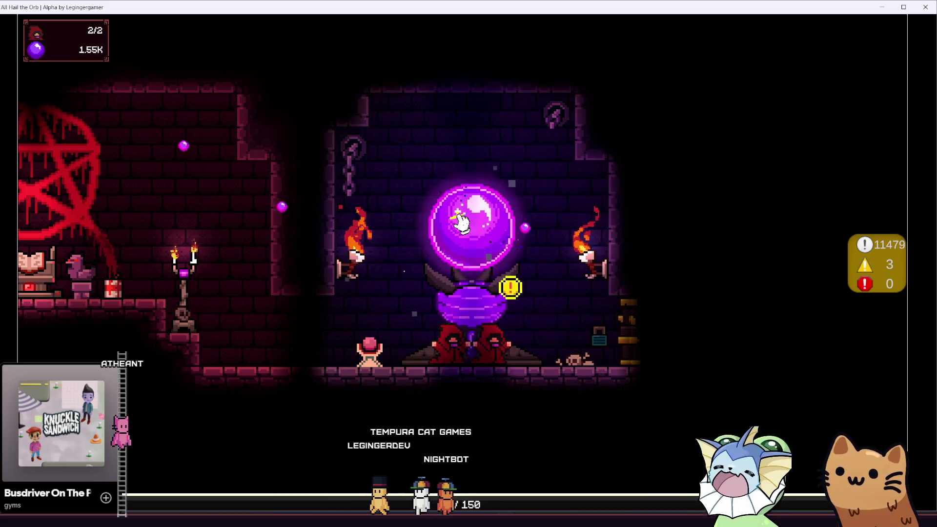
{"action": "left_click", "coordinate": [476, 281]}
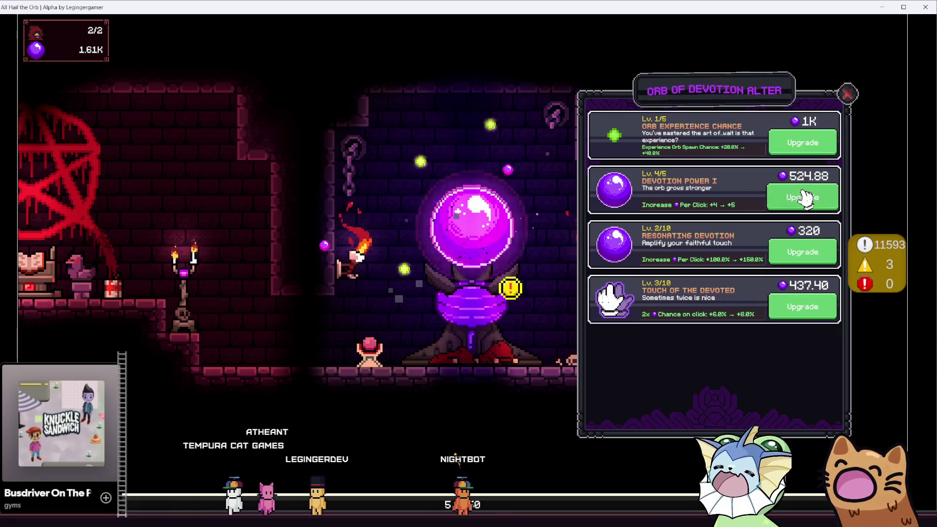
Buy two Touch of the Devoted levels and raise Resonating Devotion to level 4.
{"action": "left_click", "coordinate": [787, 312]}
{"action": "left_click", "coordinate": [801, 254]}
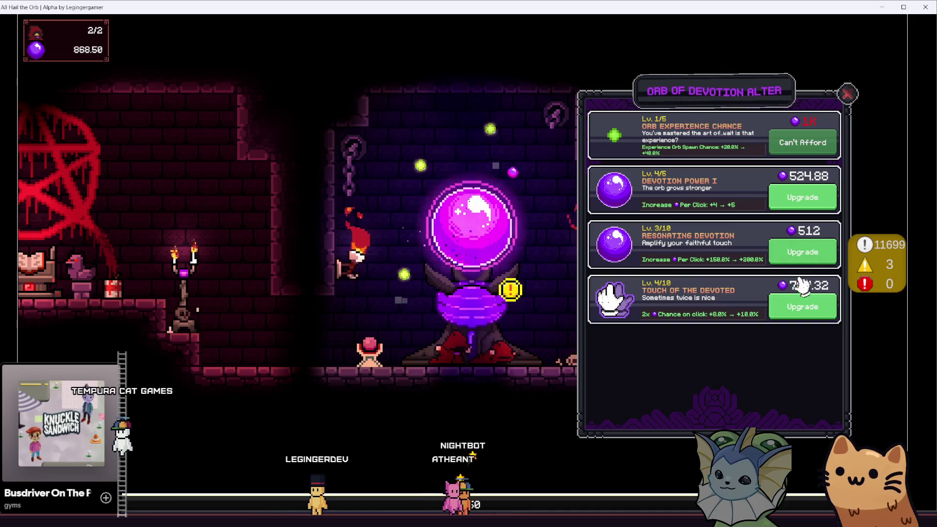
{"action": "left_click", "coordinate": [801, 303]}
Tap the altar orb repeatedly to rebuild orbs to about 1.45K.
{"action": "left_click", "coordinate": [503, 247]}
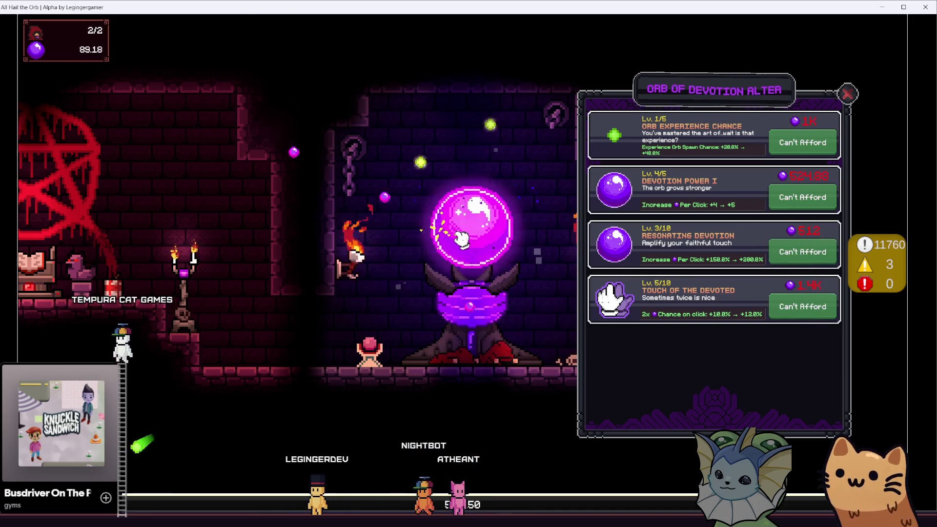
{"action": "left_click", "coordinate": [493, 247]}
{"action": "left_click", "coordinate": [483, 245]}
{"action": "left_click", "coordinate": [476, 244]}
{"action": "left_click", "coordinate": [466, 242]}
{"action": "left_click", "coordinate": [456, 244]}
{"action": "left_click", "coordinate": [455, 247]}
{"action": "left_click", "coordinate": [459, 250]}
{"action": "left_click", "coordinate": [461, 250]}
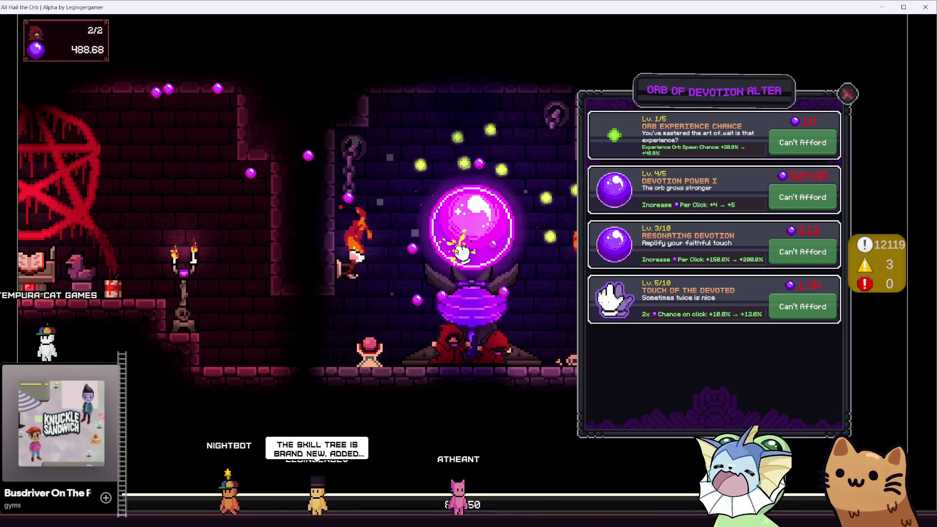
{"action": "left_click", "coordinate": [462, 252]}
{"action": "left_click", "coordinate": [466, 256]}
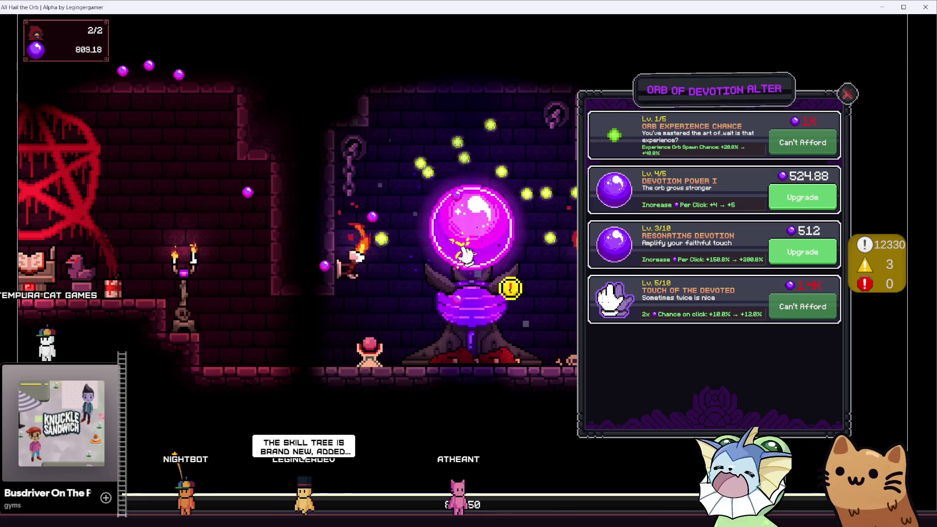
{"action": "left_click", "coordinate": [466, 255]}
{"action": "left_click", "coordinate": [467, 255]}
{"action": "left_click", "coordinate": [468, 254]}
{"action": "left_click", "coordinate": [466, 251]}
{"action": "left_click", "coordinate": [467, 252]}
{"action": "left_click", "coordinate": [467, 252]}
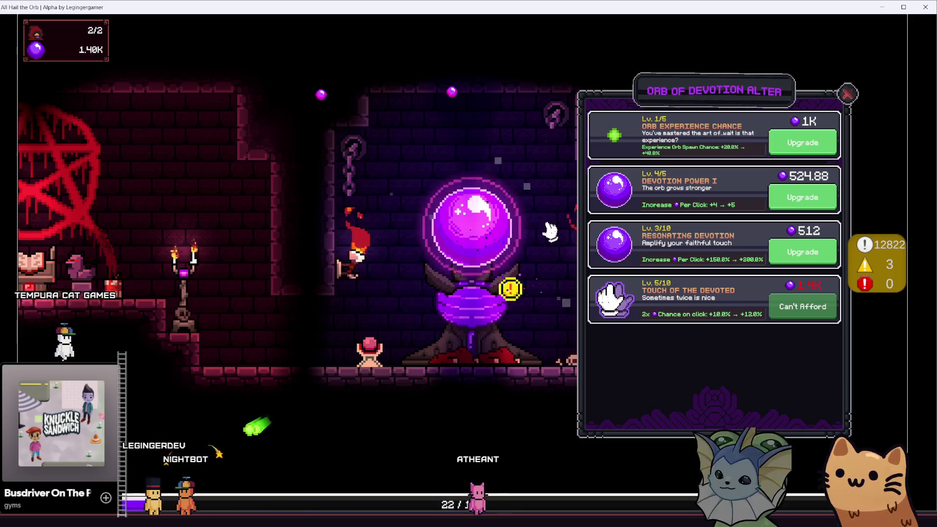
{"action": "left_click", "coordinate": [462, 225]}
{"action": "left_click", "coordinate": [463, 225]}
{"action": "left_click", "coordinate": [463, 225]}
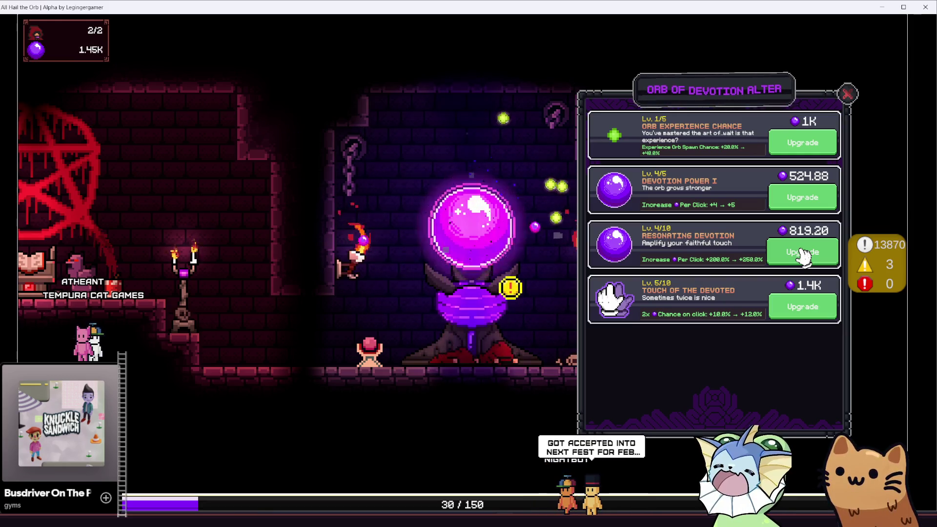
Raise Resonating Devotion to level 5, max out Devotion Power I, and start tapping the orb.
{"action": "left_click", "coordinate": [803, 254]}
{"action": "left_click", "coordinate": [803, 198]}
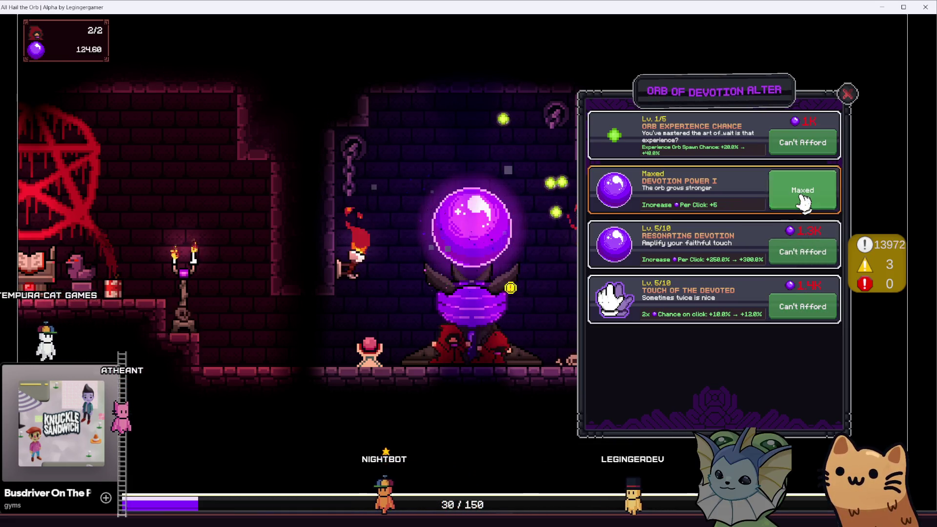
{"action": "left_click", "coordinate": [484, 217]}
{"action": "left_click", "coordinate": [483, 224]}
{"action": "left_click", "coordinate": [481, 231]}
{"action": "left_click", "coordinate": [480, 238]}
{"action": "left_click", "coordinate": [479, 238]}
{"action": "left_click", "coordinate": [478, 238]}
{"action": "left_click", "coordinate": [476, 239]}
{"action": "left_click", "coordinate": [476, 240]}
{"action": "left_click", "coordinate": [476, 239]}
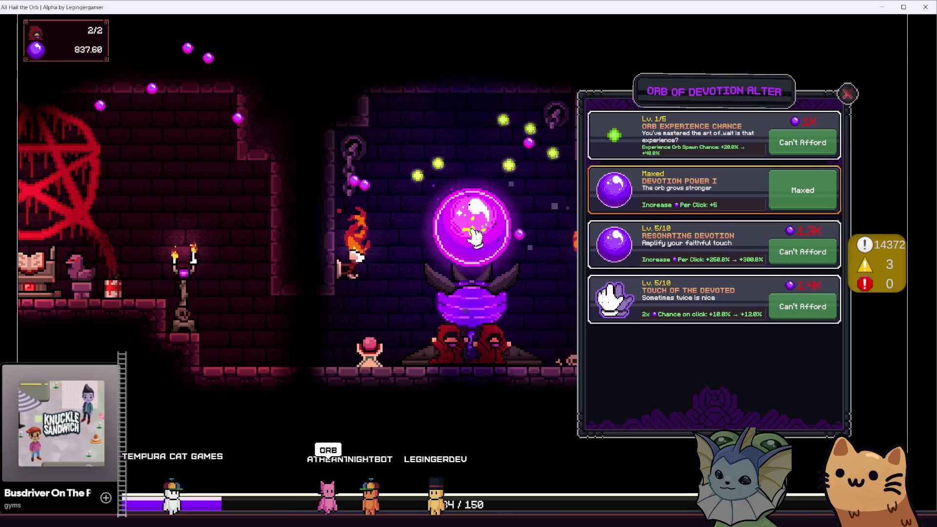
{"action": "left_click", "coordinate": [475, 238]}
{"action": "left_click", "coordinate": [474, 239]}
{"action": "left_click", "coordinate": [473, 239]}
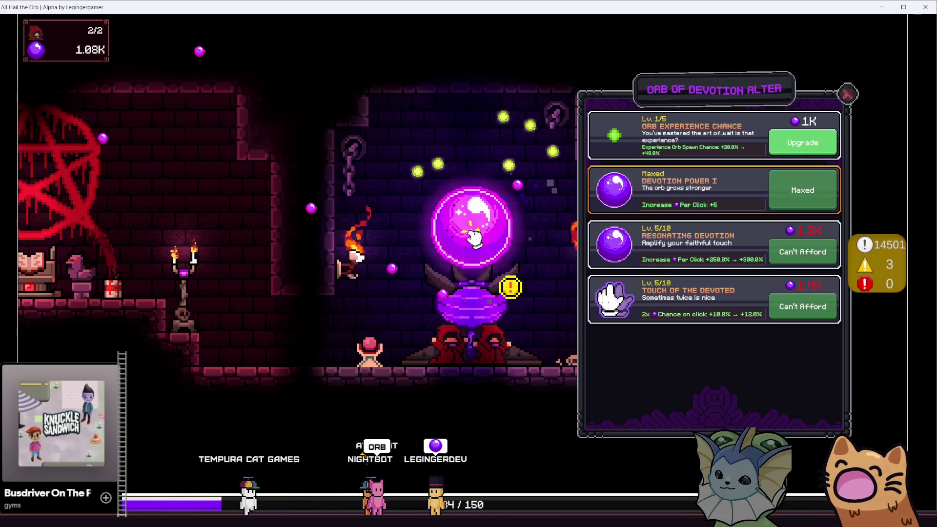
Keep farming the altar orb until orbs reach 3.38K.
{"action": "left_click", "coordinate": [474, 239]}
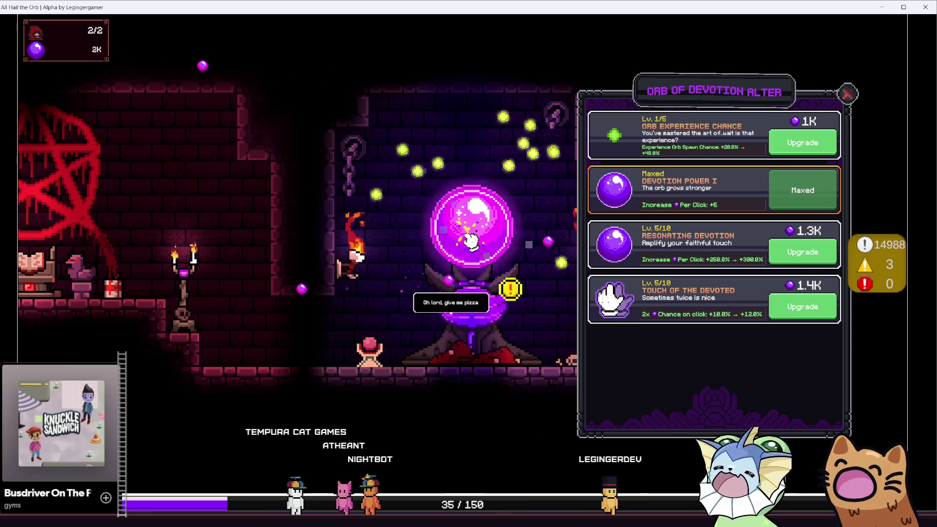
{"action": "left_click", "coordinate": [471, 239]}
{"action": "left_click", "coordinate": [472, 241]}
{"action": "left_click", "coordinate": [472, 242]}
{"action": "left_click", "coordinate": [472, 244]}
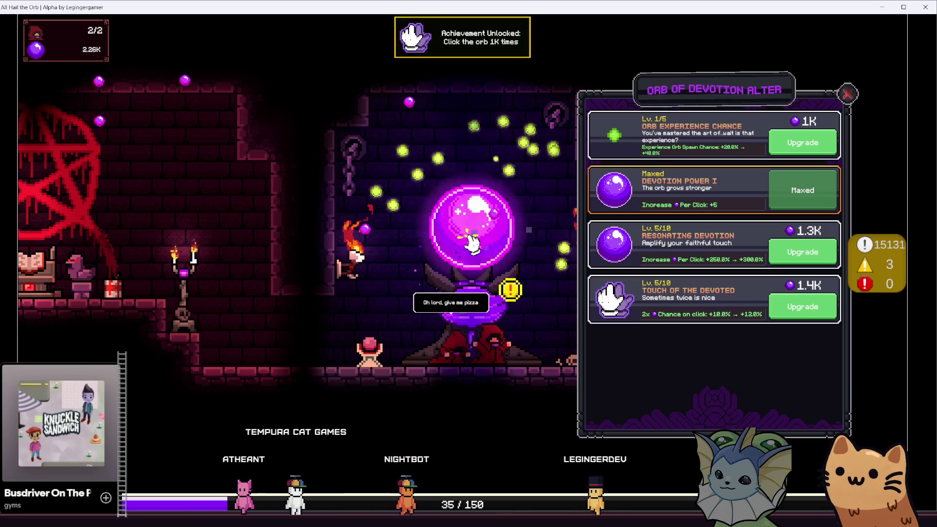
{"action": "left_click", "coordinate": [472, 242]}
{"action": "left_click", "coordinate": [472, 241]}
{"action": "left_click", "coordinate": [472, 242]}
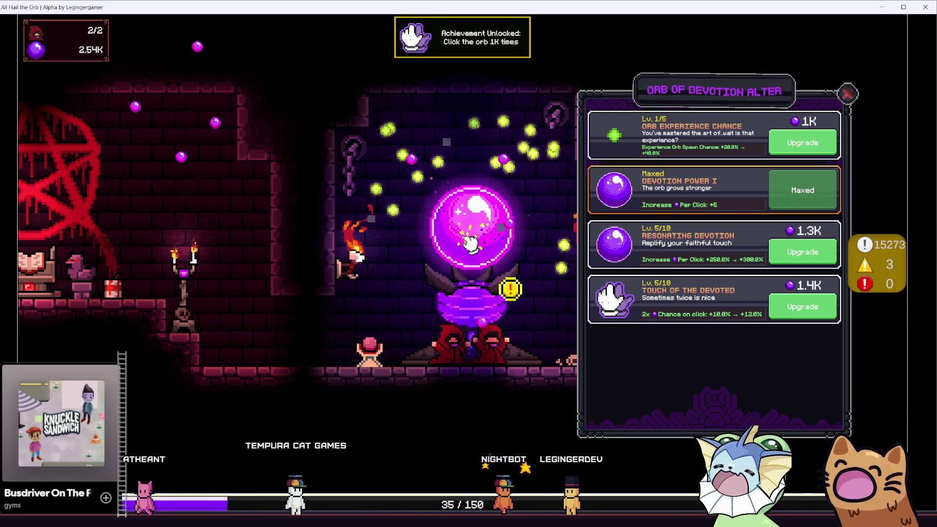
{"action": "left_click", "coordinate": [470, 243]}
{"action": "left_click", "coordinate": [468, 244]}
{"action": "left_click", "coordinate": [466, 246]}
{"action": "left_click", "coordinate": [467, 247]}
{"action": "left_click", "coordinate": [467, 247]}
{"action": "left_click", "coordinate": [467, 248]}
{"action": "left_click", "coordinate": [467, 248]}
{"action": "left_click", "coordinate": [467, 248]}
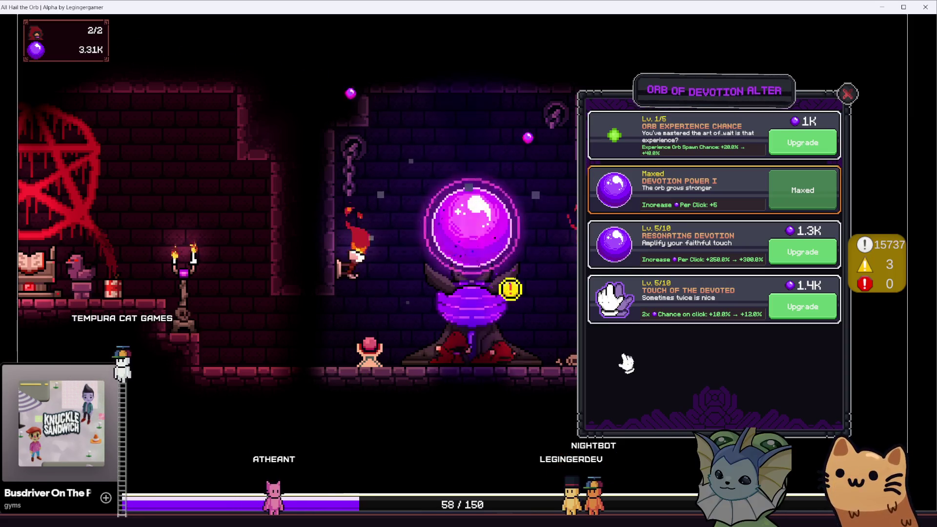
Reopen the altar upgrades and buy Resonating Devotion level 6.
{"action": "left_click", "coordinate": [480, 292]}
{"action": "left_click", "coordinate": [481, 291]}
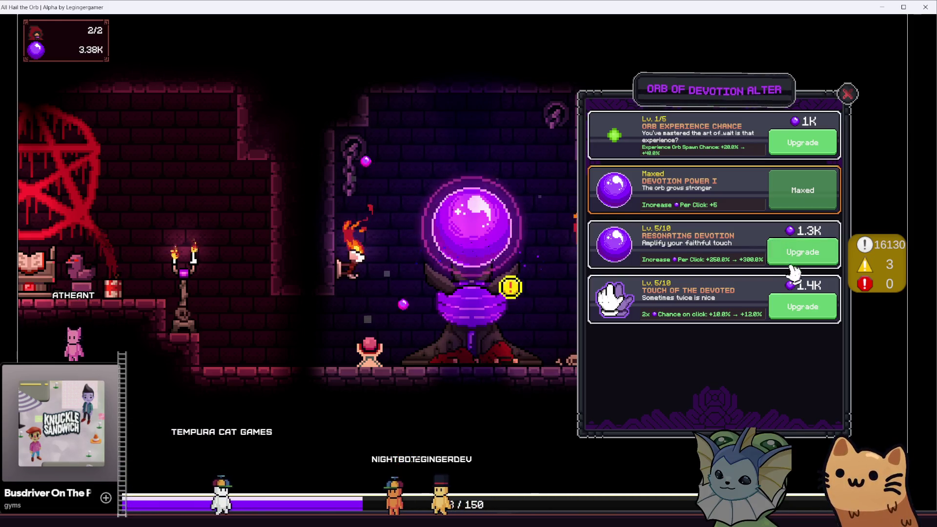
{"action": "left_click", "coordinate": [804, 307]}
Raise Touch of the Devoted to level 6 and tap the orb to earn about 1K orbs.
{"action": "left_click", "coordinate": [805, 259]}
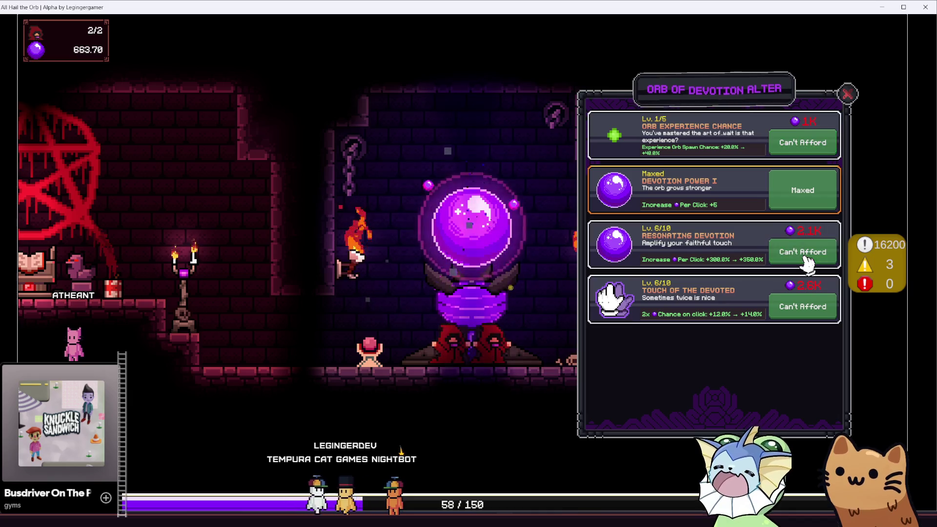
{"action": "left_click", "coordinate": [454, 239]}
{"action": "left_click", "coordinate": [466, 247]}
{"action": "left_click", "coordinate": [462, 252]}
{"action": "left_click", "coordinate": [456, 259]}
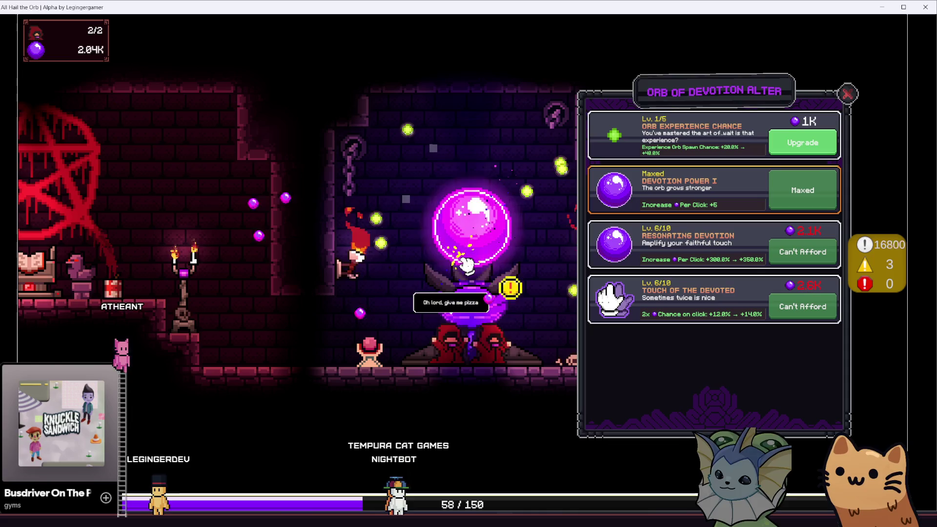
{"action": "left_click", "coordinate": [466, 265]}
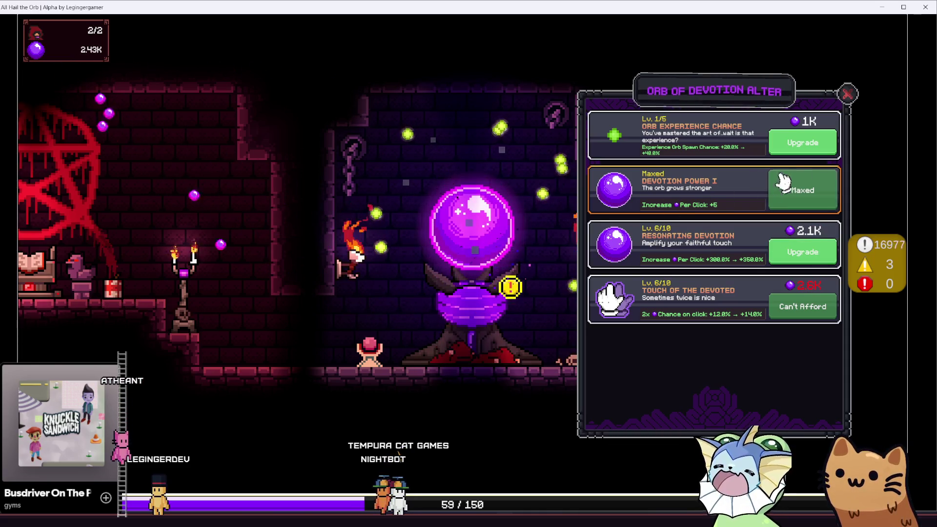
Upgrade Orb Experience Chance to level 2, then keep tapping the orb toward 2.72K orbs.
{"action": "left_click", "coordinate": [810, 147]}
{"action": "left_click", "coordinate": [476, 234]}
{"action": "left_click", "coordinate": [471, 237]}
{"action": "left_click", "coordinate": [470, 238]}
{"action": "left_click", "coordinate": [468, 239]}
{"action": "left_click", "coordinate": [466, 239]}
{"action": "left_click", "coordinate": [466, 239]}
{"action": "left_click", "coordinate": [466, 240]}
{"action": "left_click", "coordinate": [466, 239]}
{"action": "left_click", "coordinate": [466, 241]}
Tap the altar orb about forty times, growing orbs to 6.13K to cover the 5K upgrade.
{"action": "left_click", "coordinate": [466, 240]}
{"action": "left_click", "coordinate": [466, 239]}
{"action": "left_click", "coordinate": [466, 239]}
{"action": "left_click", "coordinate": [467, 239]}
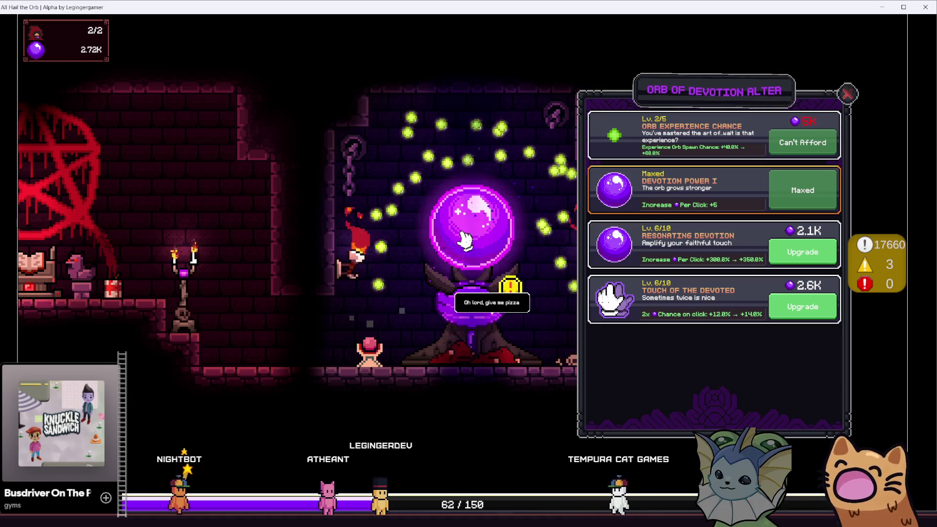
{"action": "left_click", "coordinate": [465, 240]}
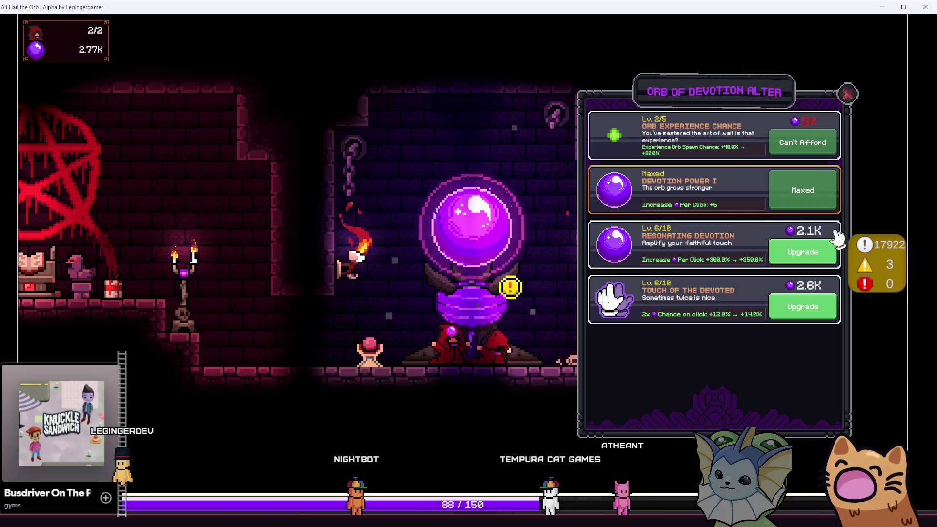
{"action": "left_click", "coordinate": [486, 237]}
{"action": "left_click", "coordinate": [485, 237]}
{"action": "left_click", "coordinate": [485, 237]}
{"action": "left_click", "coordinate": [485, 239]}
{"action": "left_click", "coordinate": [483, 240]}
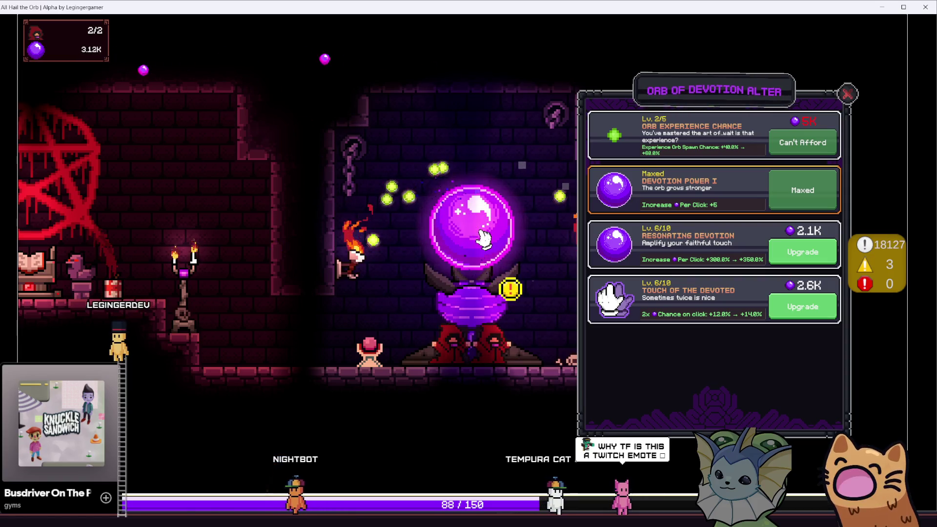
{"action": "left_click", "coordinate": [483, 239]}
{"action": "left_click", "coordinate": [483, 239]}
{"action": "left_click", "coordinate": [484, 239]}
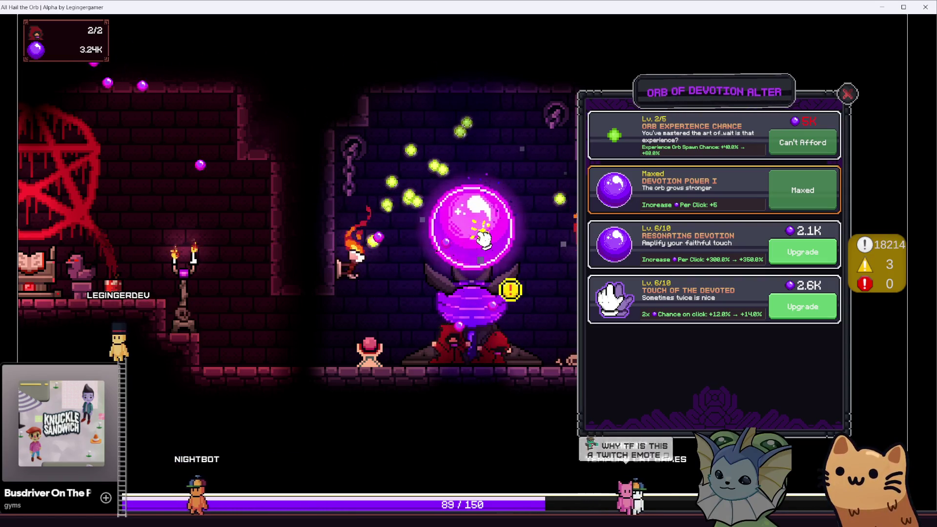
{"action": "left_click", "coordinate": [484, 239]}
{"action": "left_click", "coordinate": [483, 239]}
{"action": "left_click", "coordinate": [482, 239]}
{"action": "left_click", "coordinate": [481, 239]}
{"action": "left_click", "coordinate": [481, 240]}
{"action": "left_click", "coordinate": [479, 239]}
{"action": "left_click", "coordinate": [477, 239]}
{"action": "left_click", "coordinate": [476, 239]}
{"action": "left_click", "coordinate": [473, 240]}
{"action": "left_click", "coordinate": [470, 240]}
{"action": "left_click", "coordinate": [467, 241]}
{"action": "left_click", "coordinate": [464, 242]}
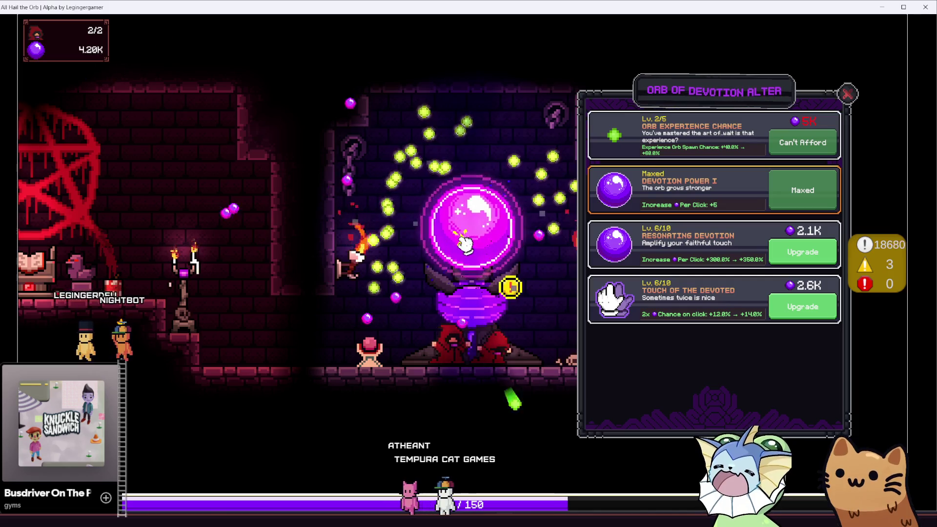
{"action": "left_click", "coordinate": [465, 242]}
{"action": "left_click", "coordinate": [465, 242]}
{"action": "left_click", "coordinate": [466, 243]}
{"action": "left_click", "coordinate": [466, 243]}
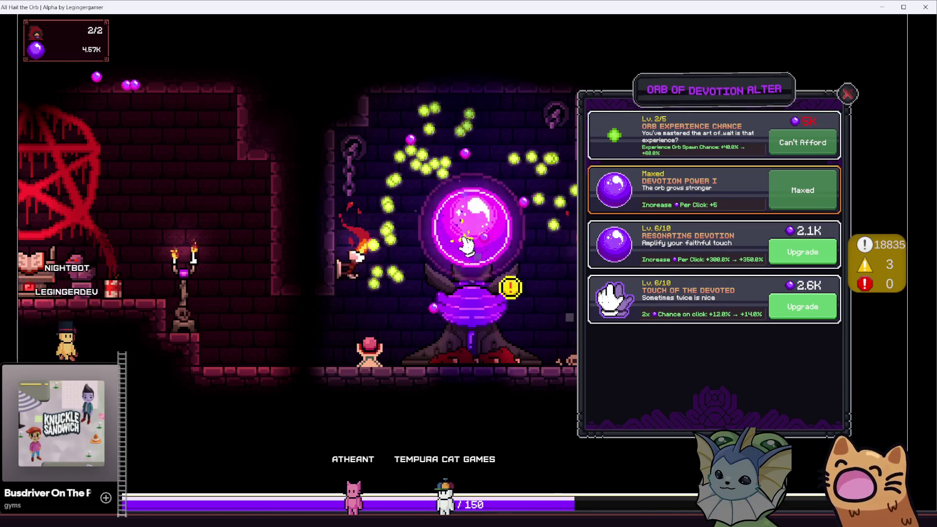
{"action": "left_click", "coordinate": [466, 244]}
{"action": "left_click", "coordinate": [467, 244]}
{"action": "left_click", "coordinate": [467, 244]}
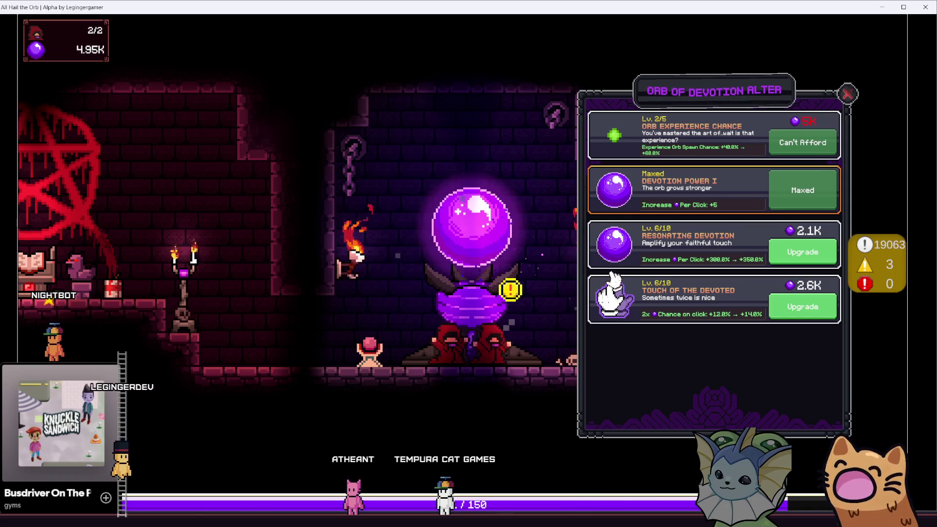
{"action": "left_click", "coordinate": [479, 220]}
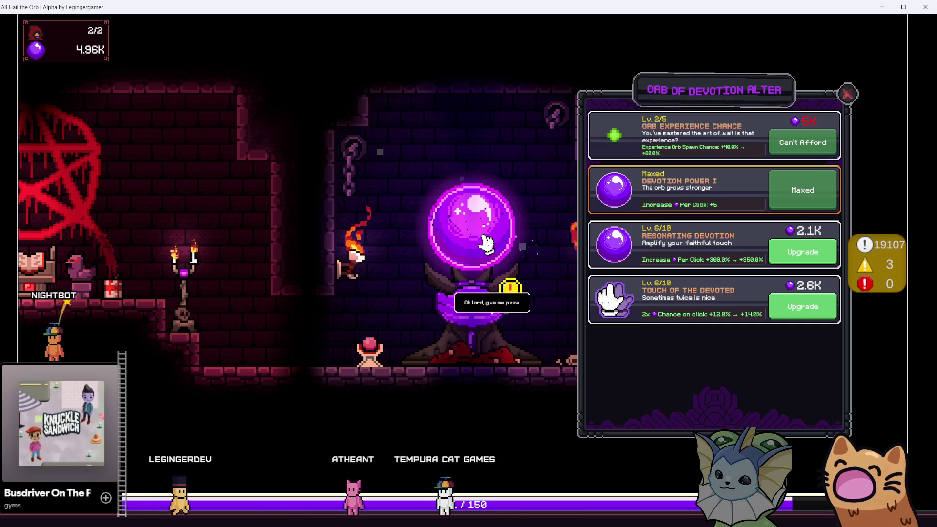
{"action": "left_click", "coordinate": [471, 247]}
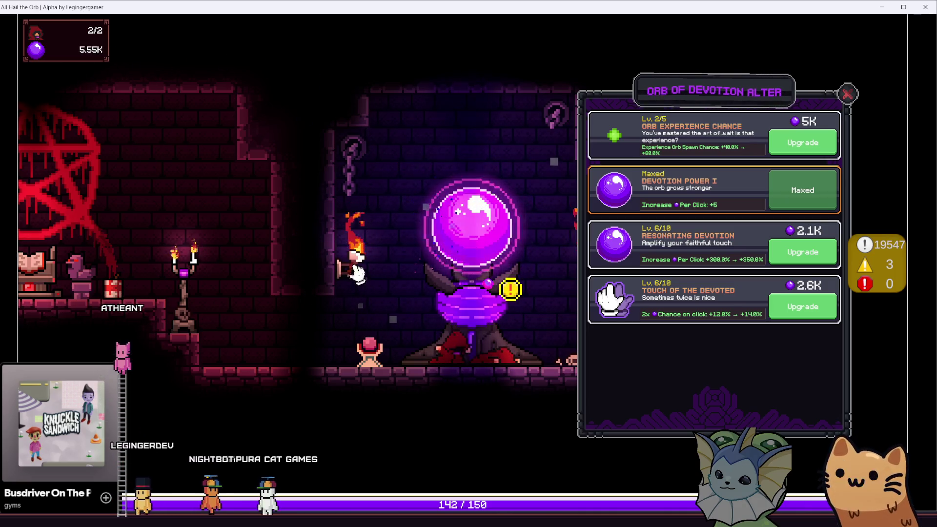
{"action": "left_click", "coordinate": [456, 228]}
{"action": "left_click", "coordinate": [457, 230]}
{"action": "left_click", "coordinate": [458, 234]}
{"action": "left_click", "coordinate": [459, 237]}
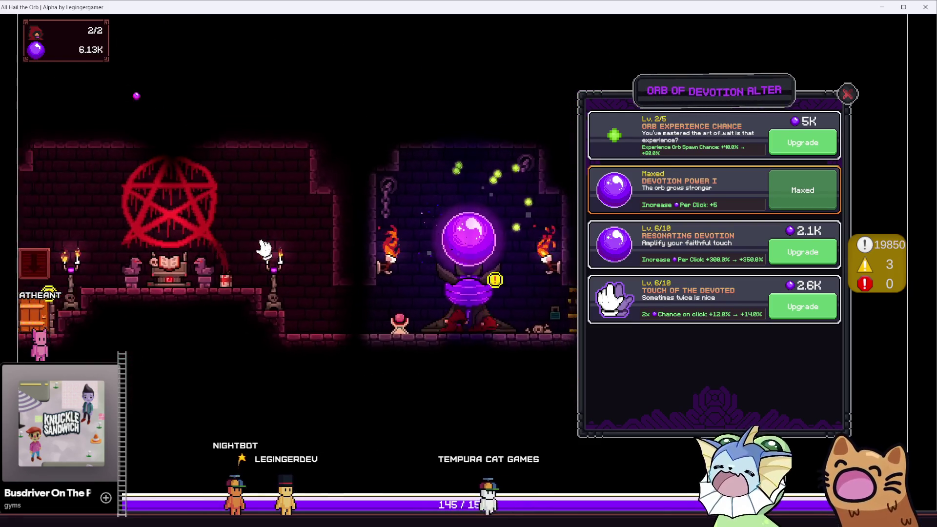
Purchase the Cultist Quarters door unlock for 2.500K orbs, after backing out once.
{"action": "mouse_move", "coordinate": [46, 321]}
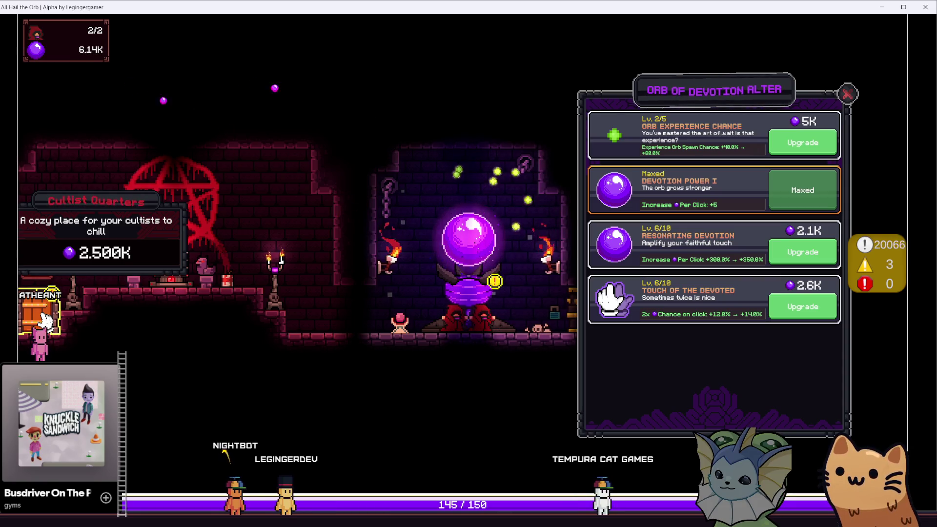
{"action": "left_click", "coordinate": [46, 321]}
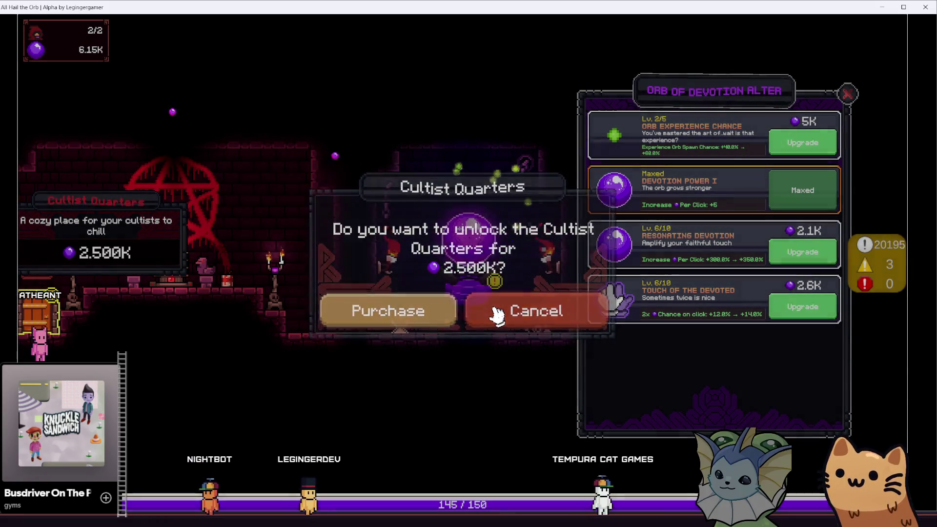
{"action": "left_click", "coordinate": [498, 315]}
{"action": "left_click", "coordinate": [129, 305]}
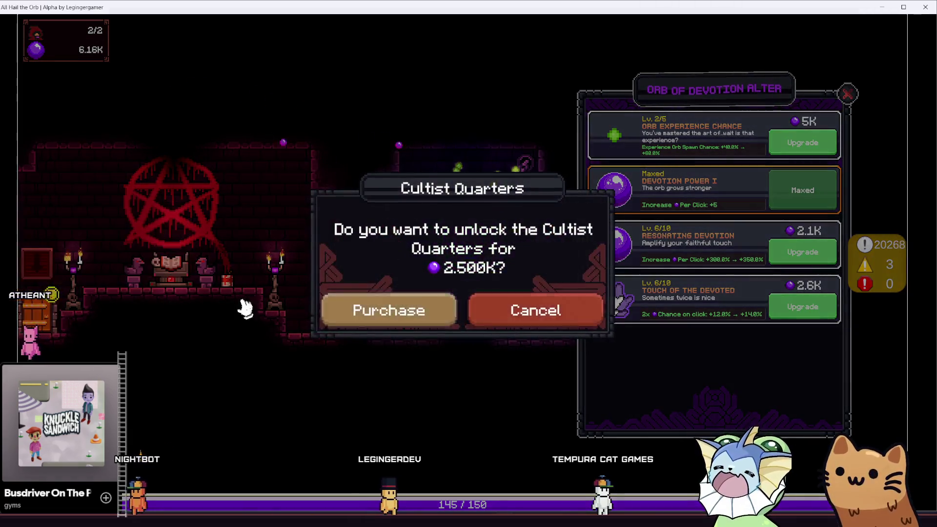
{"action": "left_click", "coordinate": [376, 316]}
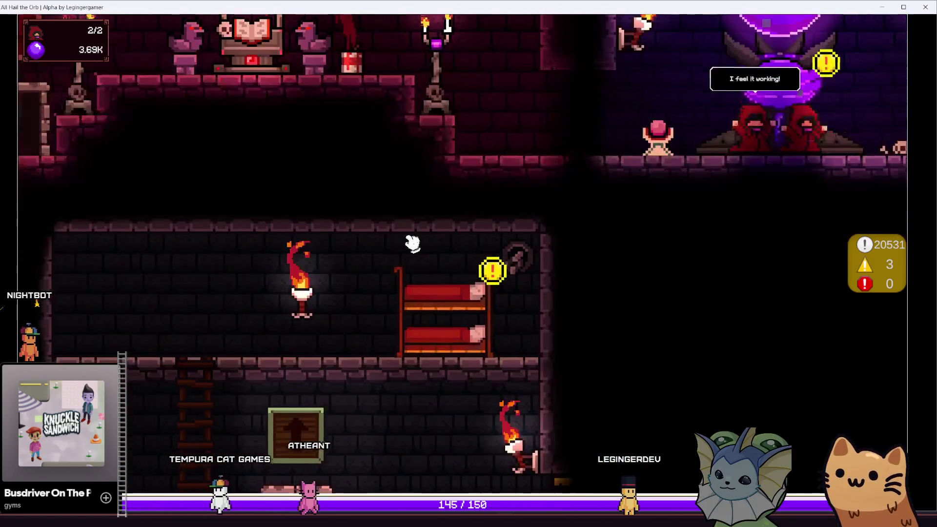
Open the bunk-bed room's upgrade panel, offering Cultist Devotion Growth for 250, and look around the rooms.
{"action": "left_click", "coordinate": [411, 244]}
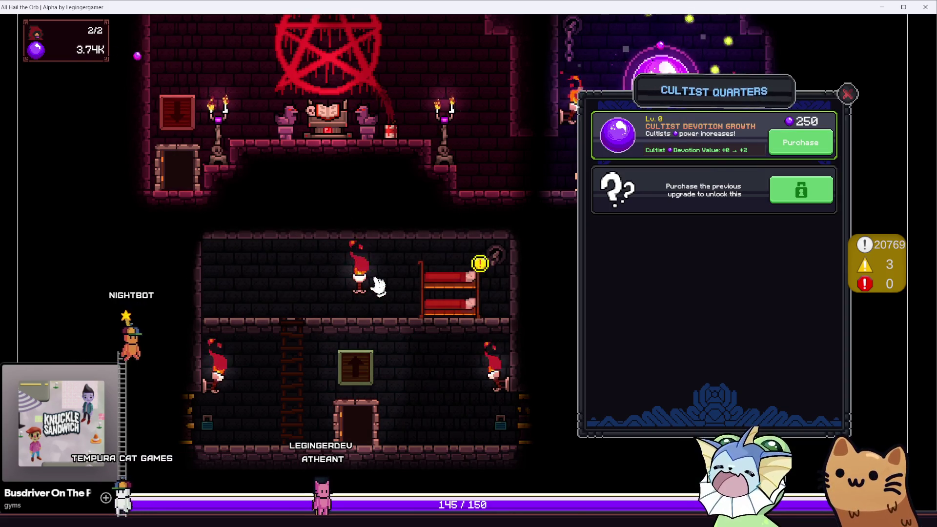
{"action": "scroll", "coordinate": [375, 282], "scroll_direction": "up", "scroll_amount": 2}
{"action": "scroll", "coordinate": [373, 282], "scroll_direction": "up", "scroll_amount": 3}
{"action": "scroll", "coordinate": [254, 283], "scroll_direction": "down", "scroll_amount": 3}
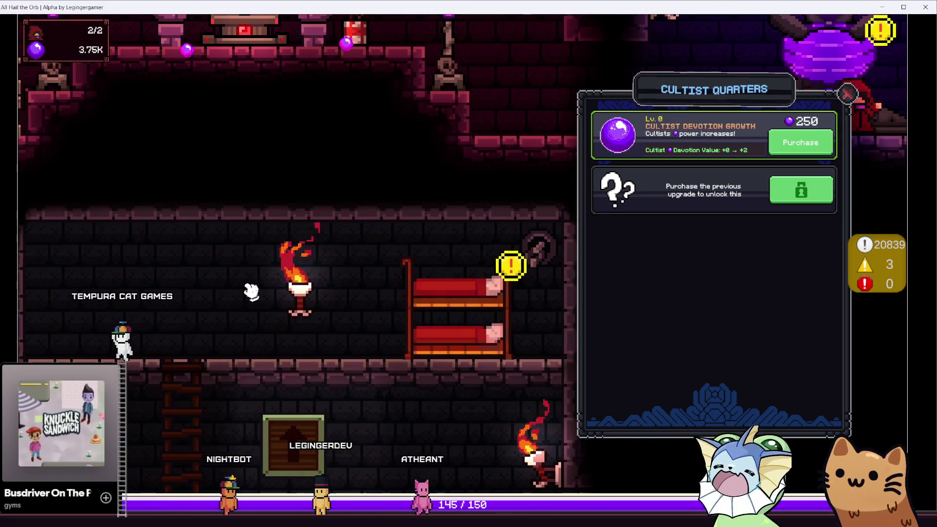
{"action": "left_click_drag", "start_coordinate": [288, 292], "coordinate": [309, 291]}
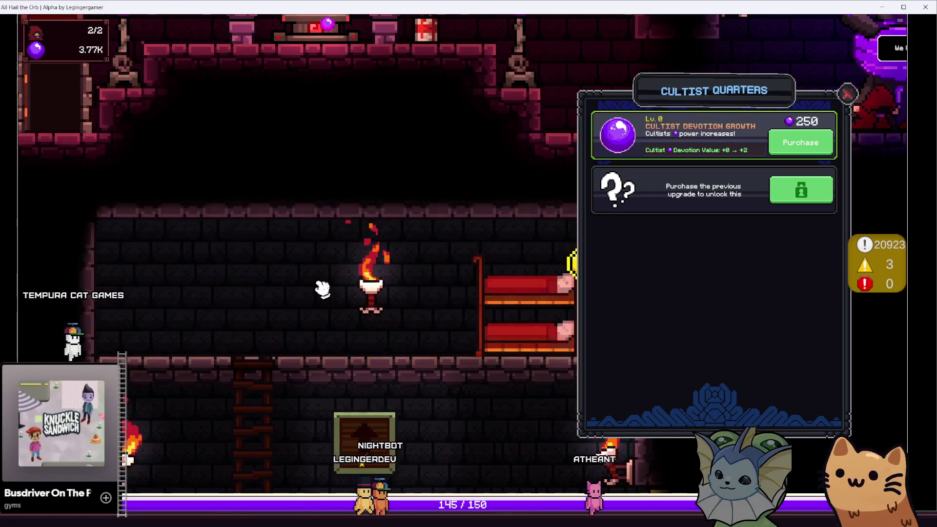
{"action": "scroll", "coordinate": [322, 289], "scroll_direction": "up", "scroll_amount": 2}
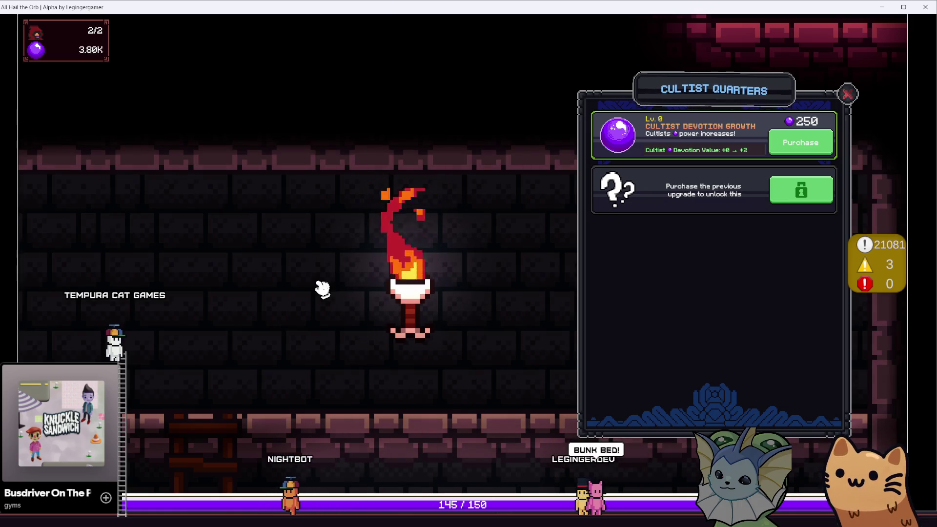
{"action": "scroll", "coordinate": [322, 289], "scroll_direction": "down", "scroll_amount": 5}
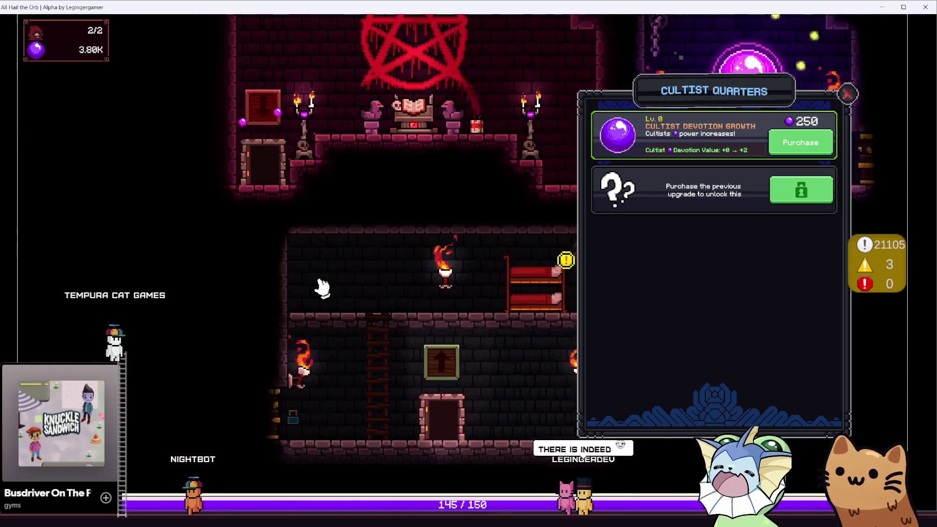
{"action": "left_click_drag", "start_coordinate": [311, 266], "coordinate": [200, 253]}
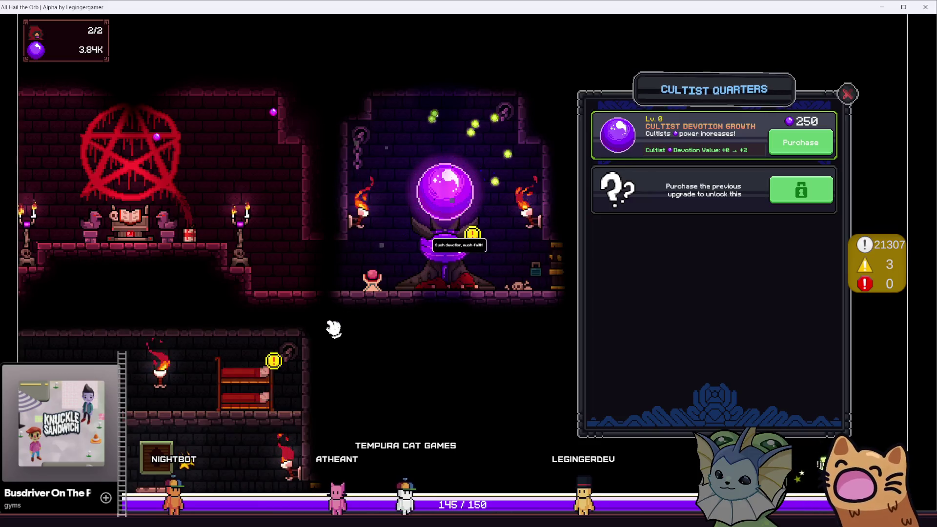
Upgrade Cultist Devotion Growth to level 5, gather orbs, and buy Extra Leg Room for 3-cultist capacity.
{"action": "left_click", "coordinate": [816, 143]}
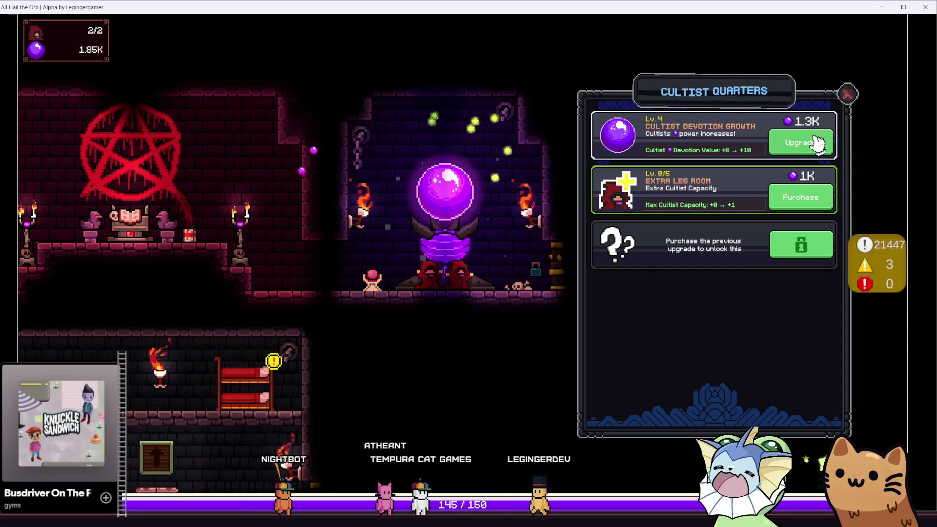
{"action": "left_click", "coordinate": [816, 143]}
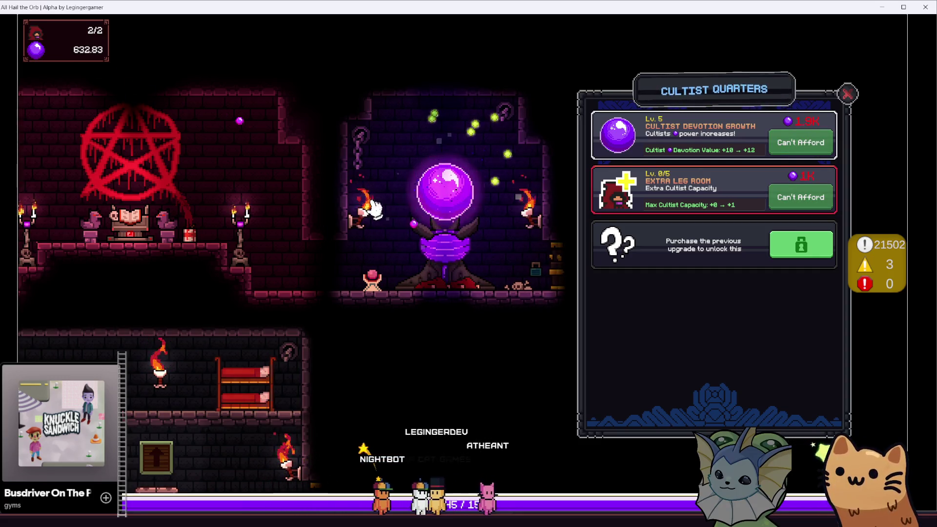
{"action": "left_click", "coordinate": [444, 195]}
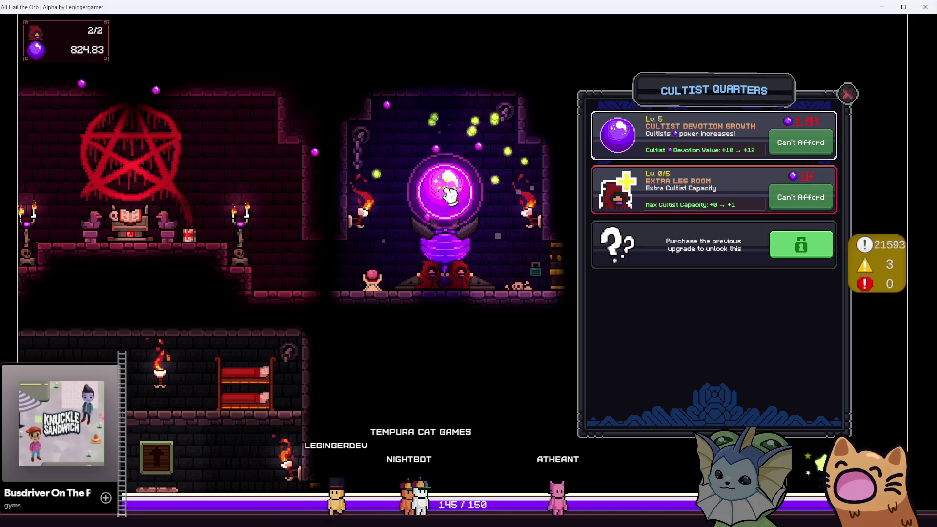
{"action": "left_click", "coordinate": [453, 200]}
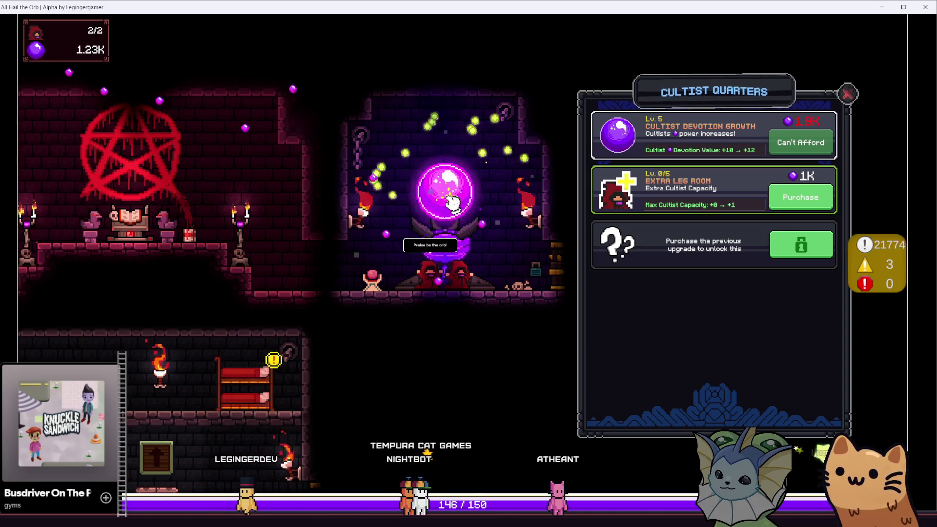
{"action": "left_click", "coordinate": [803, 200]}
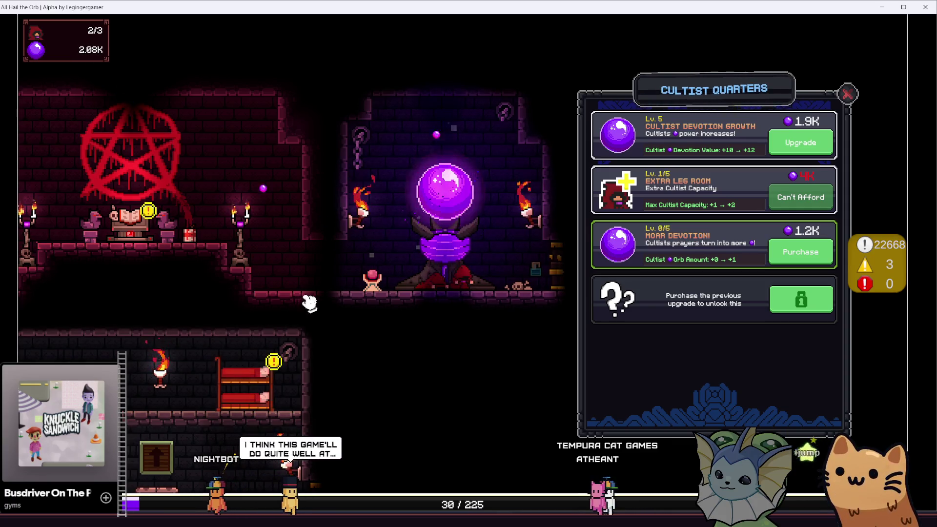
{"action": "mouse_move", "coordinate": [314, 293]}
{"action": "left_mouse_down"}
{"action": "mouse_move", "coordinate": [357, 269]}
{"action": "mouse_move", "coordinate": [386, 271]}
{"action": "mouse_move", "coordinate": [360, 273]}
{"action": "left_mouse_up"}
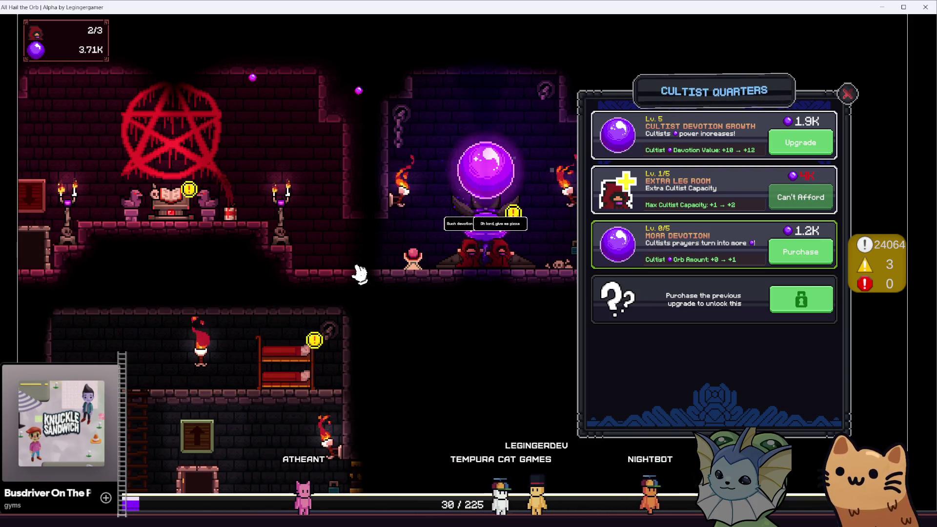
Summon a third devotee from the Tome of Summoning, filling the cult to 3/3.
{"action": "left_click", "coordinate": [182, 198]}
{"action": "left_click", "coordinate": [805, 139]}
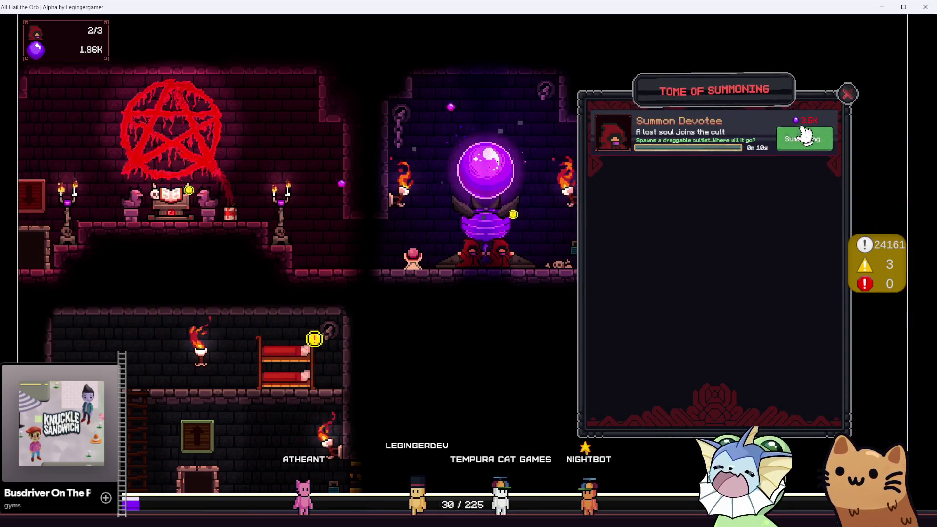
{"action": "left_click", "coordinate": [508, 173]}
Click the big orb repeatedly to build orbs up to 4.65K, then pick up the altar cultist.
{"action": "left_click", "coordinate": [507, 176]}
{"action": "left_click", "coordinate": [506, 179]}
{"action": "left_click", "coordinate": [504, 182]}
{"action": "left_click", "coordinate": [504, 182]}
{"action": "left_click", "coordinate": [504, 181]}
{"action": "left_click", "coordinate": [504, 182]}
{"action": "left_click", "coordinate": [504, 182]}
{"action": "left_click", "coordinate": [504, 181]}
{"action": "left_click", "coordinate": [504, 181]}
{"action": "left_click", "coordinate": [504, 182]}
{"action": "left_click", "coordinate": [504, 182]}
{"action": "left_click", "coordinate": [504, 182]}
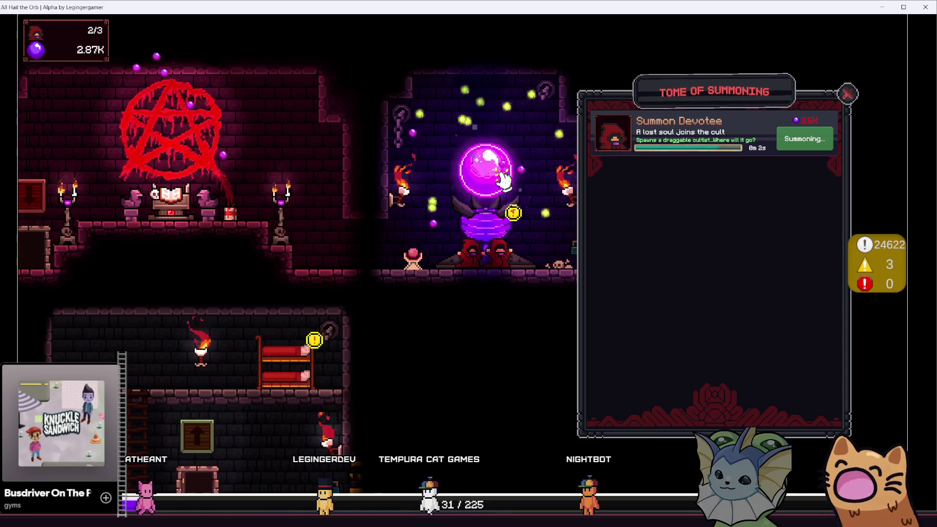
{"action": "left_click", "coordinate": [505, 182]}
{"action": "left_click", "coordinate": [504, 181]}
{"action": "left_click", "coordinate": [504, 182]}
{"action": "left_click", "coordinate": [504, 181]}
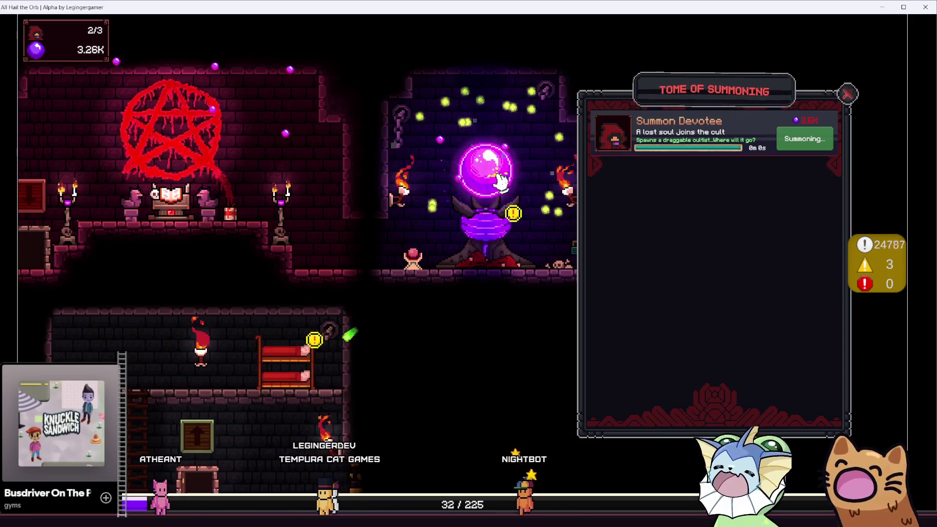
{"action": "left_click", "coordinate": [501, 182]}
{"action": "left_click", "coordinate": [499, 184]}
{"action": "left_click", "coordinate": [496, 184]}
{"action": "left_click", "coordinate": [494, 185]}
{"action": "left_click", "coordinate": [495, 184]}
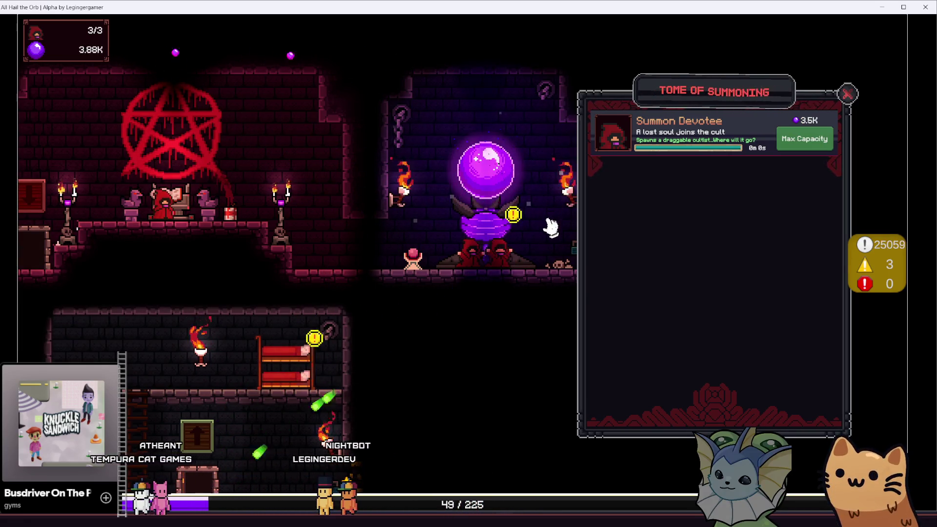
{"action": "left_click", "coordinate": [504, 197]}
{"action": "left_click", "coordinate": [507, 205]}
{"action": "left_click", "coordinate": [501, 198]}
{"action": "left_click", "coordinate": [497, 191]}
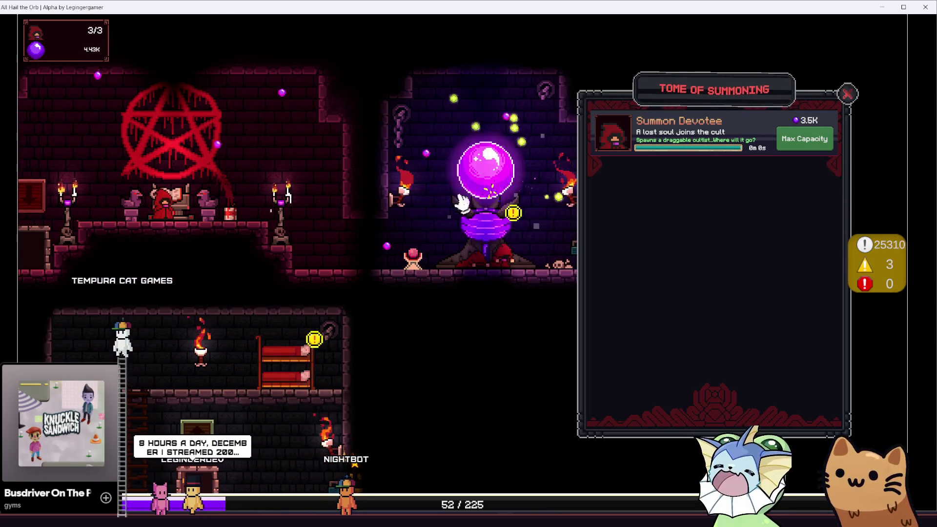
{"action": "mouse_move", "coordinate": [166, 202]}
{"action": "left_mouse_down"}
{"action": "mouse_move", "coordinate": [198, 209]}
{"action": "mouse_move", "coordinate": [239, 171]}
{"action": "mouse_move", "coordinate": [313, 244]}
{"action": "mouse_move", "coordinate": [276, 248]}
{"action": "left_mouse_up"}
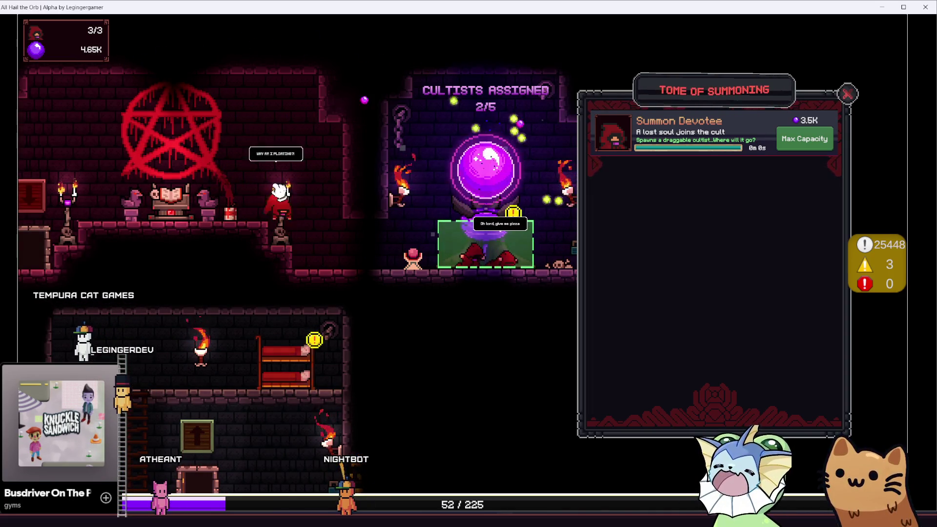
Drop the held altar cultist onto the big orb so it worships there.
{"action": "left_click_drag", "start_coordinate": [461, 242], "coordinate": [458, 240]}
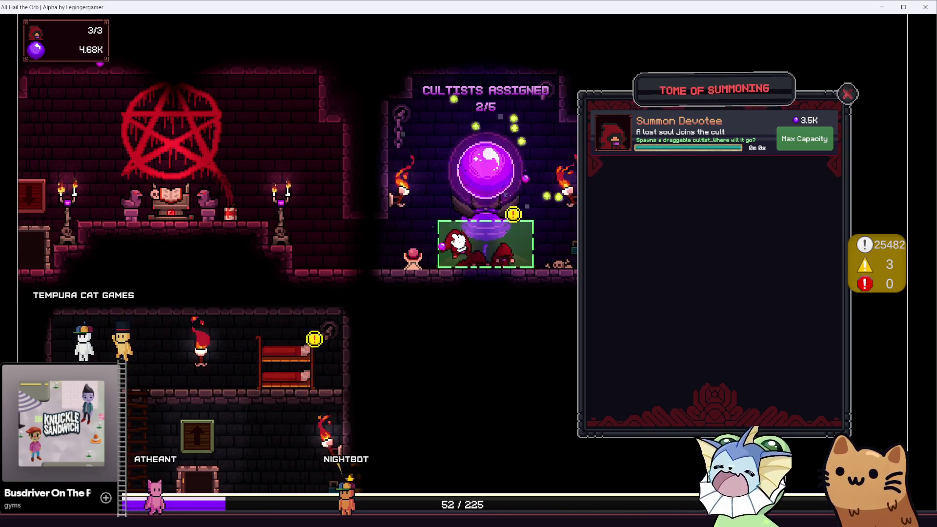
{"action": "mouse_move", "coordinate": [387, 256]}
{"action": "left_mouse_down"}
{"action": "mouse_move", "coordinate": [391, 244]}
{"action": "mouse_move", "coordinate": [389, 268]}
{"action": "mouse_move", "coordinate": [320, 280]}
{"action": "mouse_move", "coordinate": [308, 293]}
{"action": "left_mouse_up"}
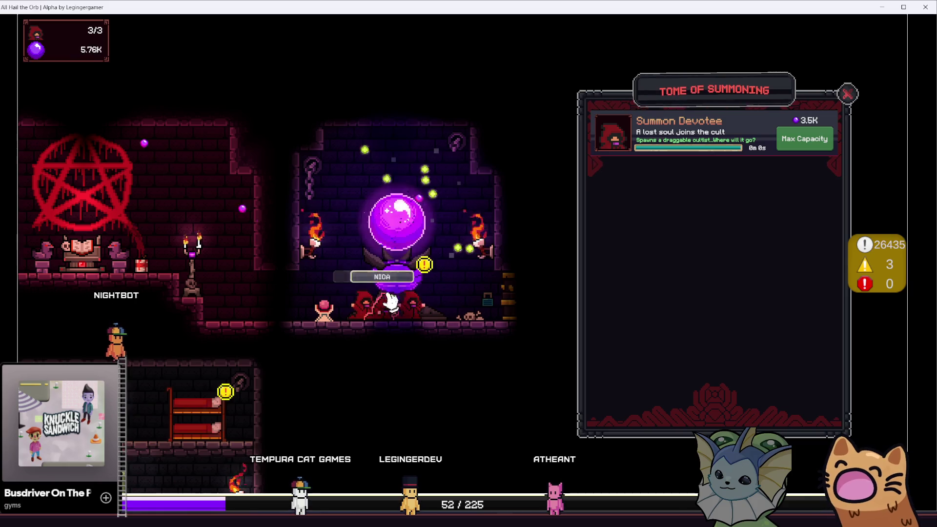
Click the big orb to reach about 9.04K orbs, then open the Orb of Devotion Alter upgrades.
{"action": "left_click", "coordinate": [412, 226]}
{"action": "left_click", "coordinate": [409, 229]}
{"action": "left_click", "coordinate": [404, 234]}
{"action": "left_click", "coordinate": [399, 239]}
{"action": "left_click", "coordinate": [400, 239]}
{"action": "left_click", "coordinate": [404, 239]}
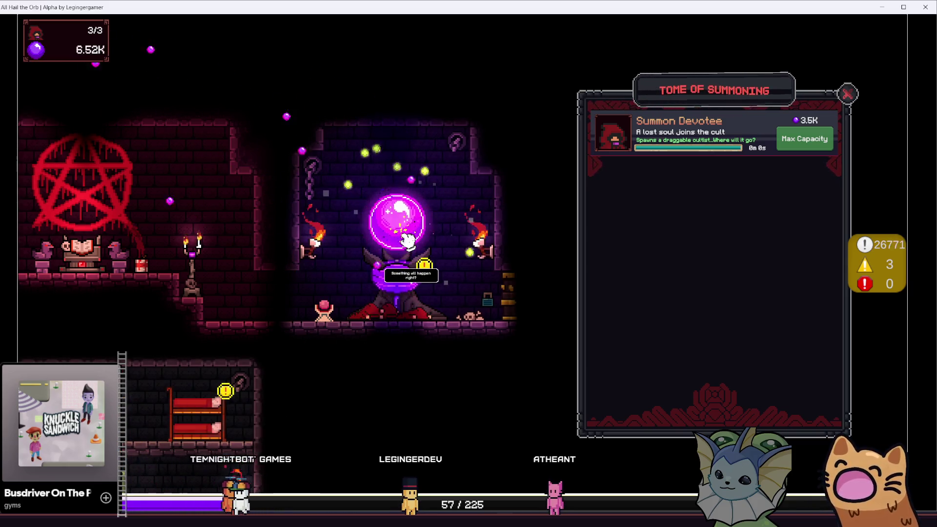
{"action": "left_click", "coordinate": [407, 239]}
{"action": "left_click", "coordinate": [409, 240]}
{"action": "left_click", "coordinate": [411, 242]}
{"action": "left_click", "coordinate": [412, 243]}
{"action": "left_click", "coordinate": [412, 243]}
{"action": "left_click", "coordinate": [413, 242]}
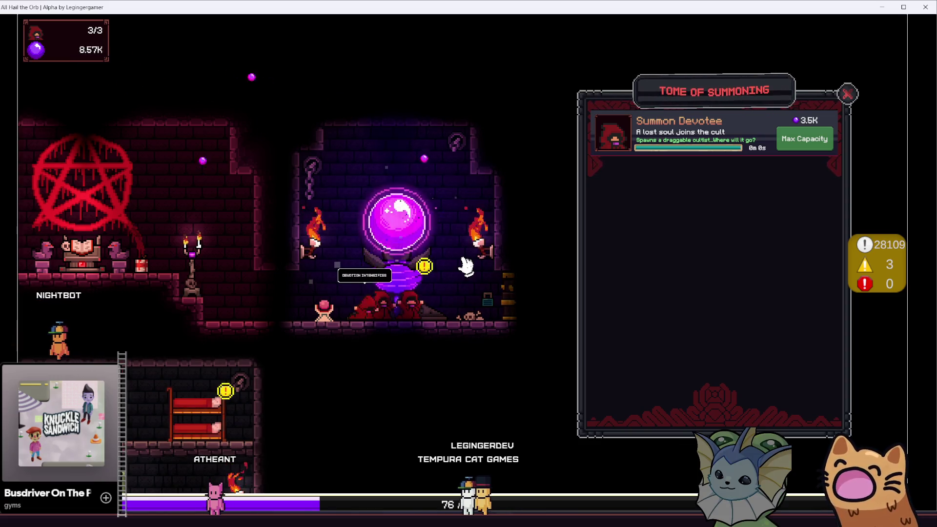
{"action": "mouse_move", "coordinate": [505, 300]}
{"action": "left_click", "coordinate": [396, 229]}
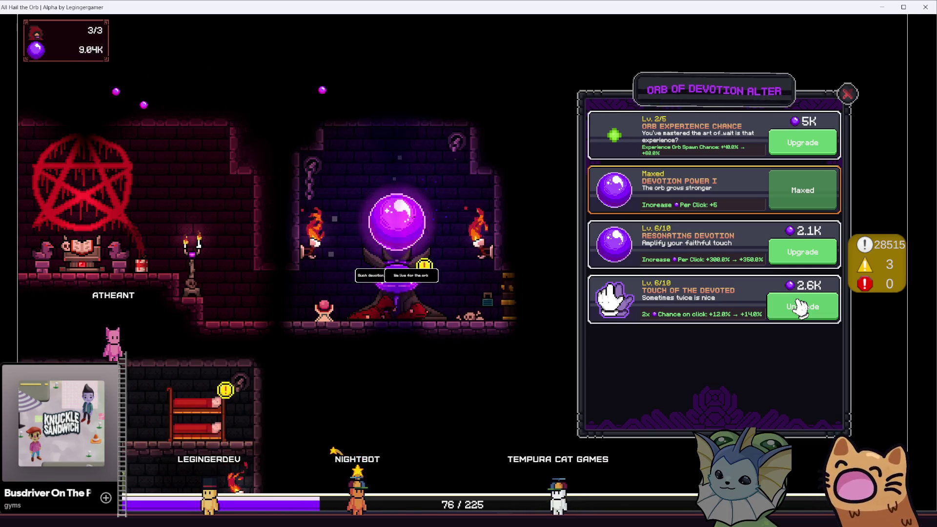
Upgrade Resonating Devotion from level 6 to level 8.
{"action": "left_click", "coordinate": [802, 259]}
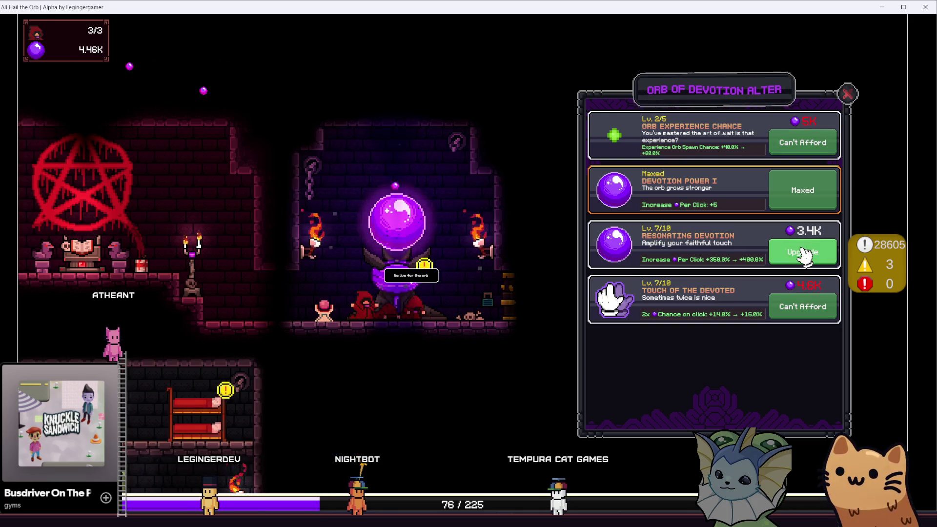
{"action": "left_click", "coordinate": [804, 255]}
{"action": "left_click", "coordinate": [405, 230]}
Click the central orb repeatedly to rebuild orbs to about 7K, then open the Devotion Mastery Tree.
{"action": "left_click", "coordinate": [400, 230]}
{"action": "left_click", "coordinate": [395, 232]}
{"action": "left_click", "coordinate": [388, 236]}
{"action": "left_click", "coordinate": [378, 244]}
{"action": "left_click", "coordinate": [378, 244]}
{"action": "left_click", "coordinate": [379, 245]}
{"action": "left_click", "coordinate": [380, 246]}
{"action": "left_click", "coordinate": [381, 246]}
{"action": "left_click", "coordinate": [380, 247]}
{"action": "left_click", "coordinate": [378, 248]}
{"action": "left_click", "coordinate": [377, 248]}
{"action": "left_click", "coordinate": [375, 250]}
{"action": "left_click", "coordinate": [378, 246]}
{"action": "left_click", "coordinate": [380, 243]}
{"action": "left_click", "coordinate": [383, 241]}
{"action": "left_click", "coordinate": [386, 239]}
{"action": "left_click", "coordinate": [386, 239]}
{"action": "left_click", "coordinate": [384, 239]}
{"action": "left_click", "coordinate": [386, 238]}
{"action": "left_click", "coordinate": [389, 237]}
{"action": "left_click", "coordinate": [387, 239]}
{"action": "left_click", "coordinate": [384, 239]}
{"action": "left_click", "coordinate": [380, 239]}
{"action": "left_click", "coordinate": [378, 239]}
{"action": "left_click", "coordinate": [378, 239]}
{"action": "left_click", "coordinate": [379, 239]}
{"action": "left_click", "coordinate": [379, 239]}
{"action": "left_click", "coordinate": [378, 240]}
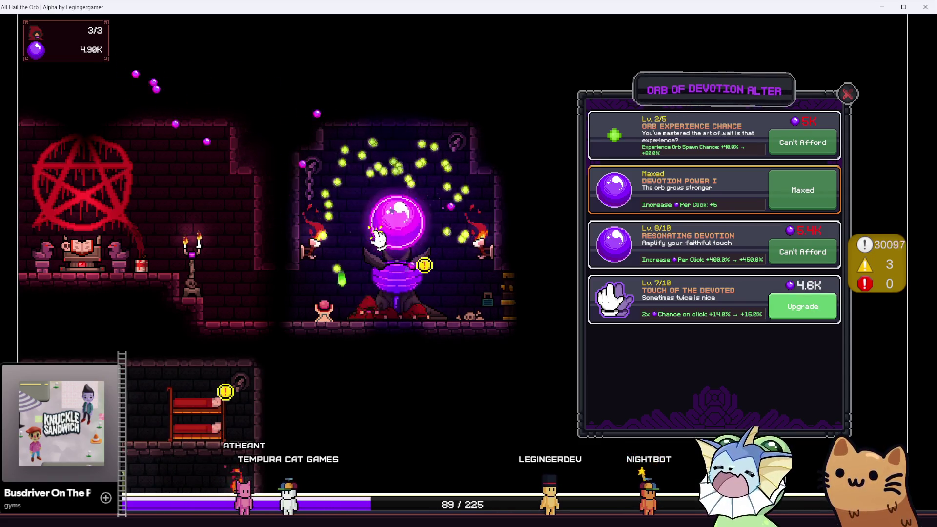
{"action": "left_click", "coordinate": [378, 239]}
{"action": "left_click", "coordinate": [378, 240]}
{"action": "left_click", "coordinate": [378, 239]}
{"action": "left_click", "coordinate": [378, 239]}
{"action": "left_click", "coordinate": [379, 240]}
{"action": "left_click", "coordinate": [381, 240]}
{"action": "left_click", "coordinate": [381, 240]}
{"action": "left_click", "coordinate": [381, 240]}
{"action": "left_click", "coordinate": [382, 240]}
{"action": "left_click", "coordinate": [383, 242]}
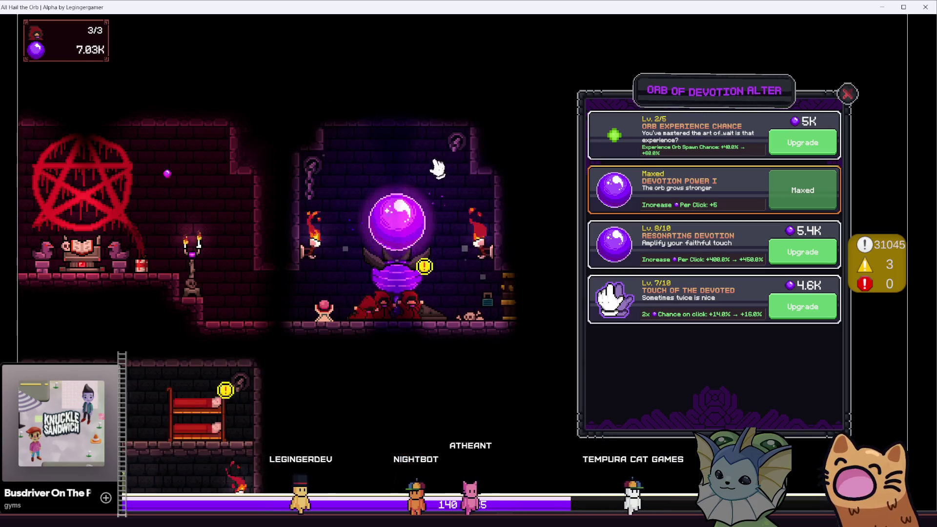
{"action": "left_click", "coordinate": [332, 321]}
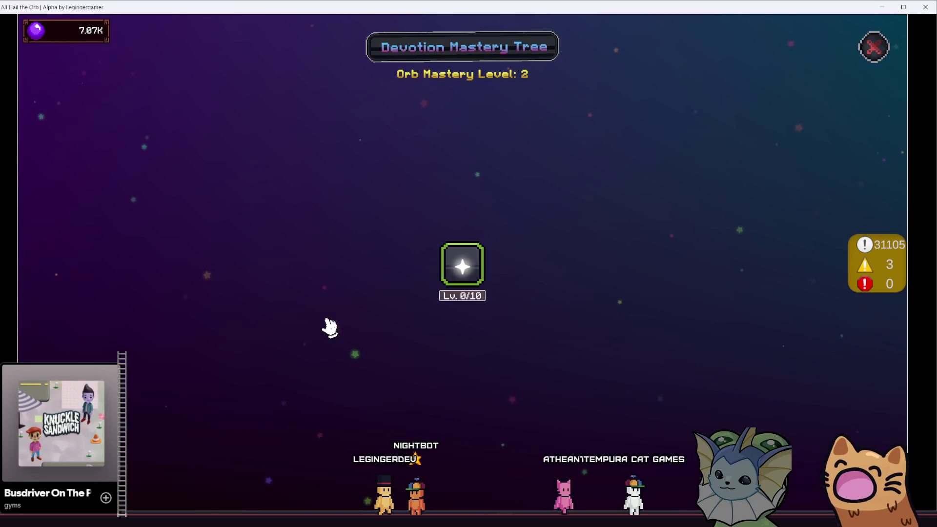
Close and reopen the Devotion Mastery Tree to view Orb Multiplication (+1 orbs per click, 2.500K).
{"action": "left_click", "coordinate": [873, 46]}
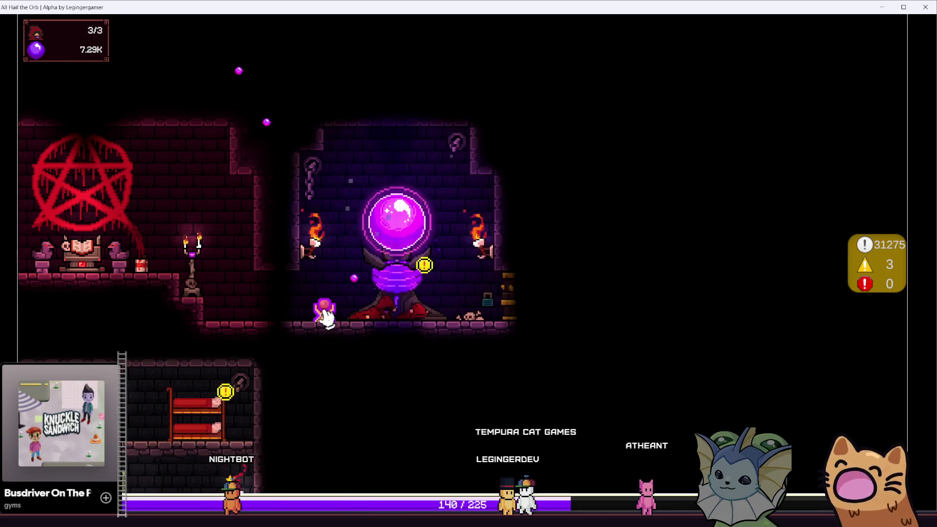
{"action": "left_click", "coordinate": [333, 320]}
{"action": "mouse_move", "coordinate": [467, 276]}
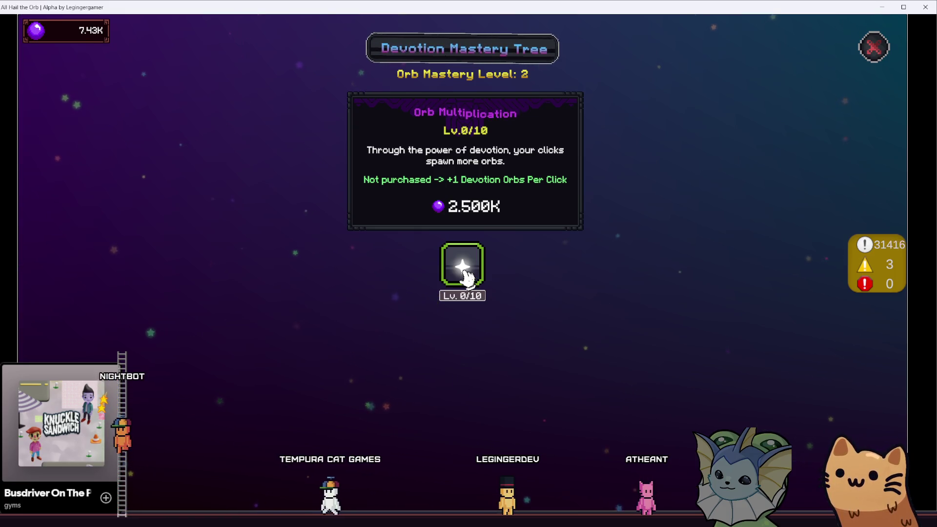
Buy level 1 of Orb Multiplication, Experience Boost and Expand the Cult, raising capacity to 3/4.
{"action": "left_click", "coordinate": [467, 277]}
{"action": "mouse_move", "coordinate": [553, 274]}
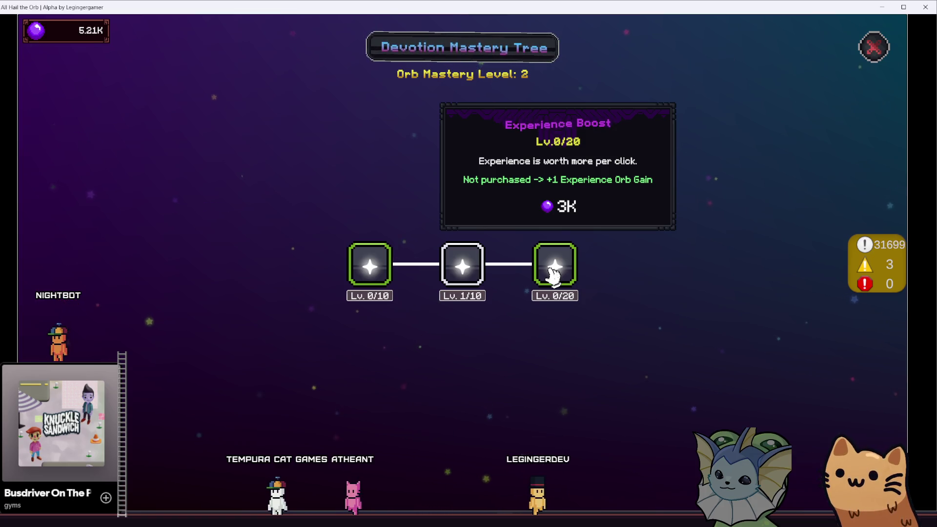
{"action": "left_click", "coordinate": [553, 274]}
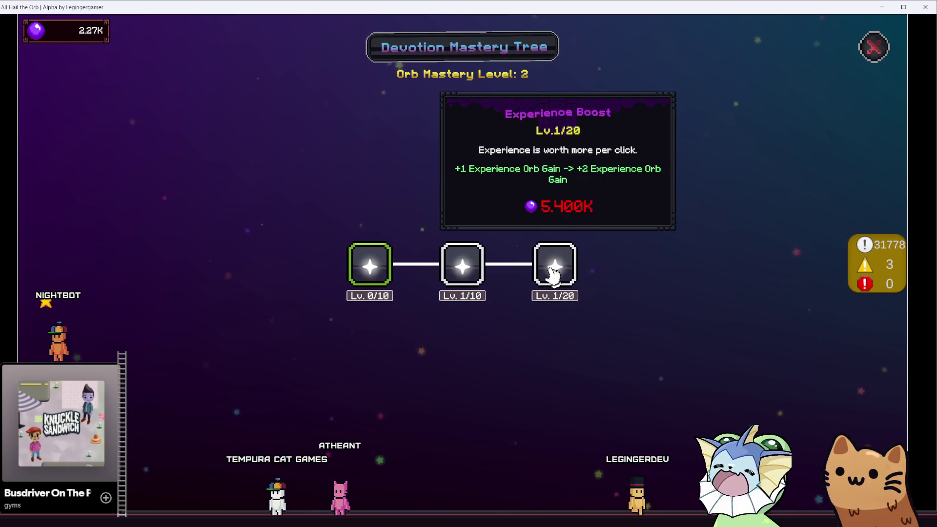
{"action": "mouse_move", "coordinate": [354, 276]}
{"action": "left_click", "coordinate": [355, 268]}
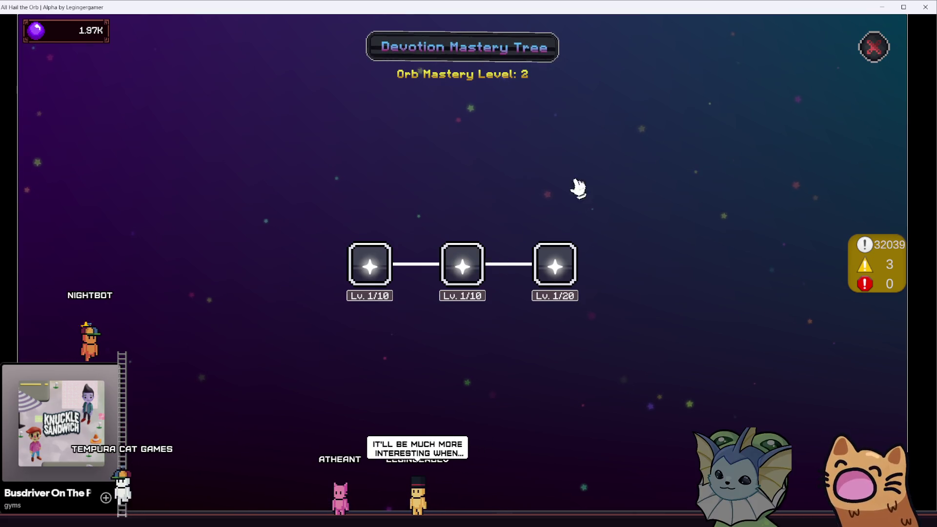
{"action": "left_click", "coordinate": [890, 51]}
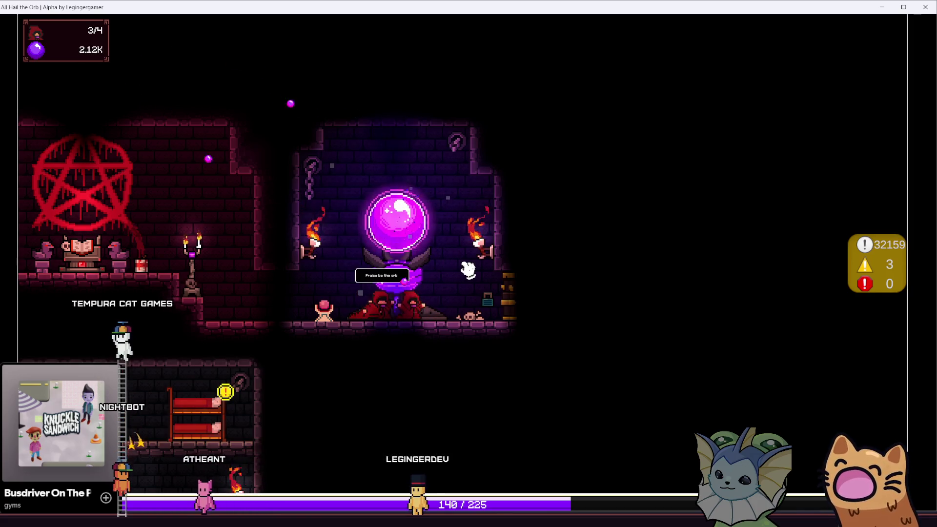
Buy MOAR DEVOTION level 1 in Cultist Quarters, then check the Life Crystal's 12.500K price.
{"action": "mouse_move", "coordinate": [468, 272]}
{"action": "left_mouse_down"}
{"action": "mouse_move", "coordinate": [496, 274]}
{"action": "mouse_move", "coordinate": [551, 208]}
{"action": "left_mouse_up"}
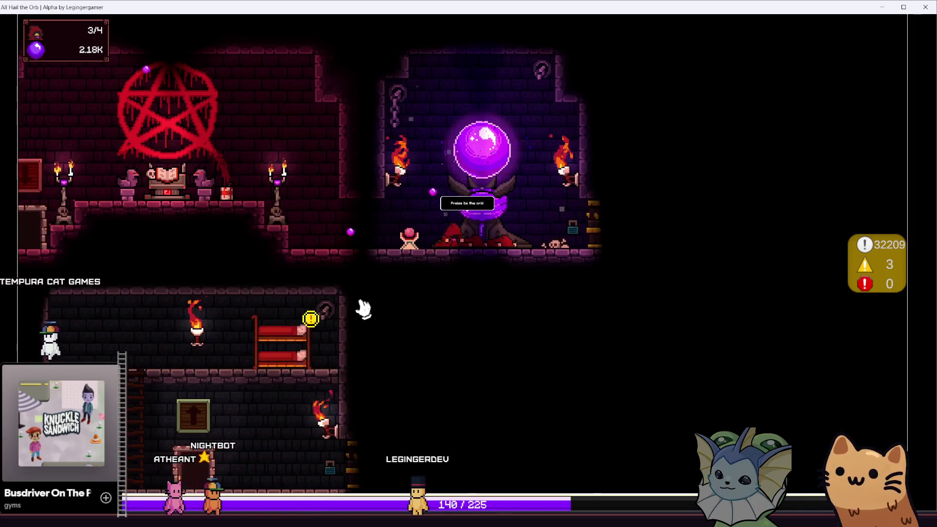
{"action": "left_click", "coordinate": [280, 344]}
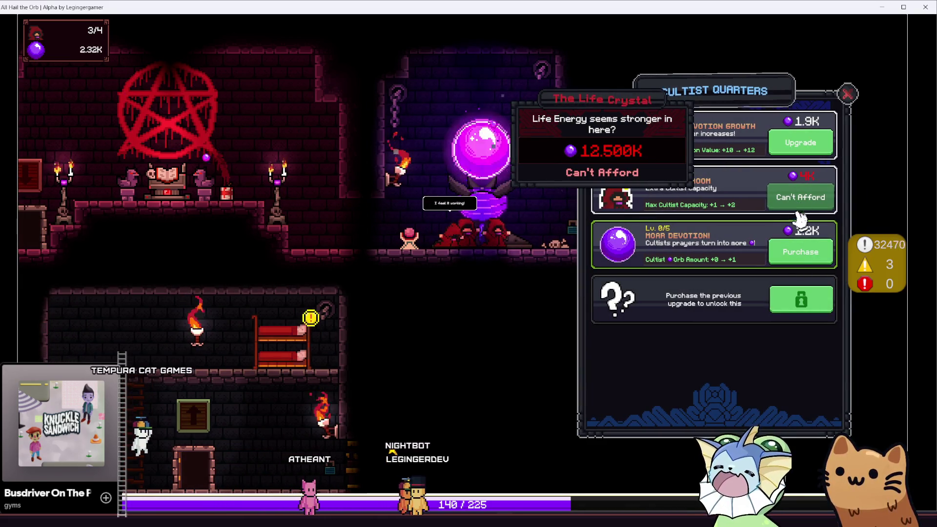
{"action": "left_click", "coordinate": [800, 251]}
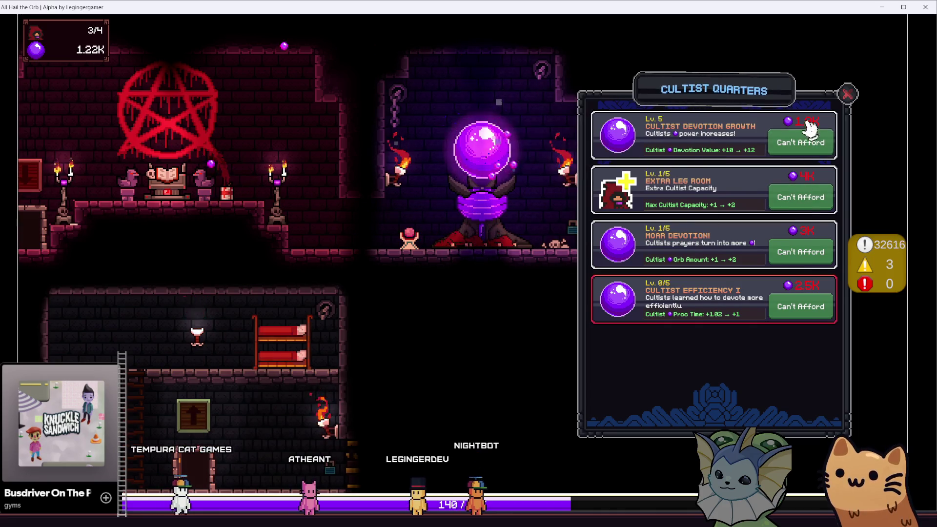
{"action": "left_click", "coordinate": [847, 93]}
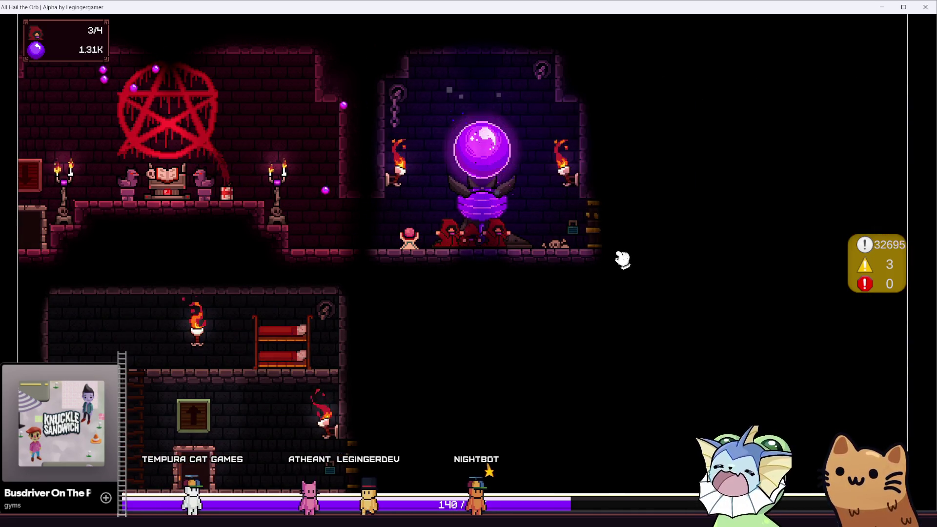
{"action": "left_click", "coordinate": [590, 241]}
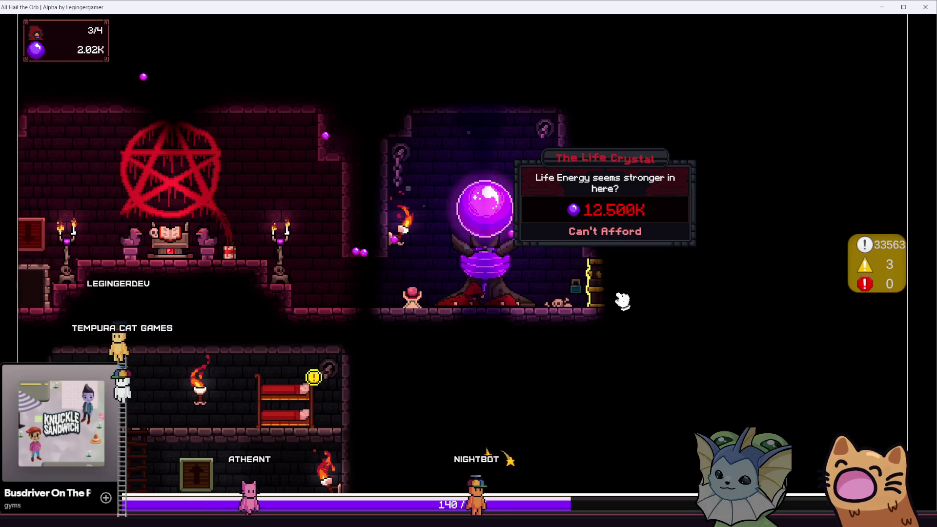
Dismiss the Life Crystal price card and click the orb repeatedly to build devotion.
{"action": "left_click", "coordinate": [565, 299]}
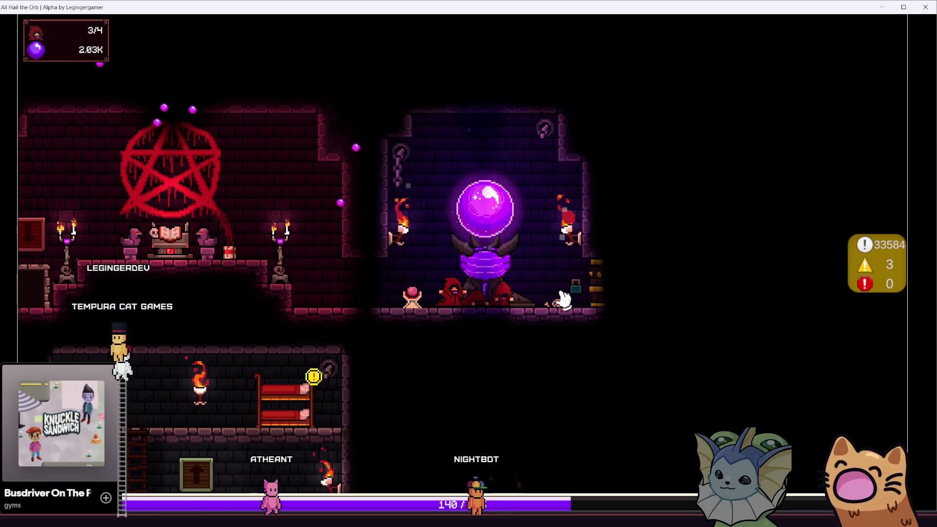
{"action": "left_click", "coordinate": [476, 208]}
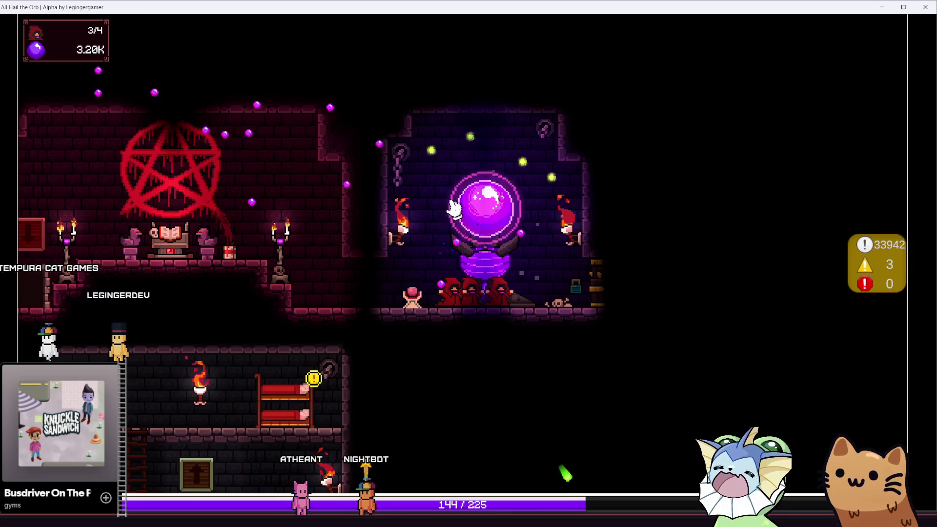
{"action": "left_click", "coordinate": [462, 213]}
{"action": "left_click", "coordinate": [459, 210]}
{"action": "left_click", "coordinate": [469, 210]}
{"action": "left_click", "coordinate": [469, 226]}
{"action": "left_click", "coordinate": [470, 226]}
{"action": "left_click", "coordinate": [470, 226]}
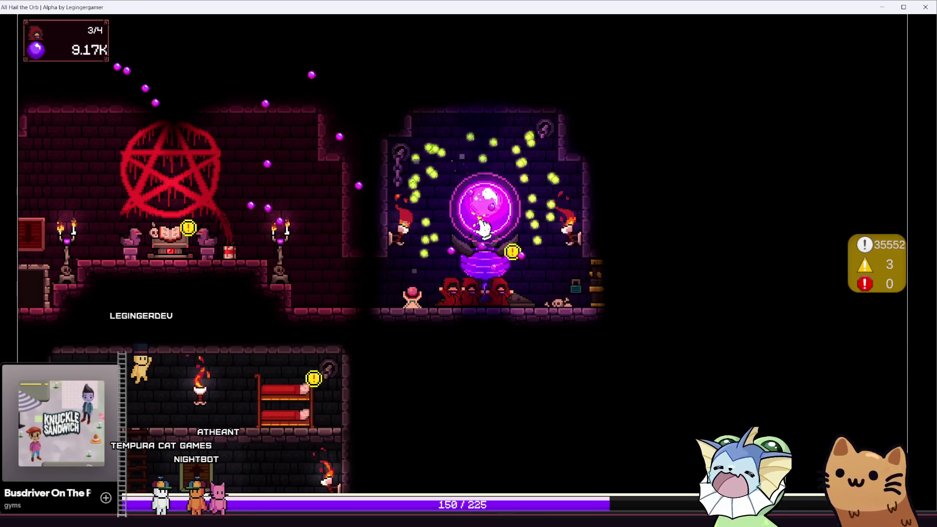
Keep clicking the orb to push devotion past 10K and unlock the Accumulate 10k Devotion achievement.
{"action": "left_click", "coordinate": [481, 229]}
{"action": "left_click", "coordinate": [480, 227]}
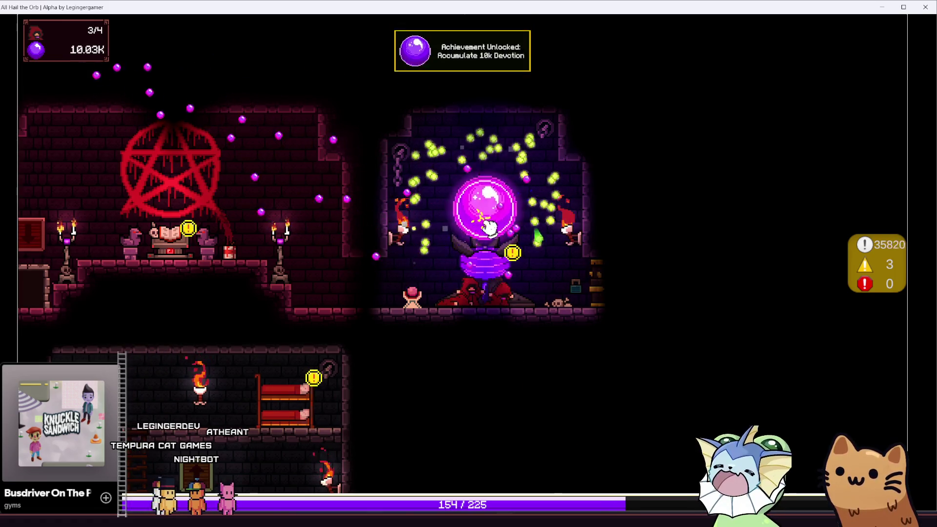
{"action": "left_click", "coordinate": [483, 227]}
{"action": "left_click", "coordinate": [486, 225]}
{"action": "left_click", "coordinate": [490, 223]}
{"action": "left_click", "coordinate": [490, 224]}
{"action": "left_click", "coordinate": [491, 225]}
{"action": "left_click", "coordinate": [491, 226]}
{"action": "left_click", "coordinate": [491, 227]}
{"action": "left_click", "coordinate": [491, 226]}
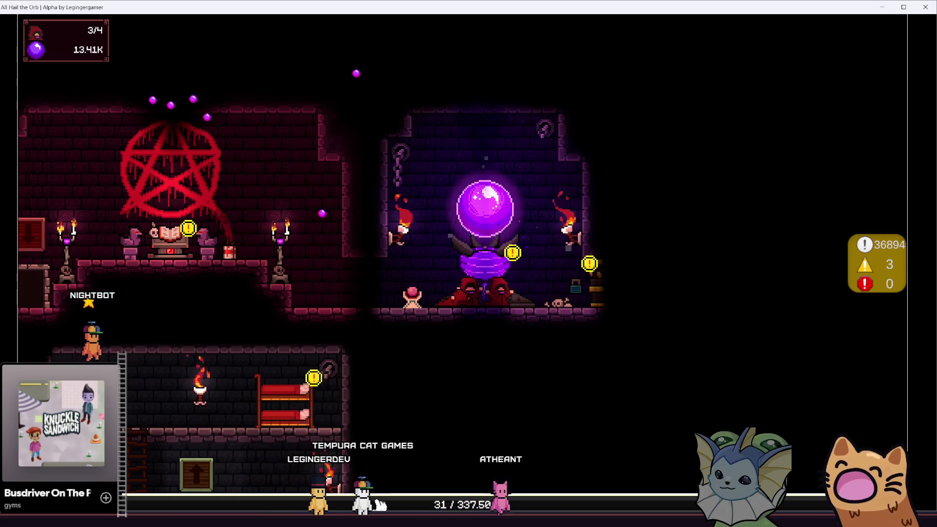
Open the Orb of Devotion upgrade panel, then close it.
{"action": "mouse_move", "coordinate": [590, 301]}
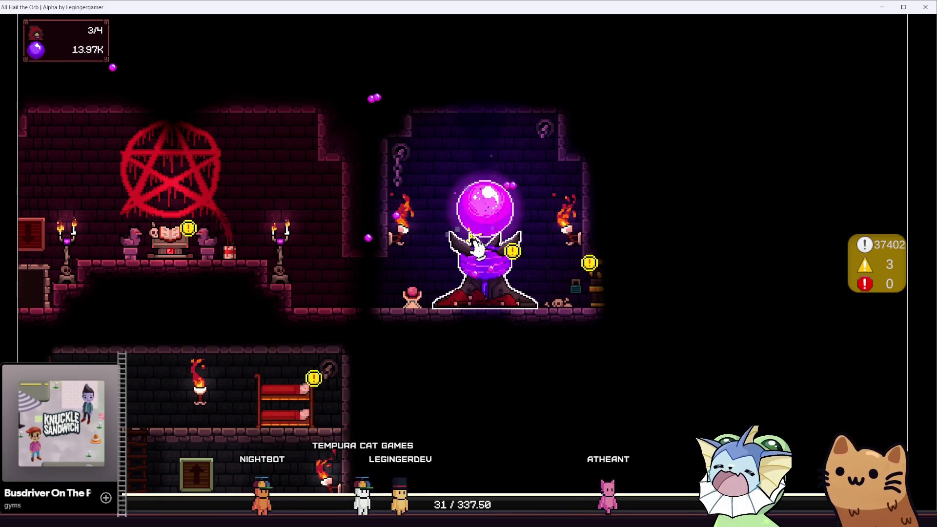
{"action": "left_click", "coordinate": [482, 260]}
{"action": "left_click", "coordinate": [163, 268]}
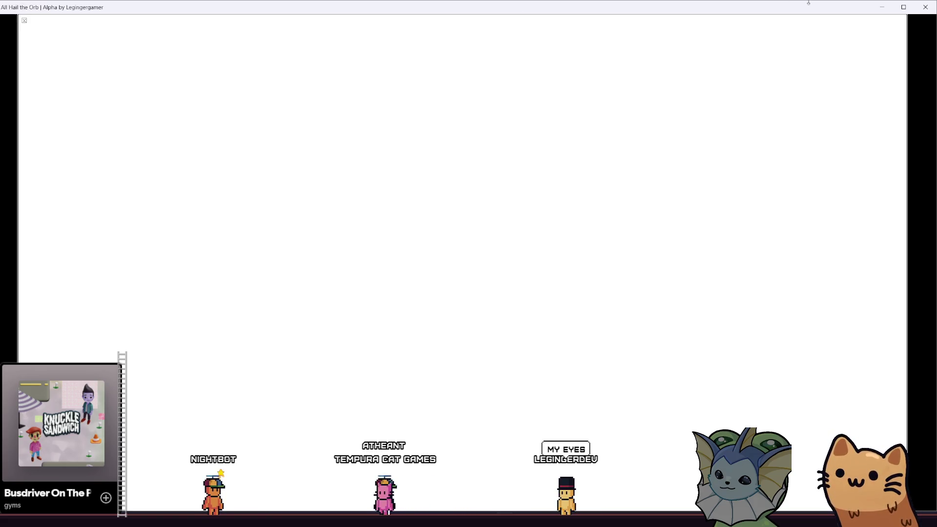
Minimize the crashed game window, restore it from its Firefox taskbar preview, and drag it lower.
{"action": "left_click", "coordinate": [876, 10]}
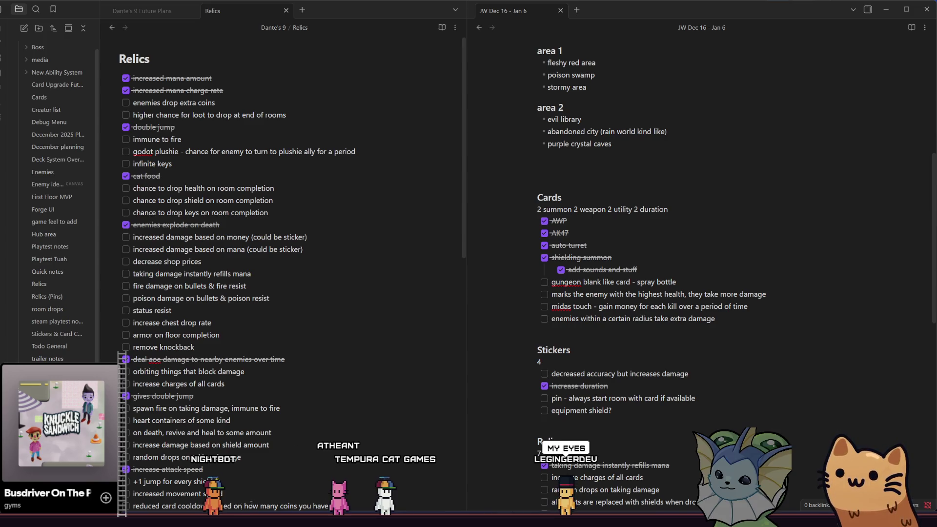
{"action": "mouse_move", "coordinate": [188, 520]}
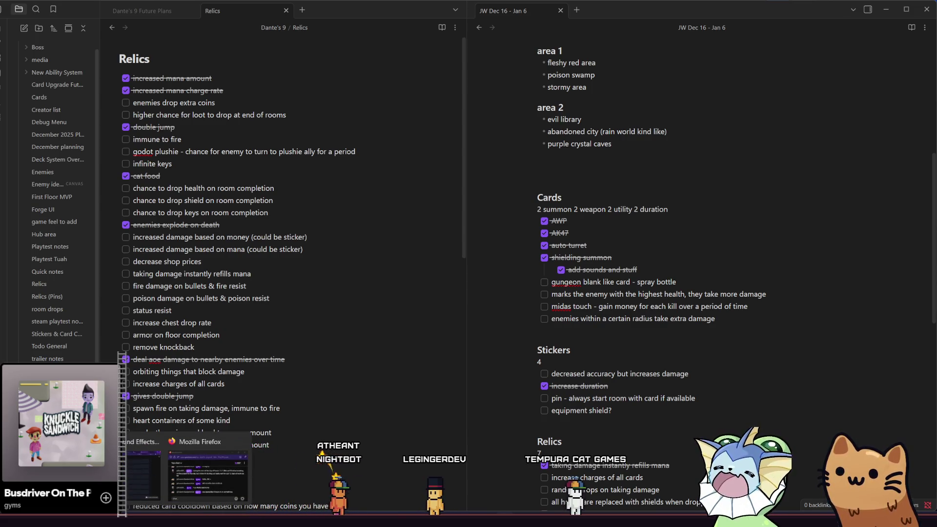
{"action": "left_click", "coordinate": [208, 476]}
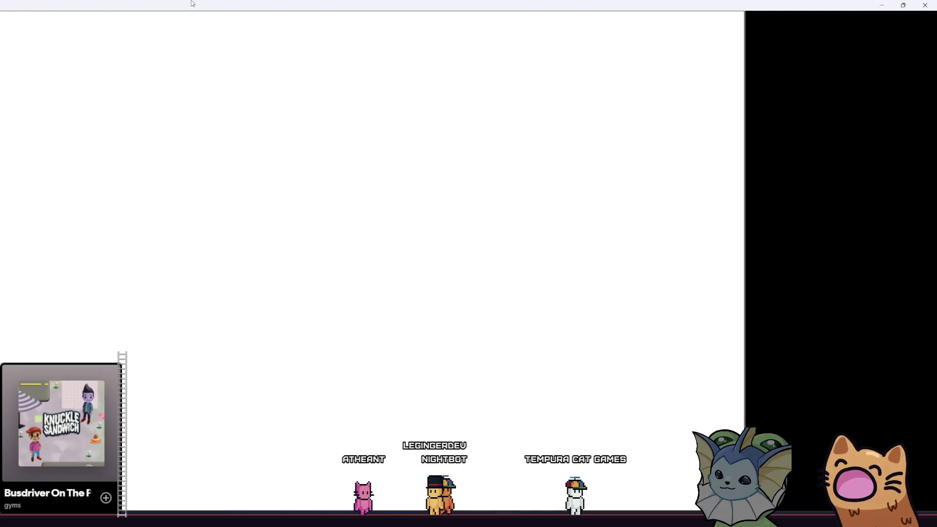
{"action": "mouse_move", "coordinate": [193, 3]}
{"action": "left_mouse_down"}
{"action": "mouse_move", "coordinate": [364, 37]}
{"action": "mouse_move", "coordinate": [48, 45]}
{"action": "left_mouse_up"}
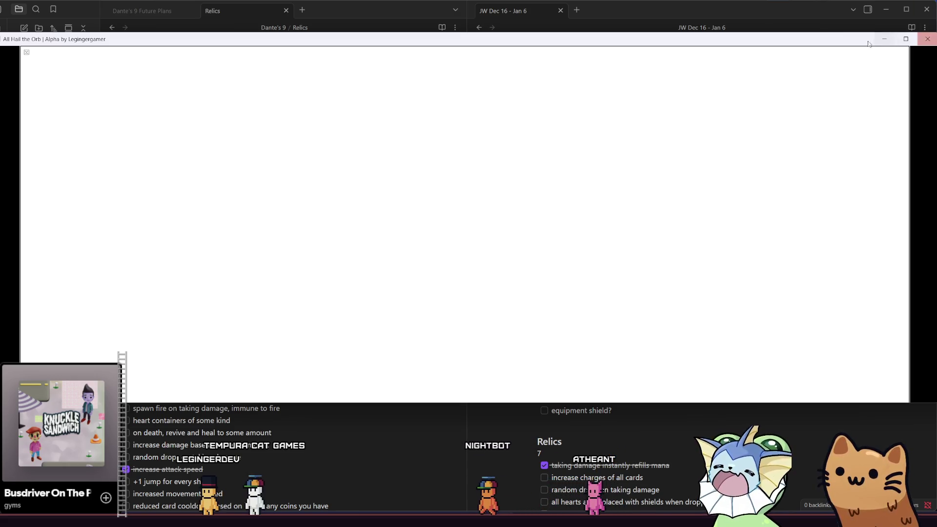
Restore the game window to a smaller size and narrow it to reveal the notes.
{"action": "left_click_drag", "start_coordinate": [882, 41], "coordinate": [824, 55]}
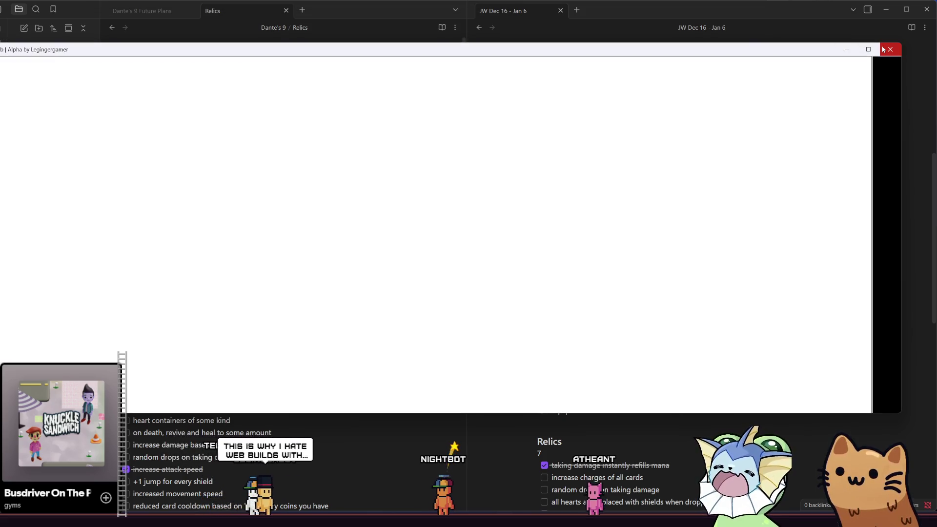
{"action": "left_click_drag", "start_coordinate": [902, 60], "coordinate": [484, 32]}
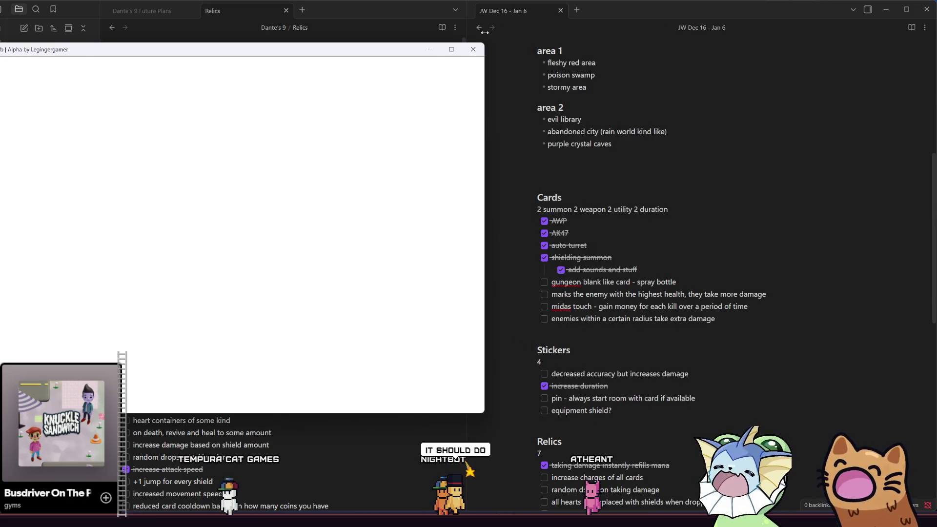
Close the crashed game window and the leftover popup browser window.
{"action": "left_click", "coordinate": [484, 32]}
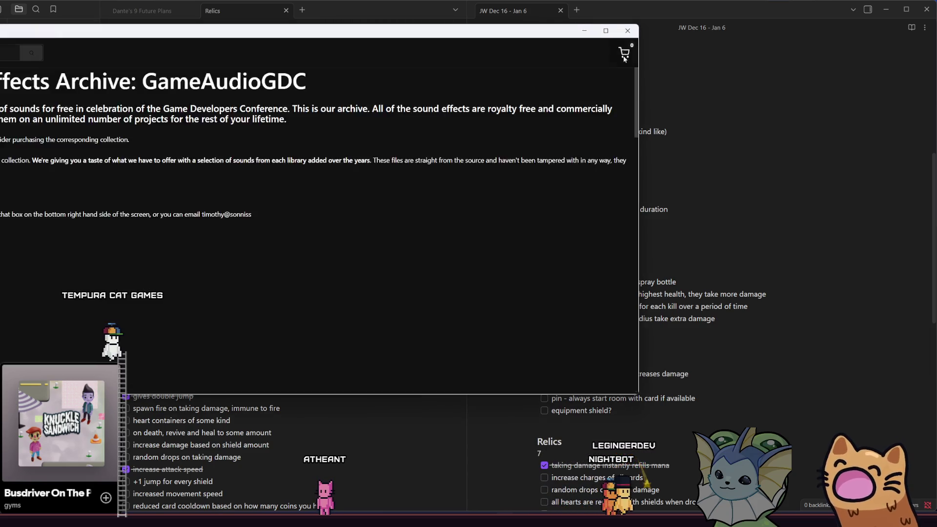
{"action": "left_click", "coordinate": [622, 36]}
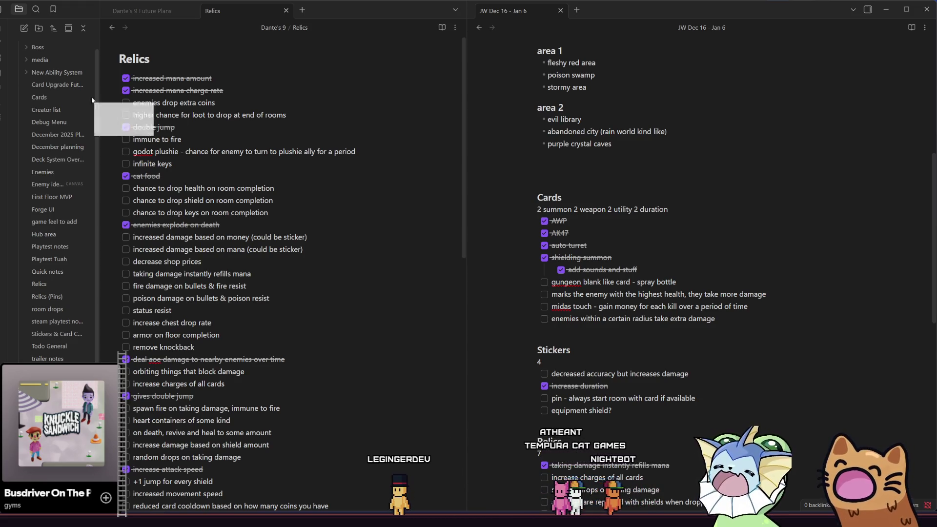
Switch to the itch.io page, run the game, then toggle full screen on and off.
{"action": "key", "text": "alt+Tab"}
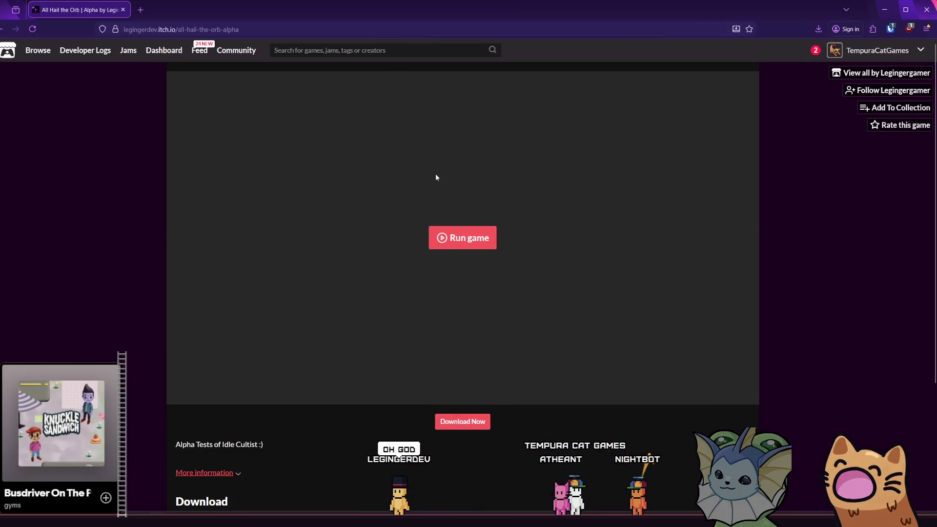
{"action": "left_click", "coordinate": [464, 243]}
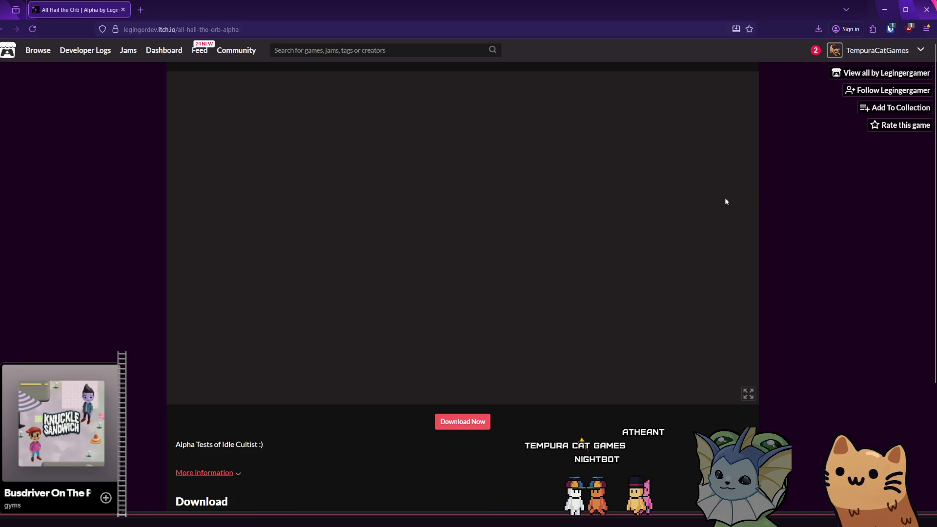
{"action": "left_click", "coordinate": [747, 396]}
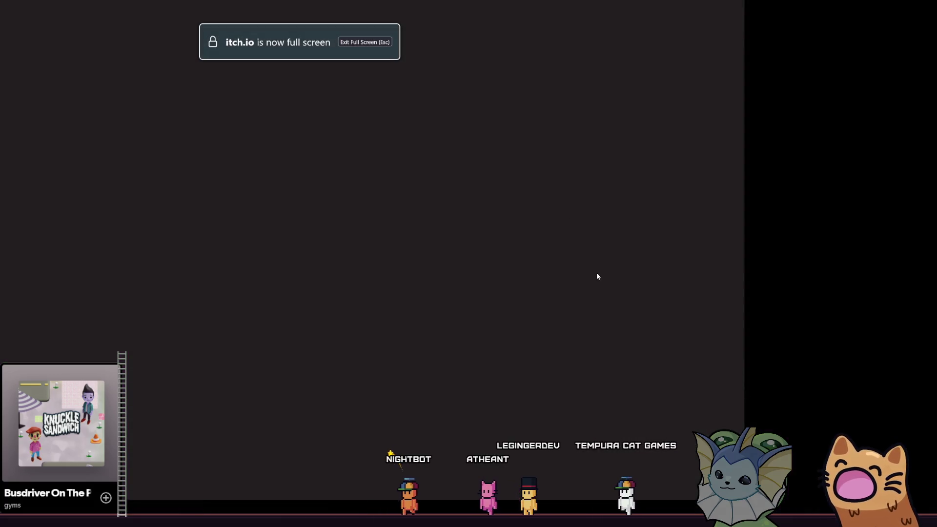
{"action": "key", "text": "Escape"}
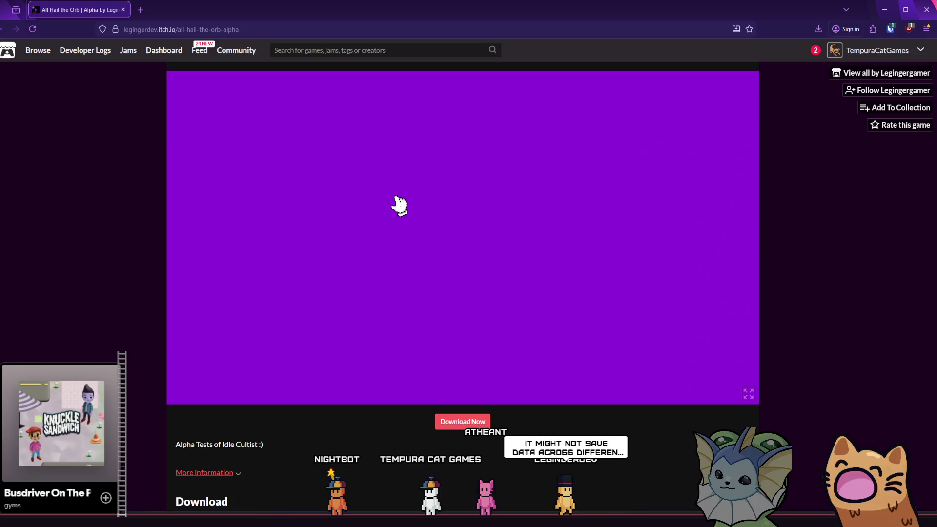
Click the game canvas and dismiss the 'Fullscreen request denied' error with OK.
{"action": "left_click", "coordinate": [418, 210]}
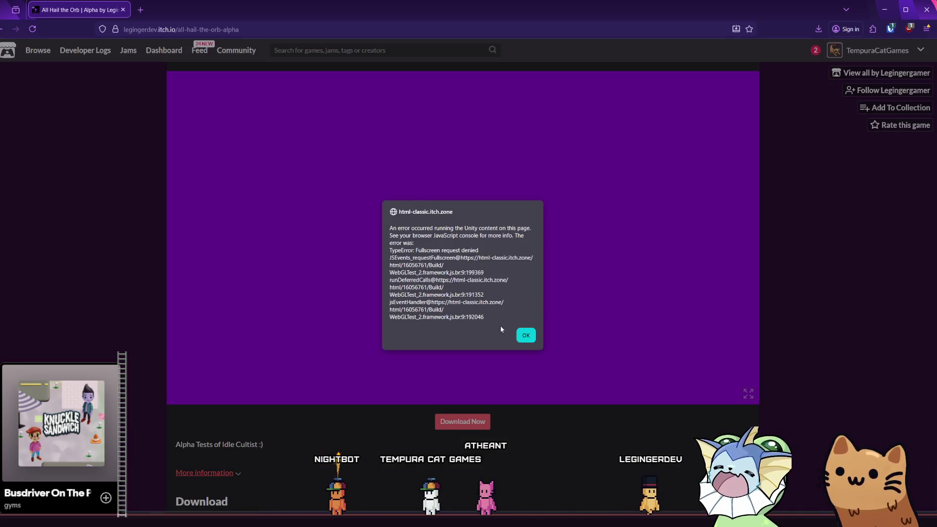
{"action": "left_click", "coordinate": [526, 336]}
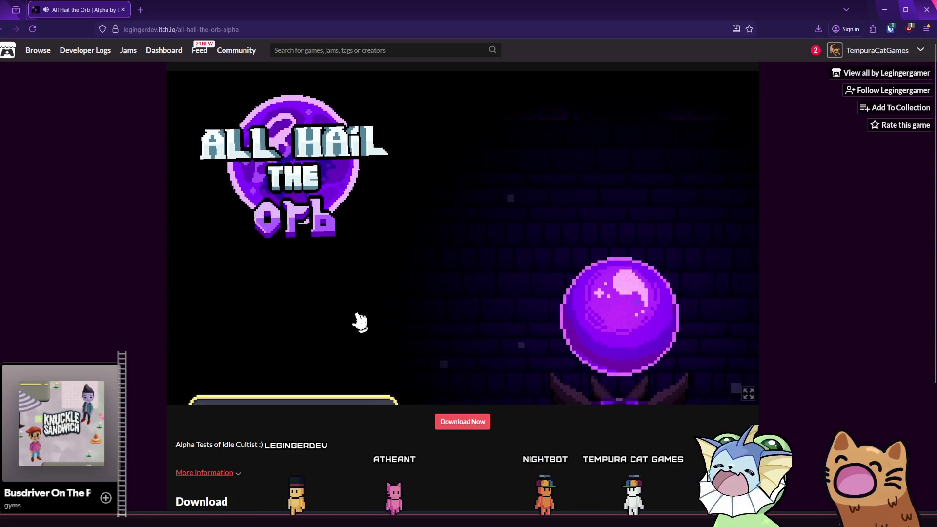
Poke the title-screen orb, start a new game, and switch the game to full screen.
{"action": "left_click", "coordinate": [602, 345]}
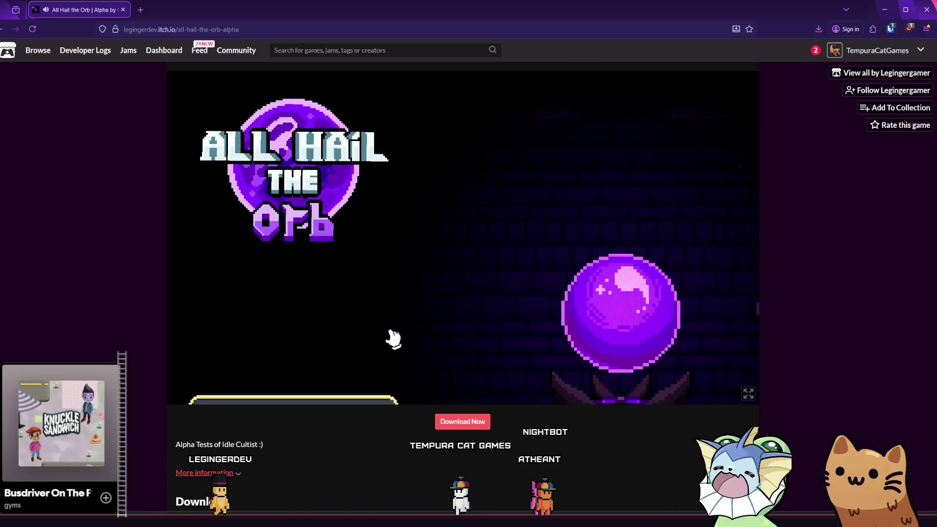
{"action": "left_click", "coordinate": [747, 394]}
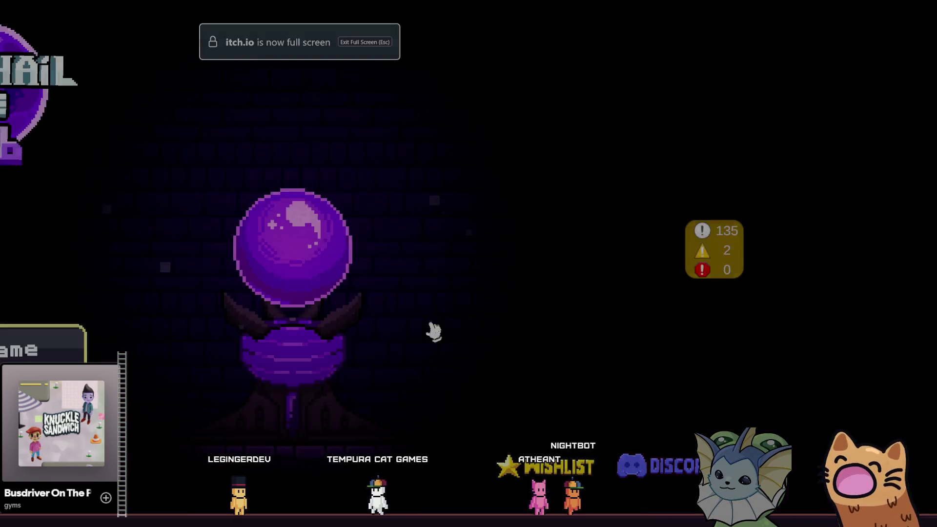
{"action": "key", "text": "Escape"}
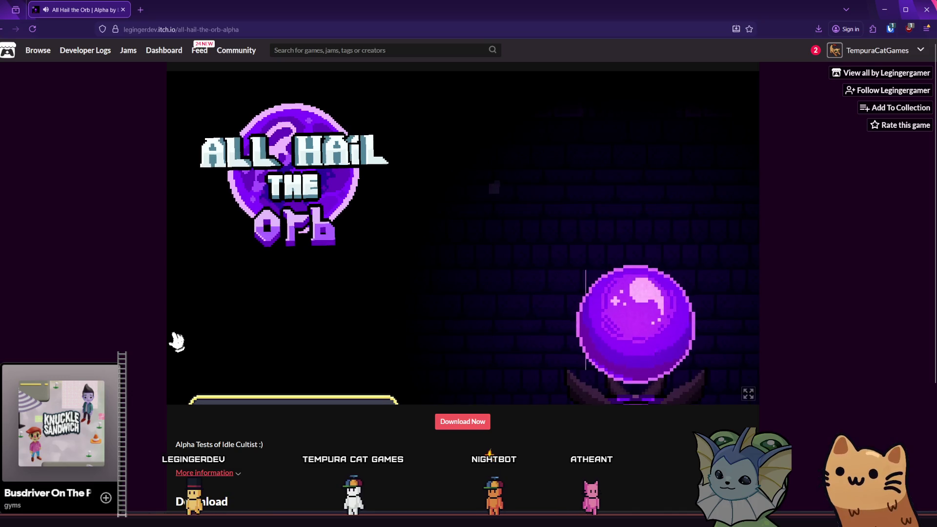
{"action": "left_click", "coordinate": [312, 400]}
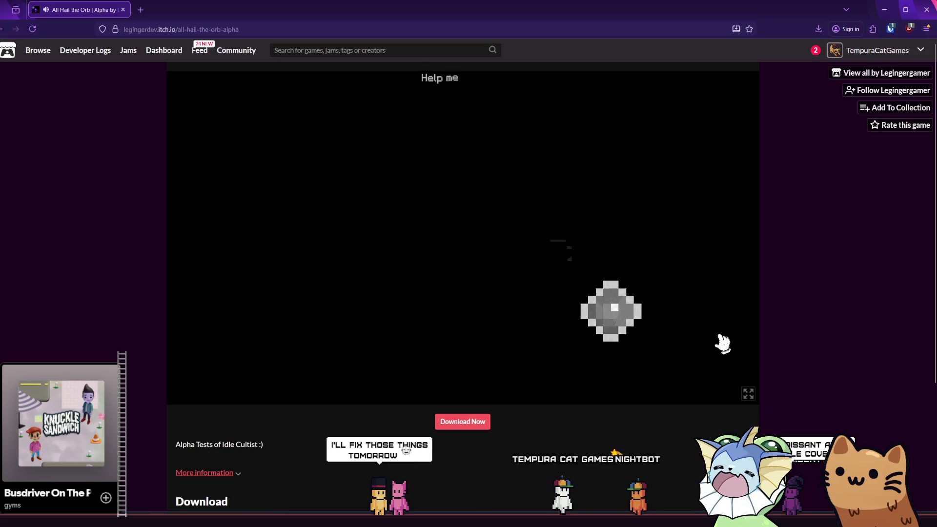
{"action": "left_click", "coordinate": [748, 392]}
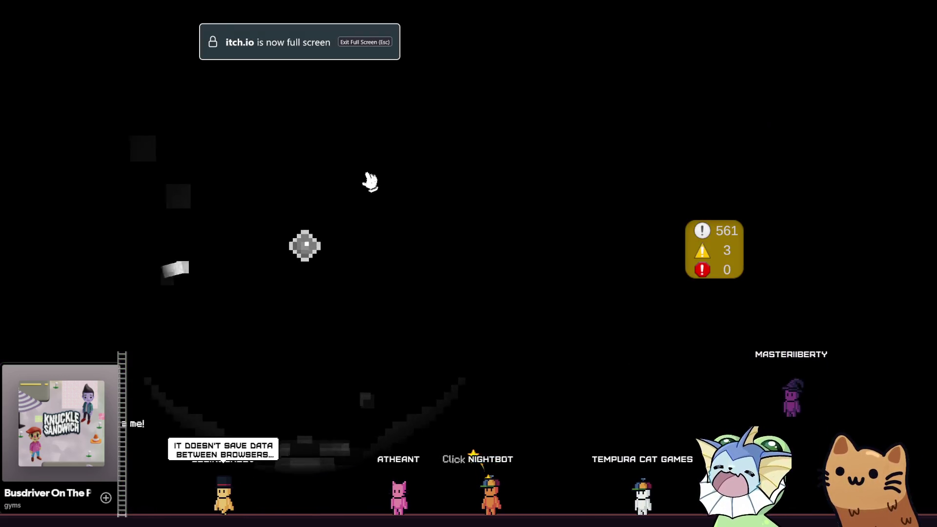
Shatter the grey intro orb to begin a fresh save at 0 devotion, then close the browser.
{"action": "left_click", "coordinate": [587, 266]}
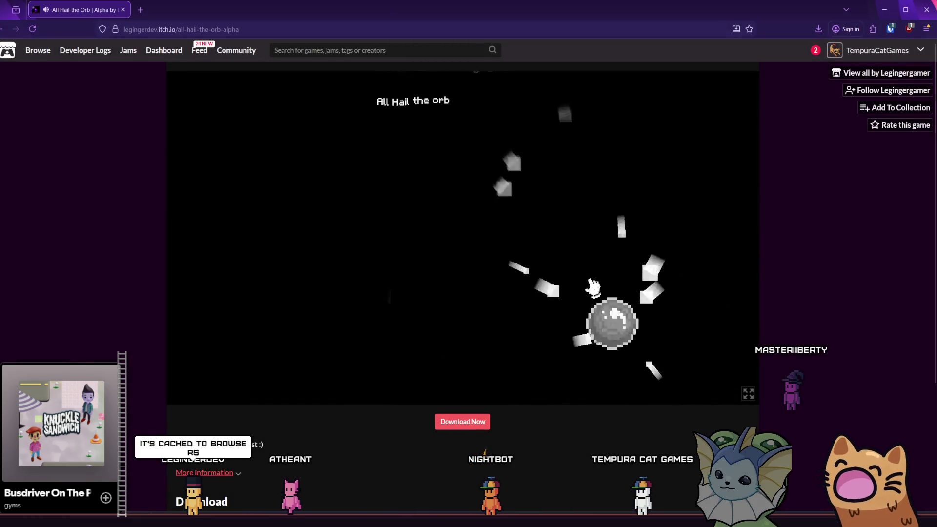
{"action": "left_click", "coordinate": [566, 294]}
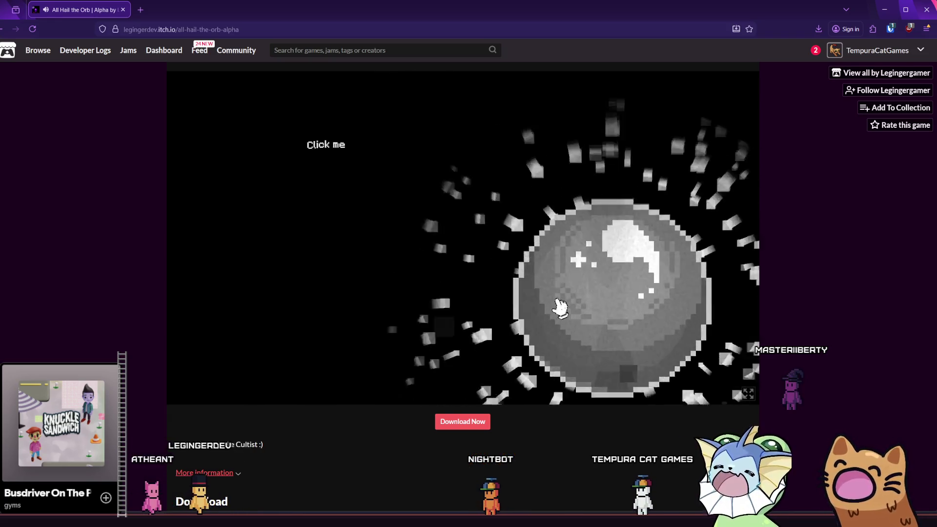
{"action": "left_click", "coordinate": [565, 324]}
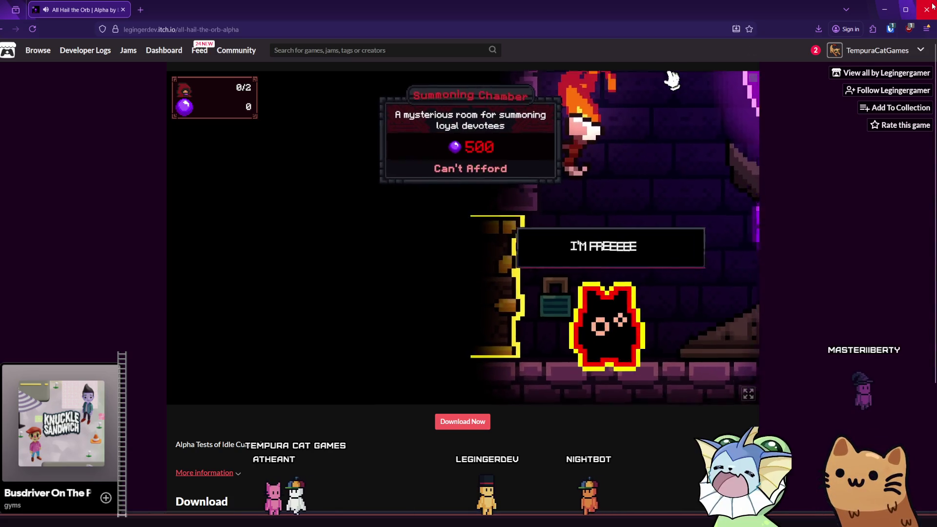
{"action": "left_click", "coordinate": [932, 6]}
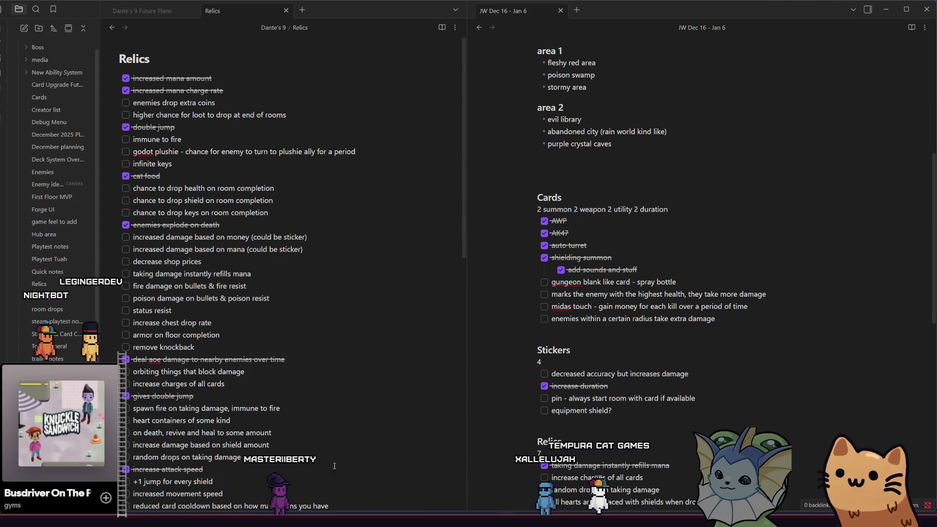
{"action": "mouse_move", "coordinate": [300, 520]}
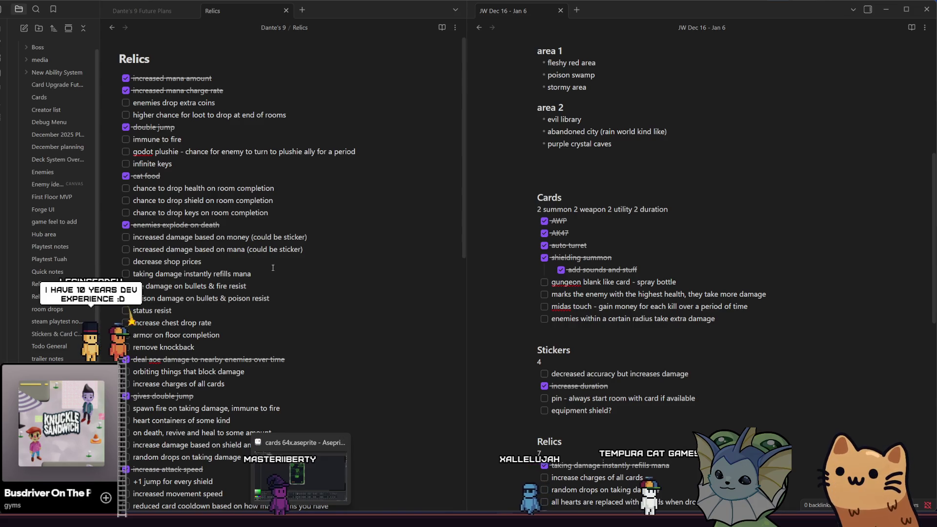
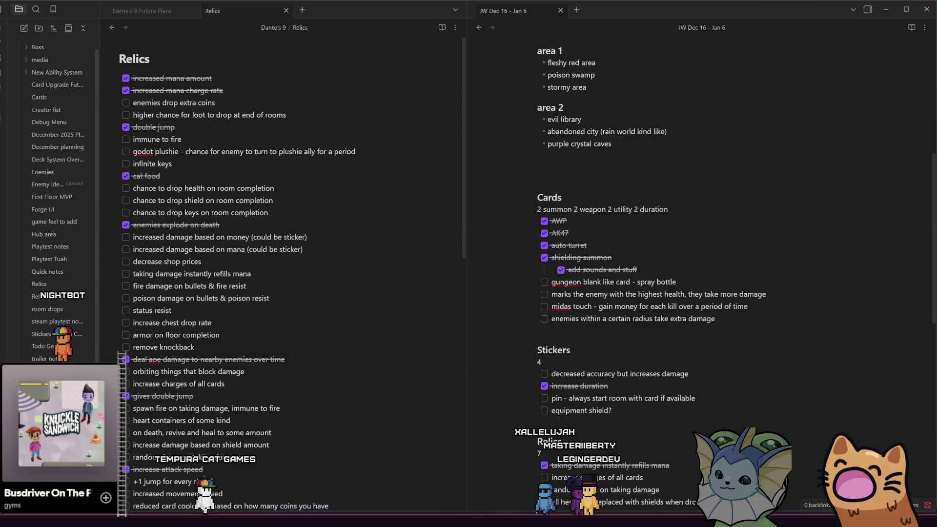
Check off the 'gungeon blank like card - spray bottle' task in Obsidian, then return to Godot.
{"action": "mouse_move", "coordinate": [533, 497]}
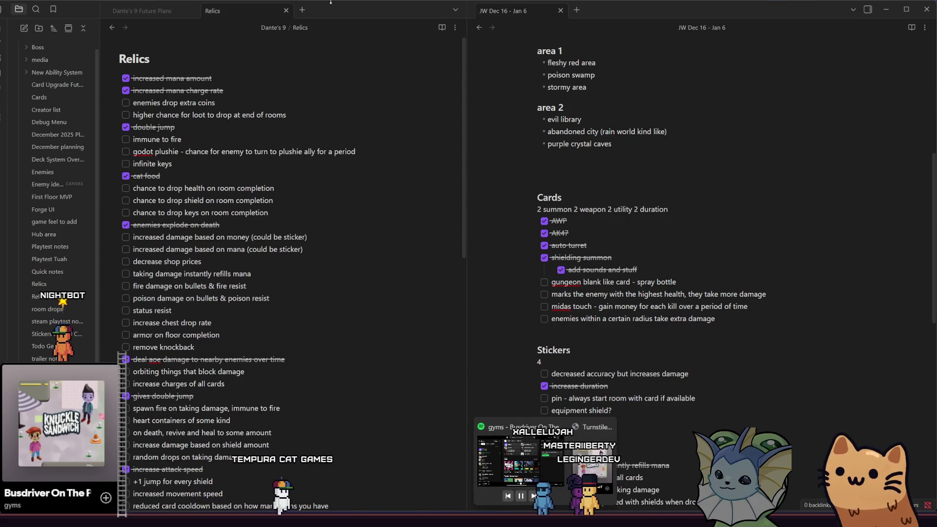
{"action": "left_click", "coordinate": [363, 8]}
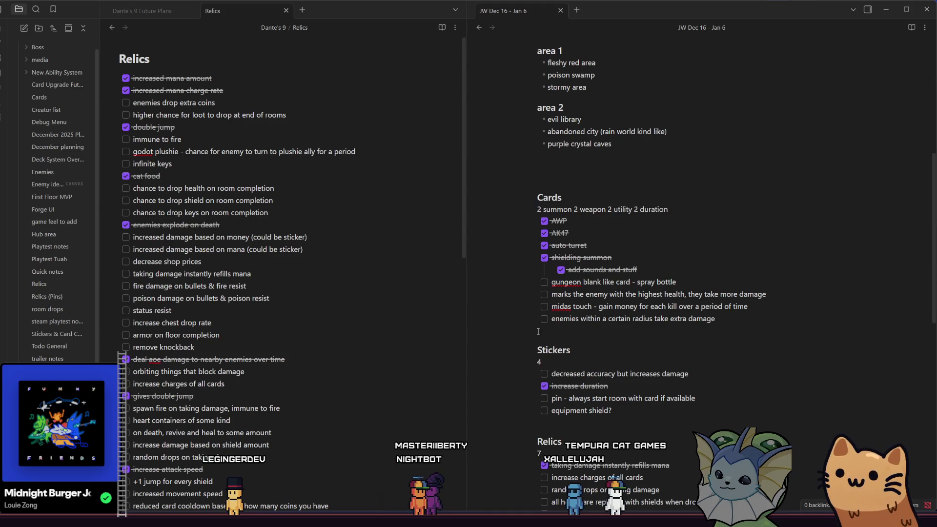
{"action": "left_click", "coordinate": [544, 283]}
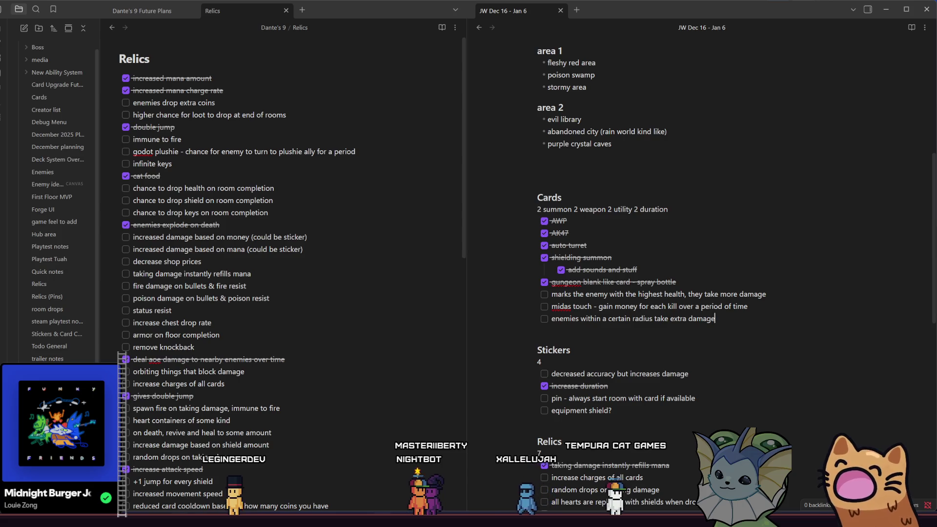
{"action": "mouse_move", "coordinate": [178, 521]}
{"action": "left_click", "coordinate": [178, 471]}
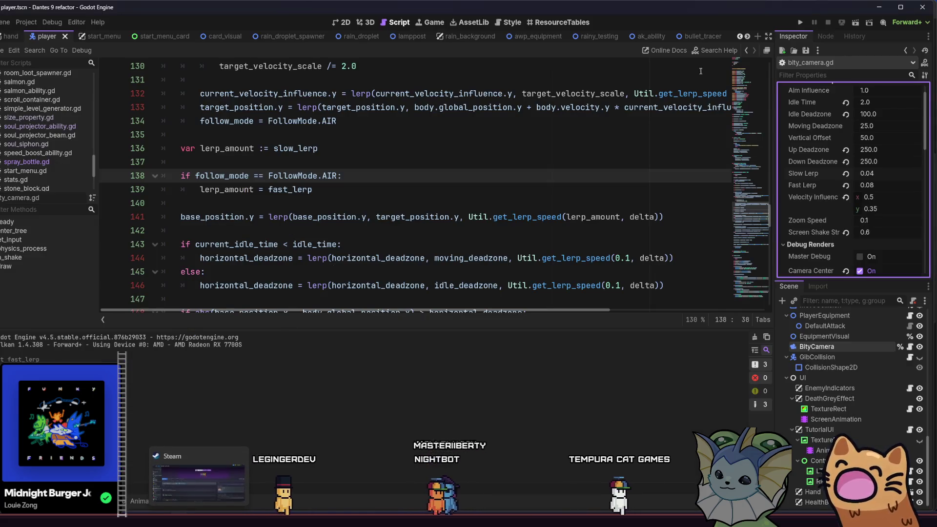
Create a new 2D scene, rename its root node to EnemyMark, and start attaching a script.
{"action": "scroll", "coordinate": [732, 38], "scroll_direction": "down", "scroll_amount": 5}
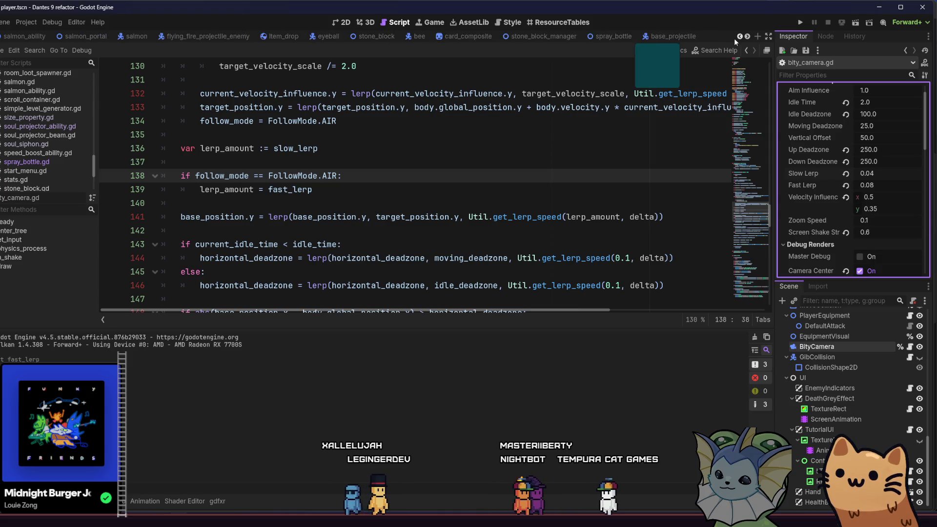
{"action": "left_click", "coordinate": [756, 37]}
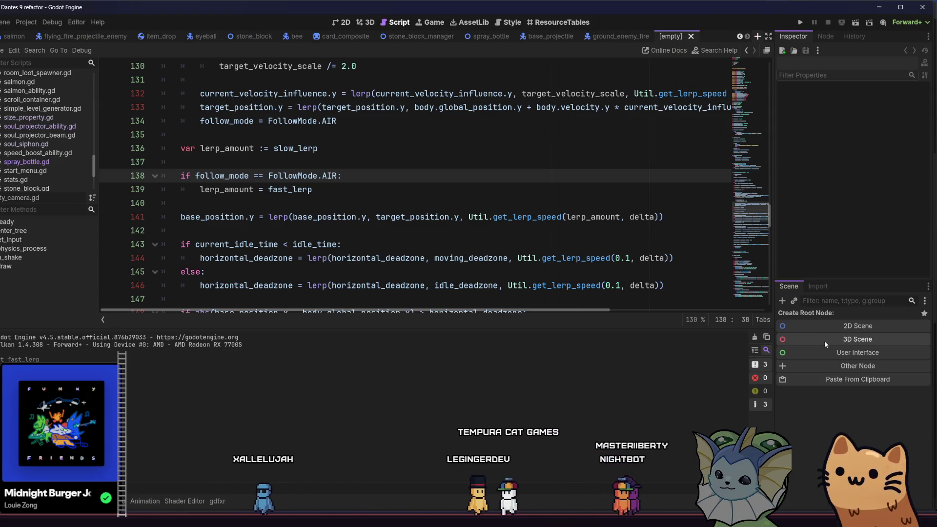
{"action": "left_click", "coordinate": [826, 326]}
{"action": "double_click", "coordinate": [829, 317]}
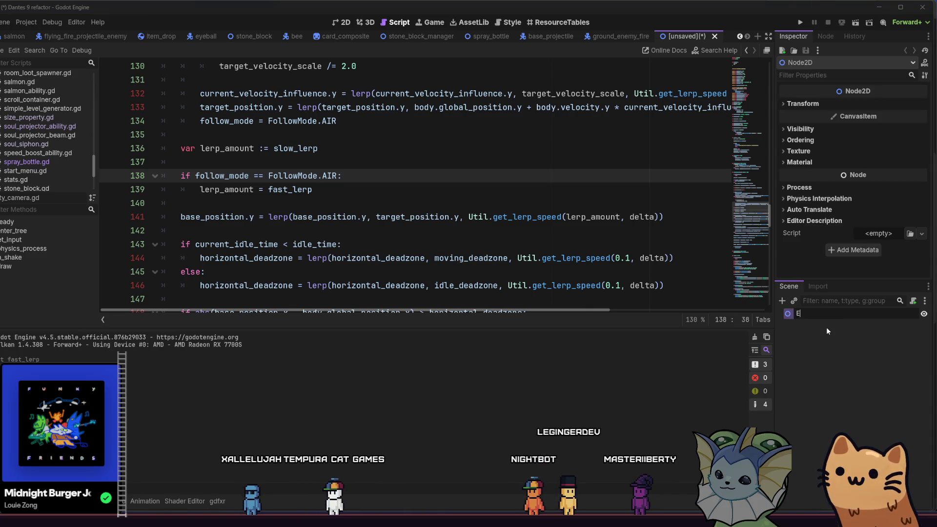
{"action": "type", "text": "k"}
{"action": "key", "text": "Return"}
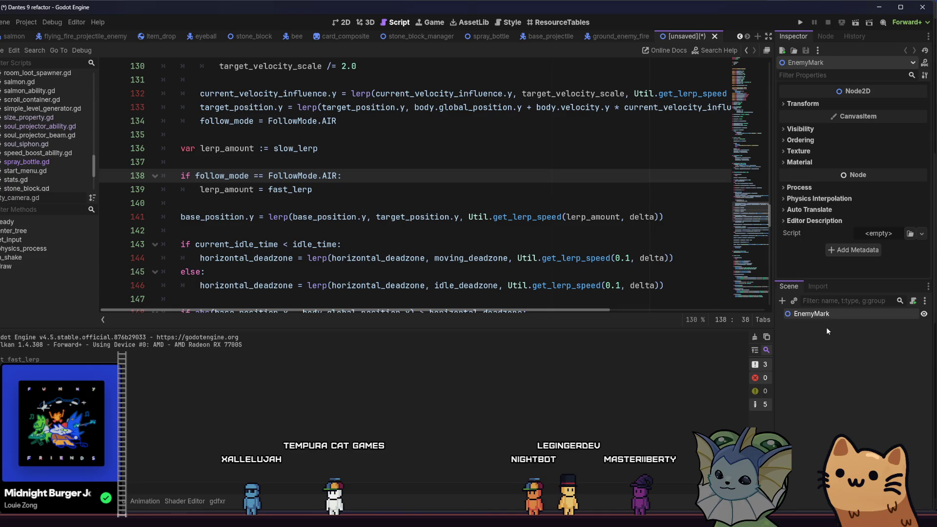
{"action": "left_click", "coordinate": [914, 302]}
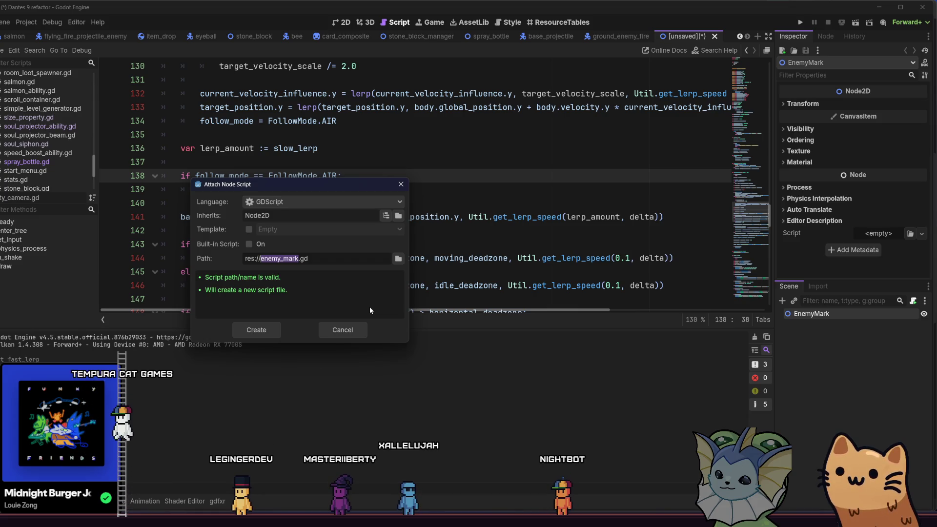
Create enemy_mark.gd in res://src/cards/abilities/effect and attach it to EnemyMark.
{"action": "left_click", "coordinate": [393, 264]}
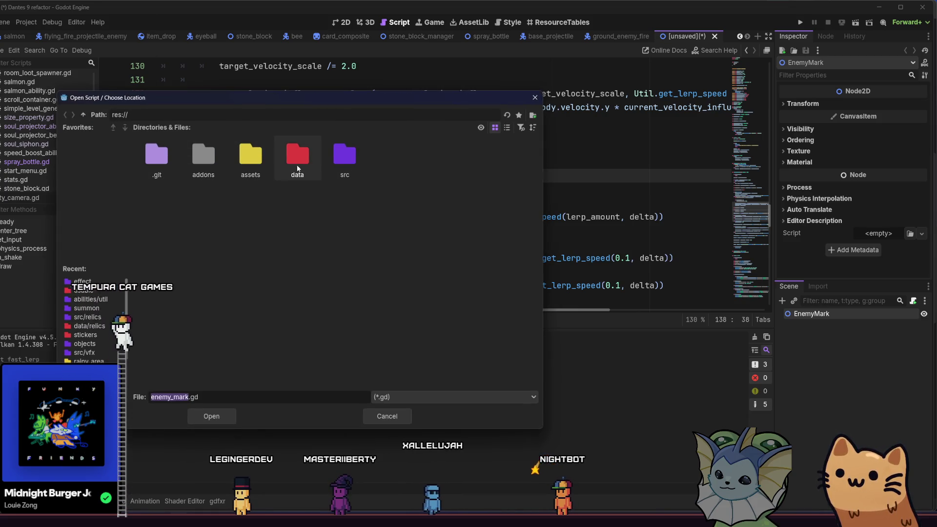
{"action": "double_click", "coordinate": [345, 155]}
{"action": "double_click", "coordinate": [177, 170]}
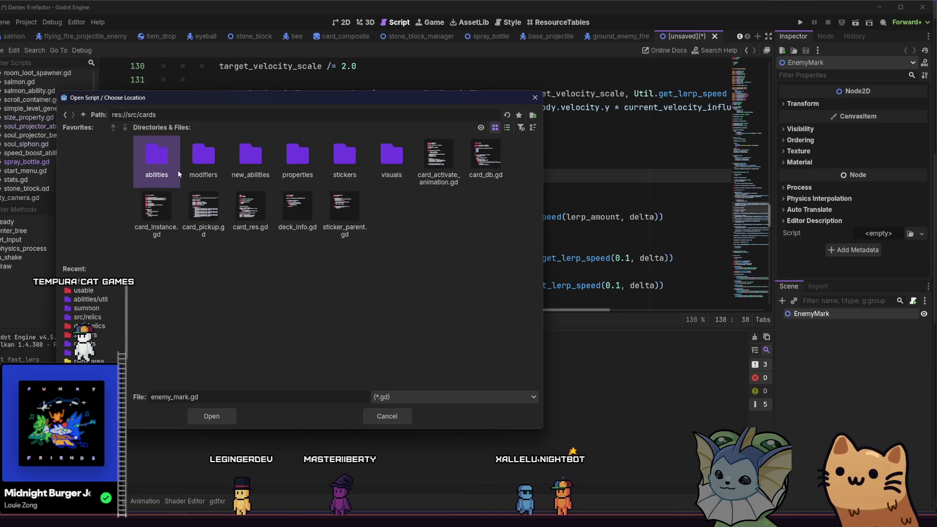
{"action": "double_click", "coordinate": [178, 170]}
{"action": "double_click", "coordinate": [144, 158]}
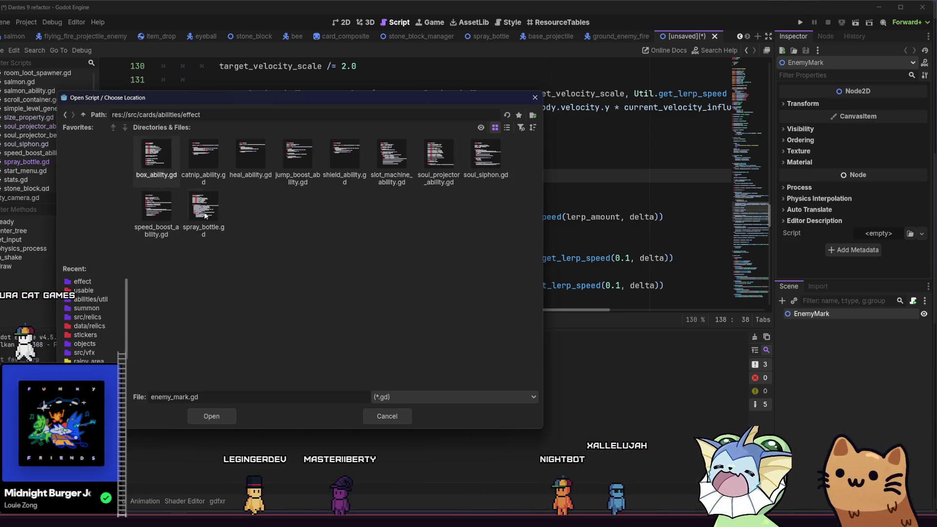
{"action": "left_click", "coordinate": [228, 417]}
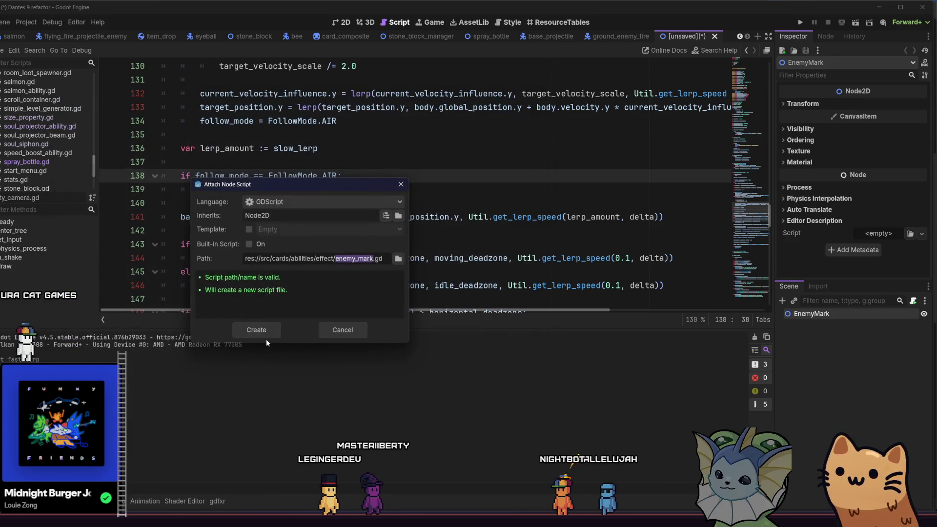
{"action": "left_click", "coordinate": [257, 330]}
Save the scene as enemy_mark.tscn.
{"action": "key", "text": "ctrl+s"}
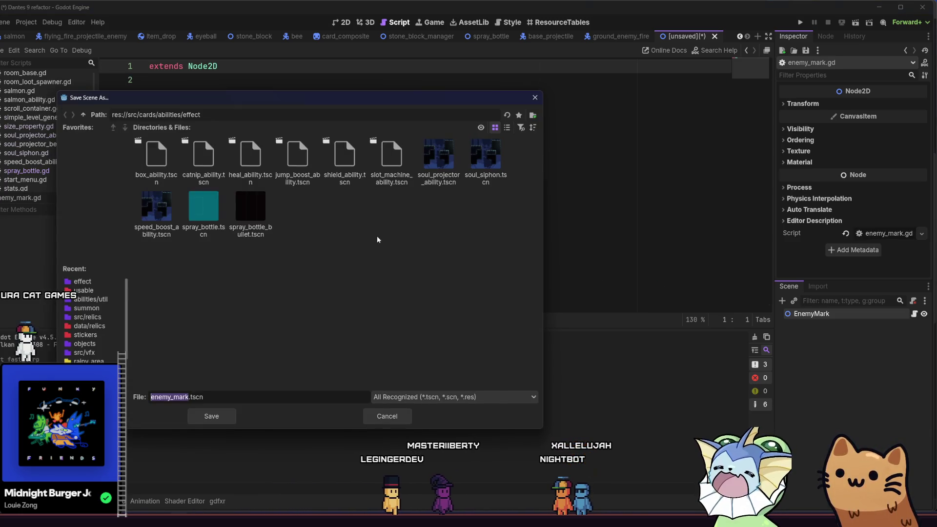
{"action": "left_click", "coordinate": [225, 416]}
{"action": "double_click", "coordinate": [205, 66]}
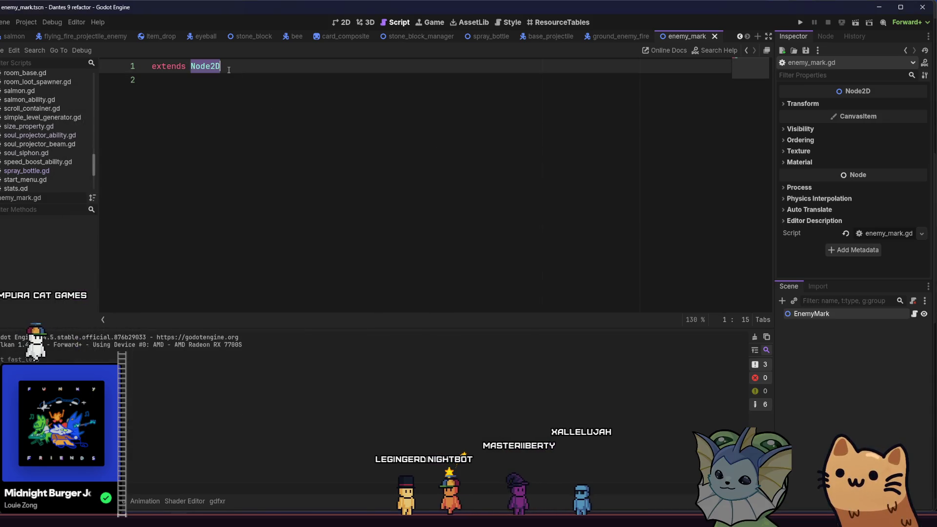
Replace the Node2D base type with CardAbility in the script's extends line.
{"action": "key", "text": "BackSpace"}
{"action": "type", "text": "CardAb"}
{"action": "key", "text": "Return"}
{"action": "key", "text": "Return"}
{"action": "key", "text": "Return"}
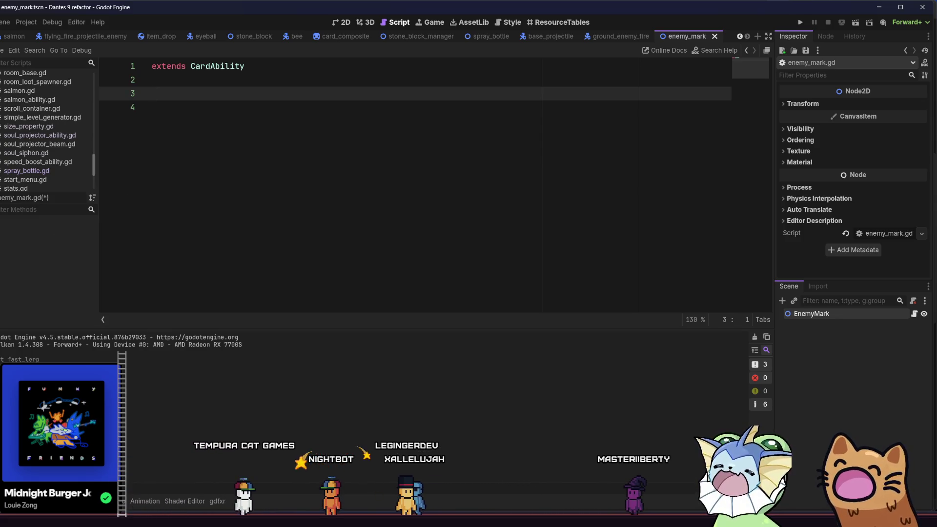
{"action": "key", "text": "alt+Tab"}
{"action": "key", "text": "alt+Tab"}
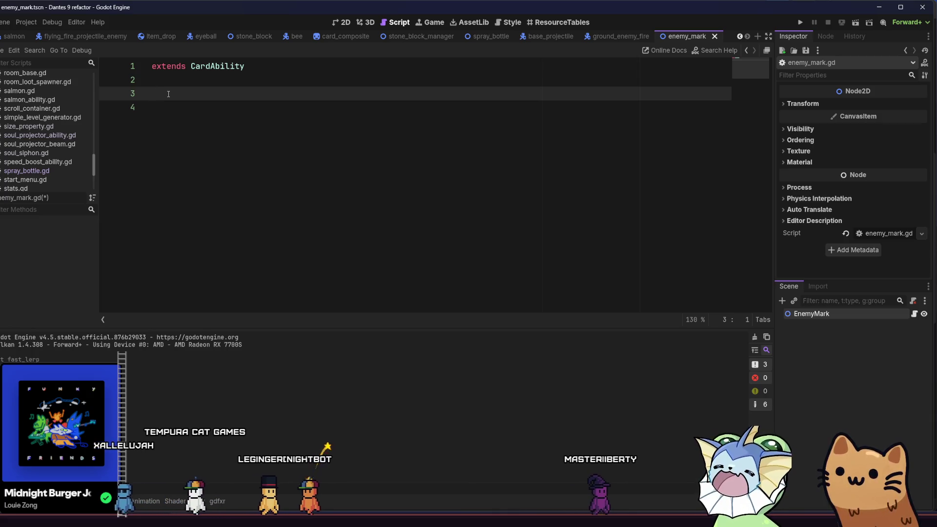
Add a _ready function to enemy_mark.gd.
{"action": "type", "text": "fu"}
{"action": "key", "text": "BackSpace"}
{"action": "key", "text": "BackSpace"}
{"action": "key", "text": "Return"}
{"action": "key", "text": "Return"}
{"action": "type", "text": "func "}
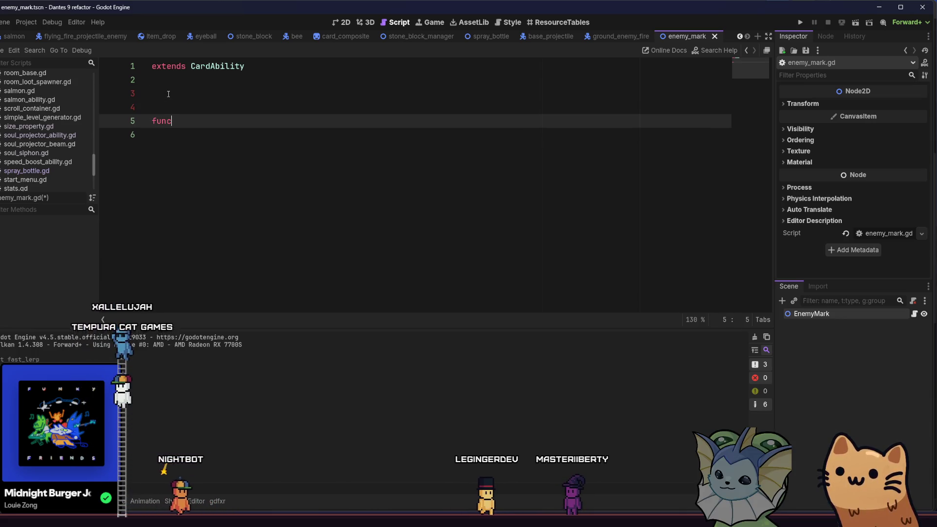
{"action": "type", "text": "_re"}
{"action": "key", "text": "Return"}
{"action": "key", "text": "Return"}
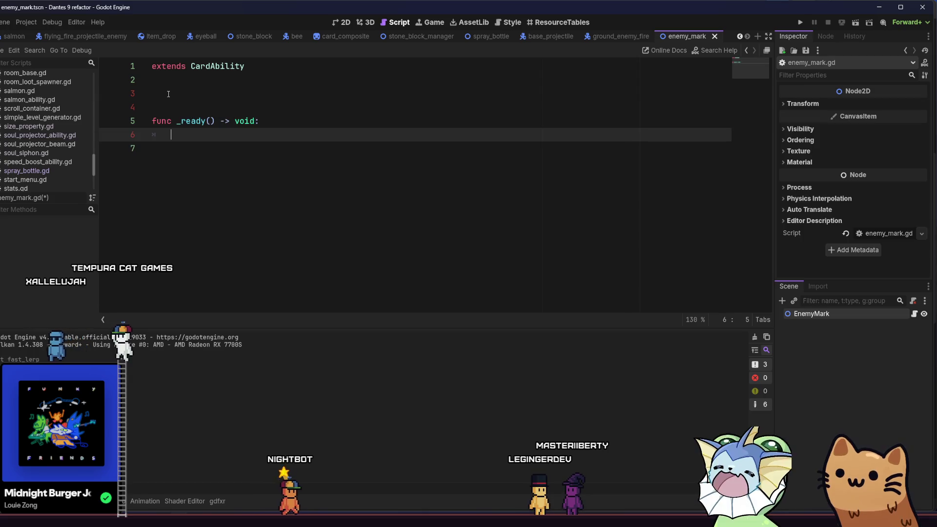
Start a 'for enemy in' loop sourcing enemies from LevelManager.
{"action": "type", "text": "for enemy i"}
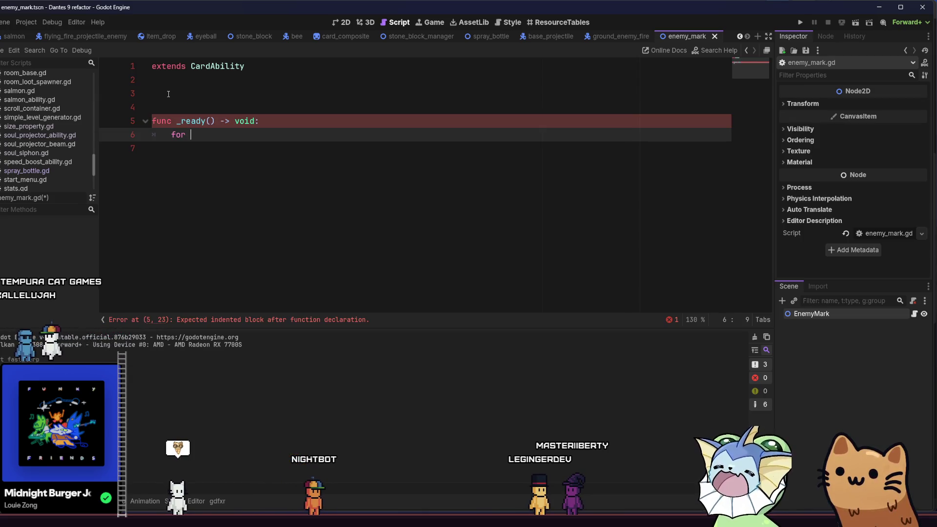
{"action": "type", "text": "n M"}
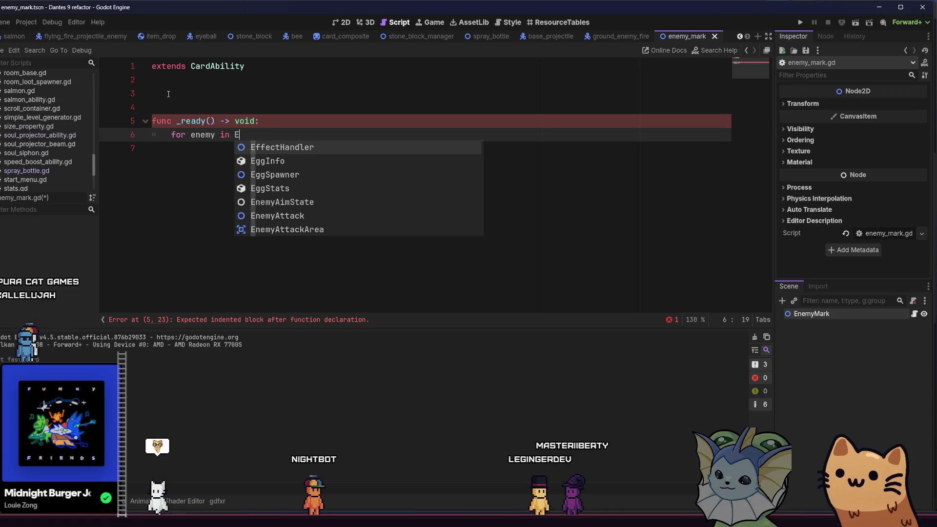
{"action": "key", "text": "BackSpace"}
{"action": "type", "text": "Lev"}
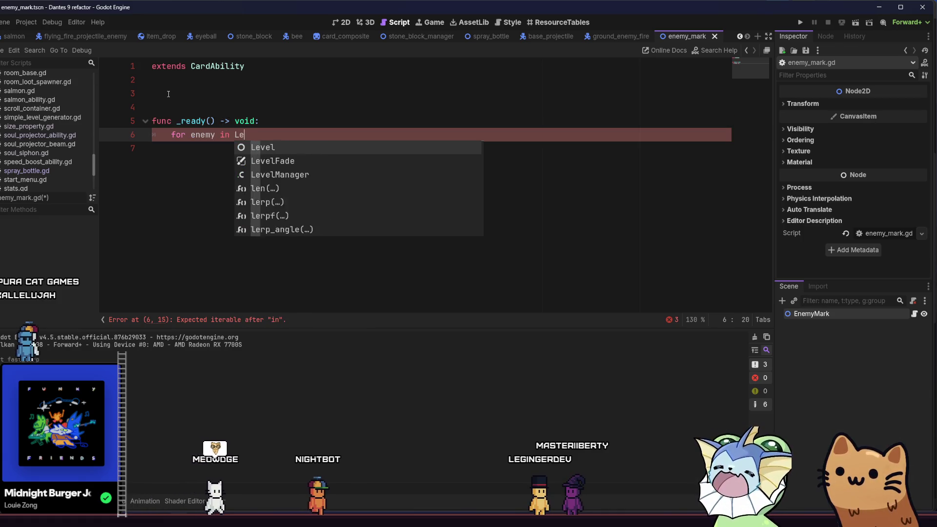
{"action": "key", "text": "Return"}
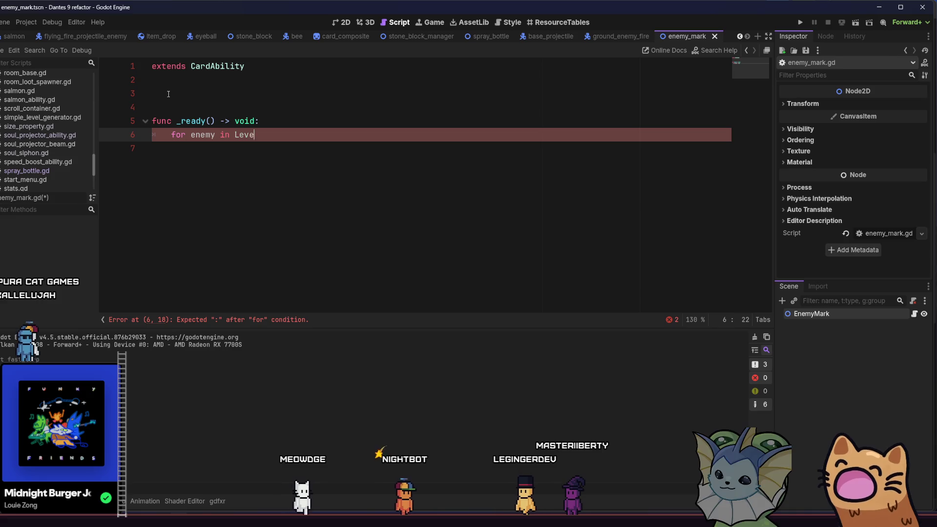
{"action": "type", "text": "Lev"}
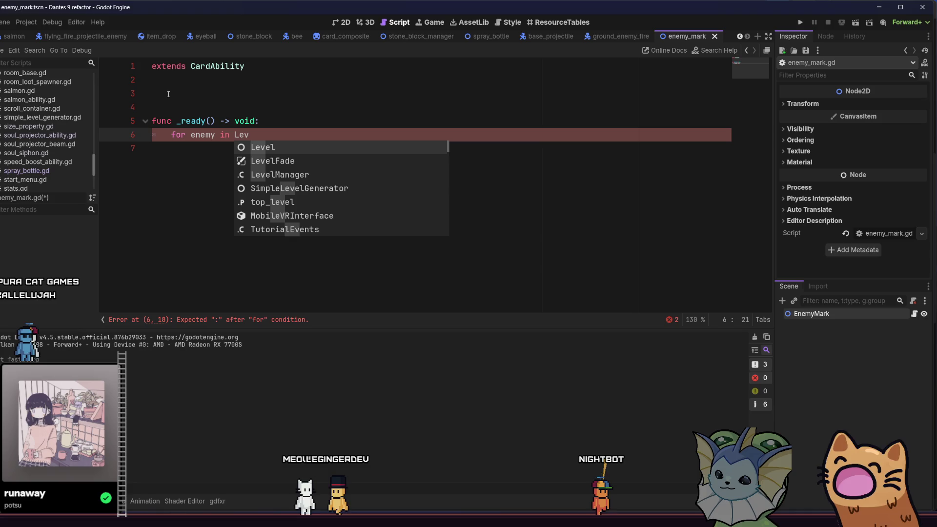
{"action": "key", "text": "Down"}
{"action": "key", "text": "Down"}
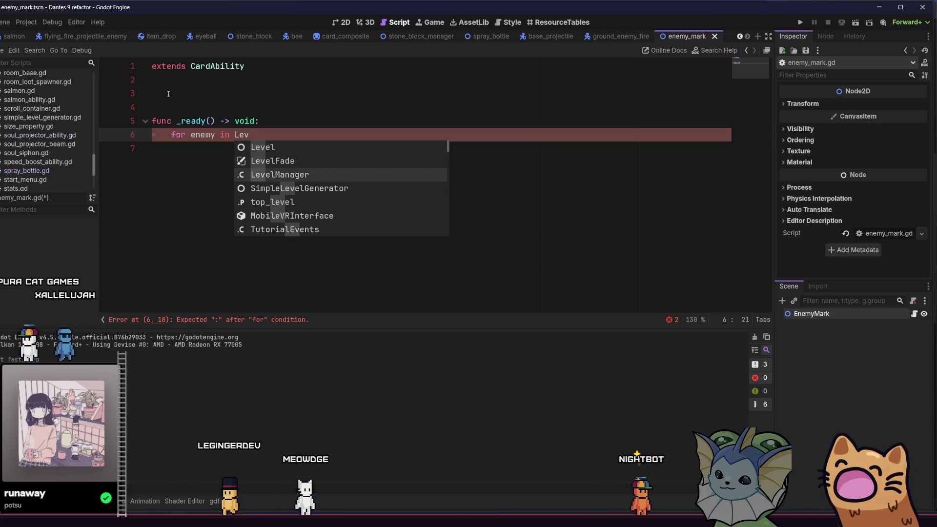
{"action": "key", "text": "Return"}
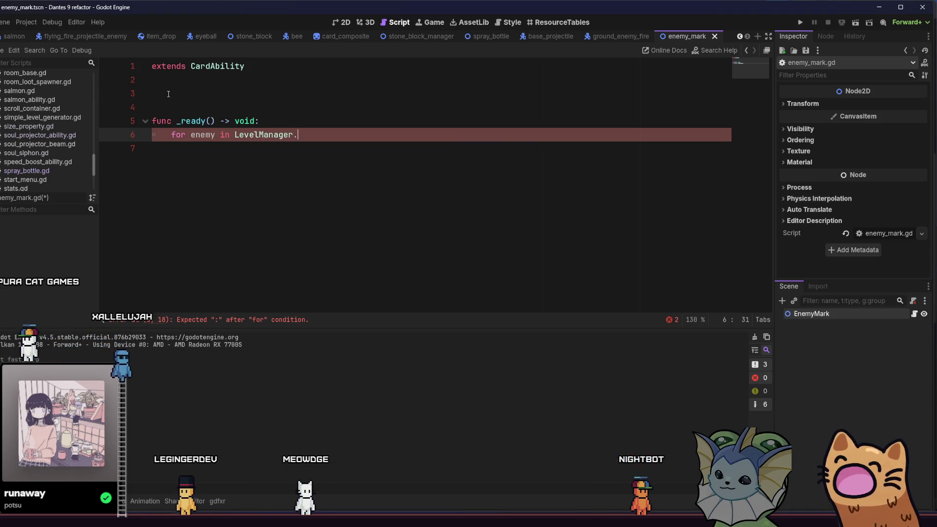
{"action": "type", "text": "ene"}
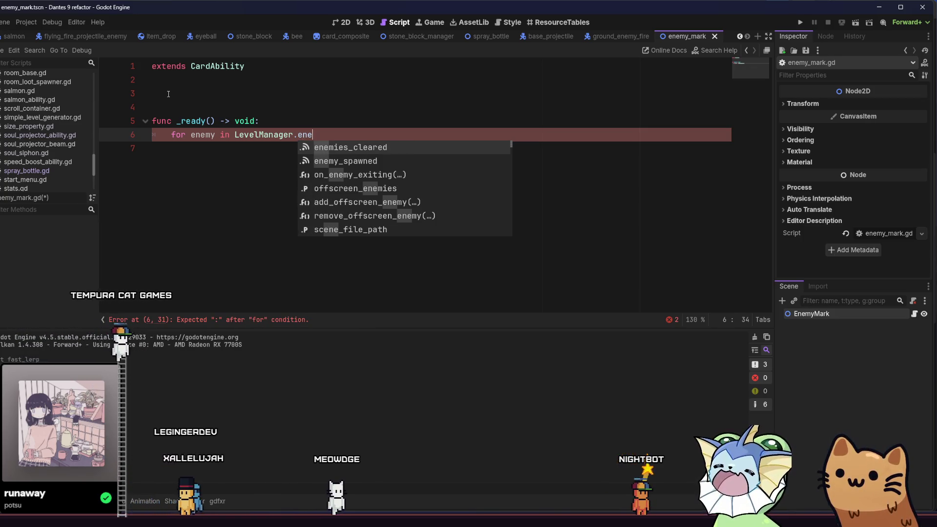
{"action": "key", "text": "BackSpace"}
{"action": "key", "text": "BackSpace"}
{"action": "type", "text": "nemi"}
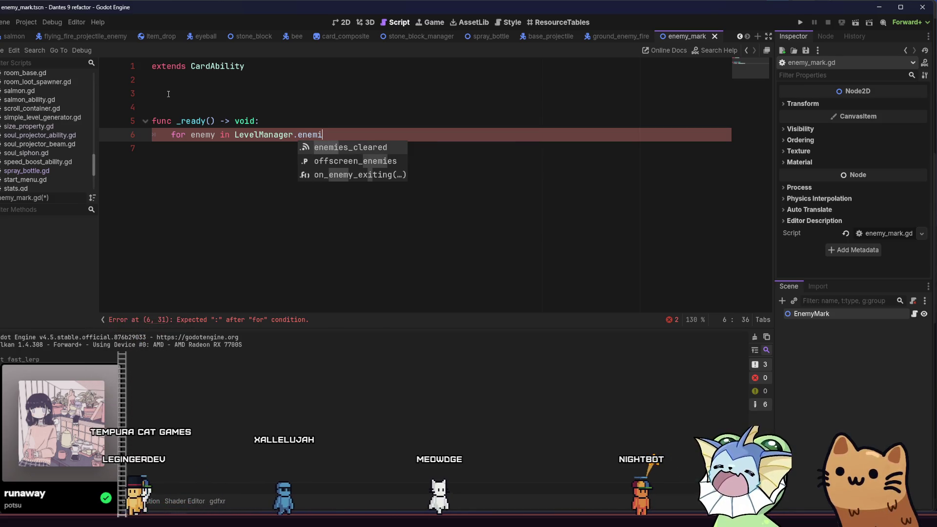
{"action": "key", "text": "BackSpace"}
{"action": "key", "text": "BackSpace"}
{"action": "key", "text": "BackSpace"}
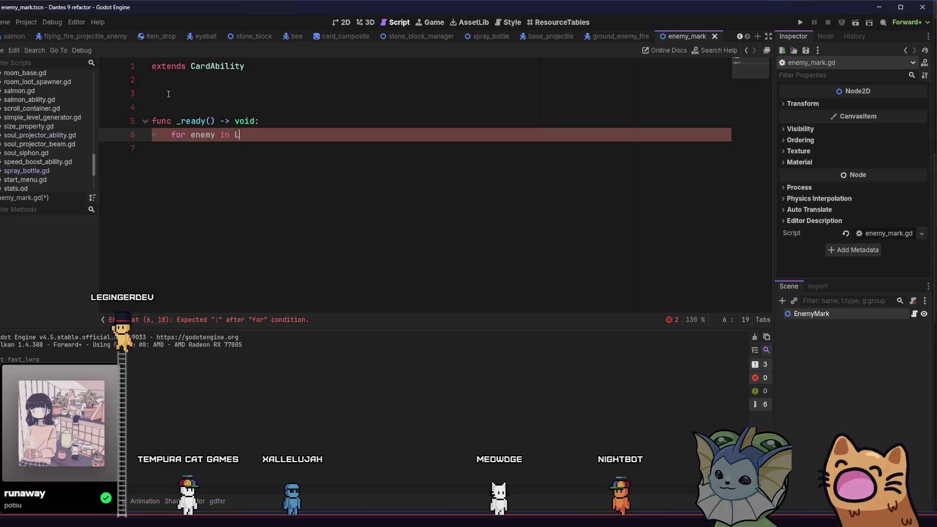
{"action": "key", "text": "ctrl+space"}
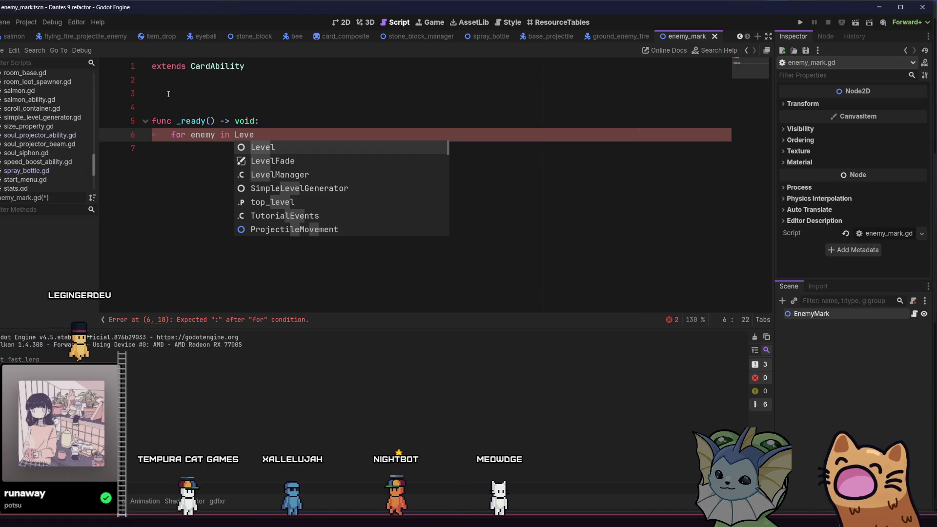
{"action": "key", "text": "Down"}
{"action": "key", "text": "Down"}
{"action": "key", "text": "Return"}
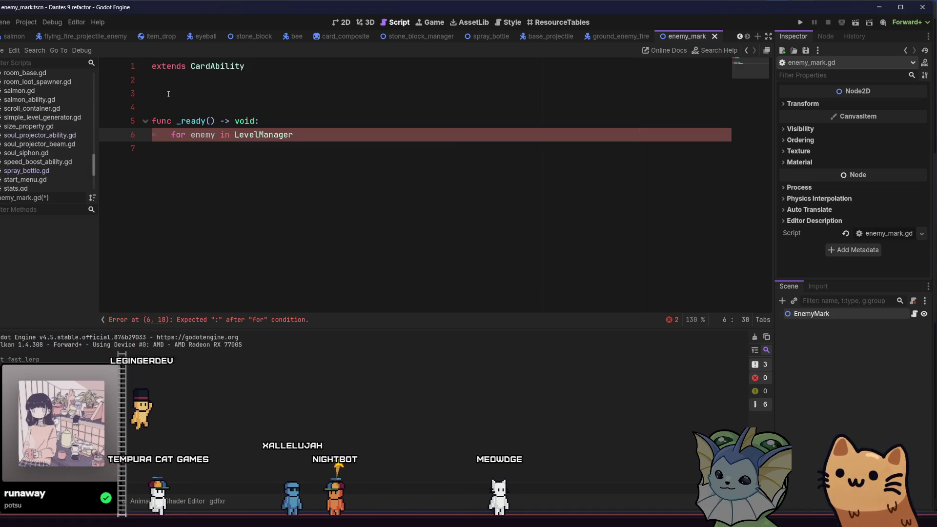
Try LevelManager.get_current_room() as the source, then remove that whole reference.
{"action": "type", "text": ".c"}
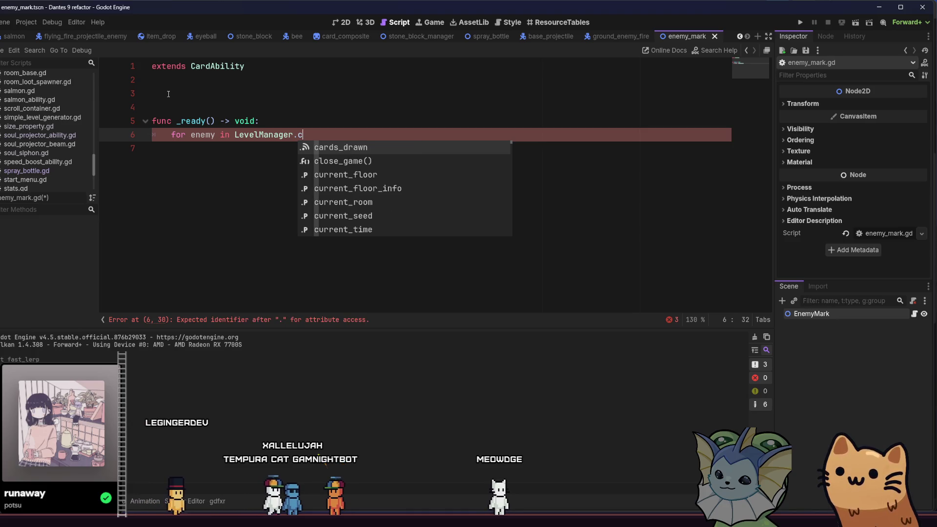
{"action": "key", "text": "BackSpace"}
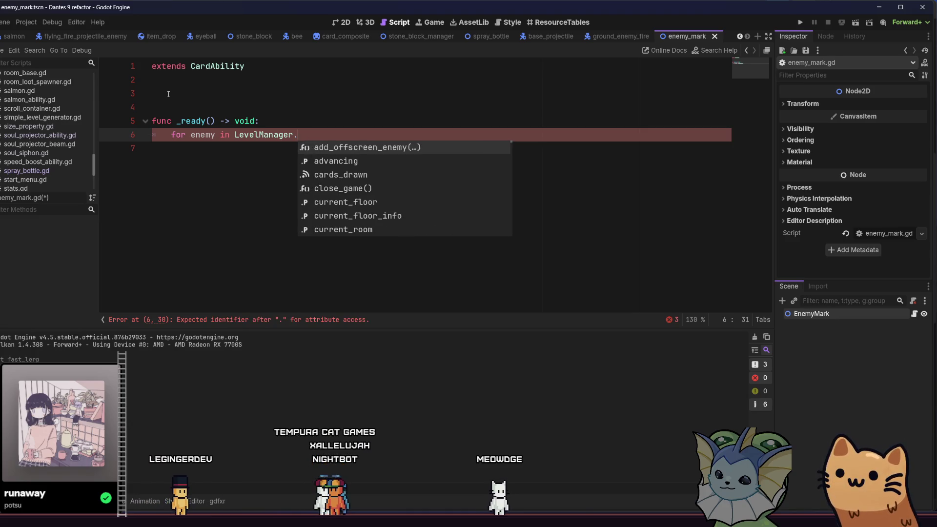
{"action": "type", "text": "get_"}
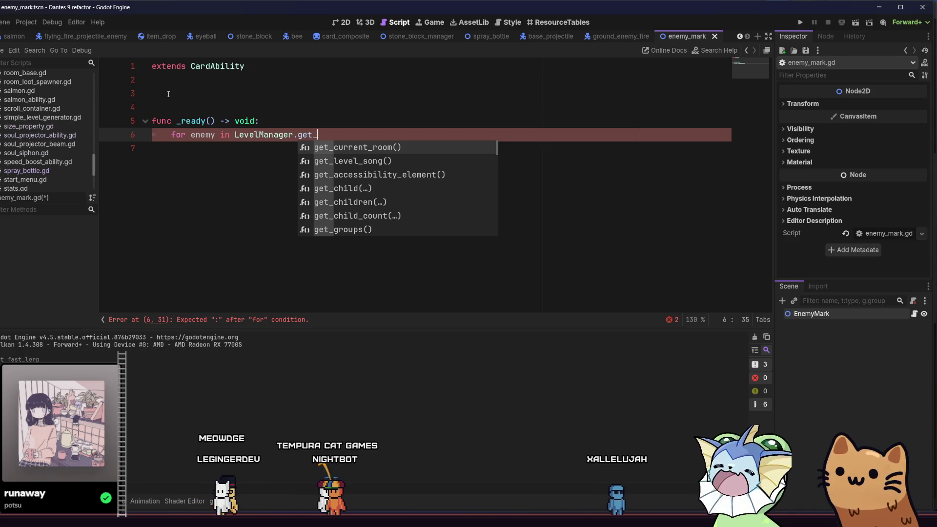
{"action": "key", "text": "Return"}
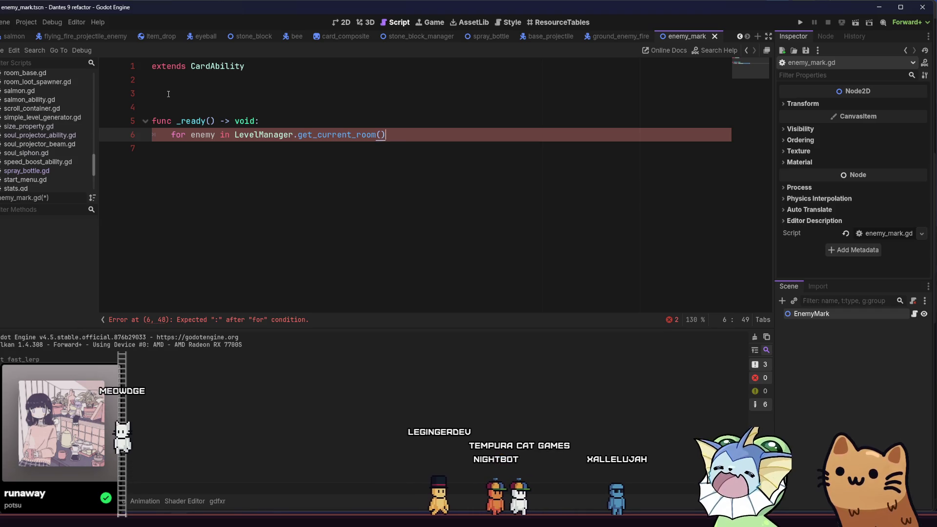
{"action": "type", "text": "."}
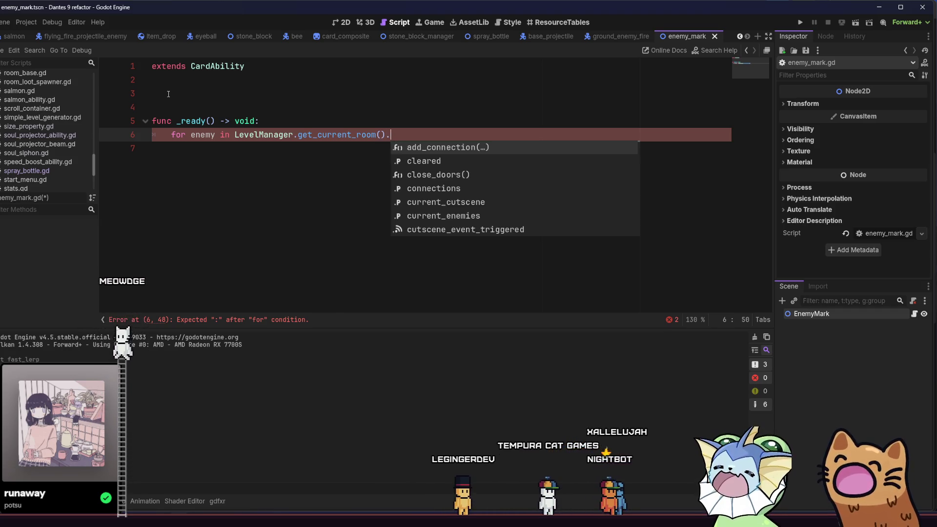
{"action": "key", "text": "Down"}
{"action": "key", "text": "Down"}
{"action": "key", "text": "Down"}
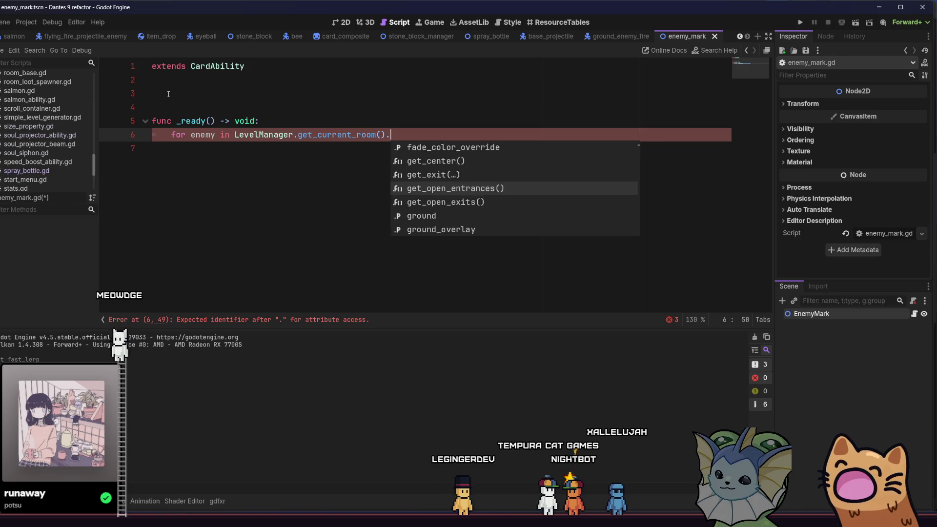
{"action": "key", "text": "Down"}
{"action": "key", "text": "Down"}
{"action": "key", "text": "Down"}
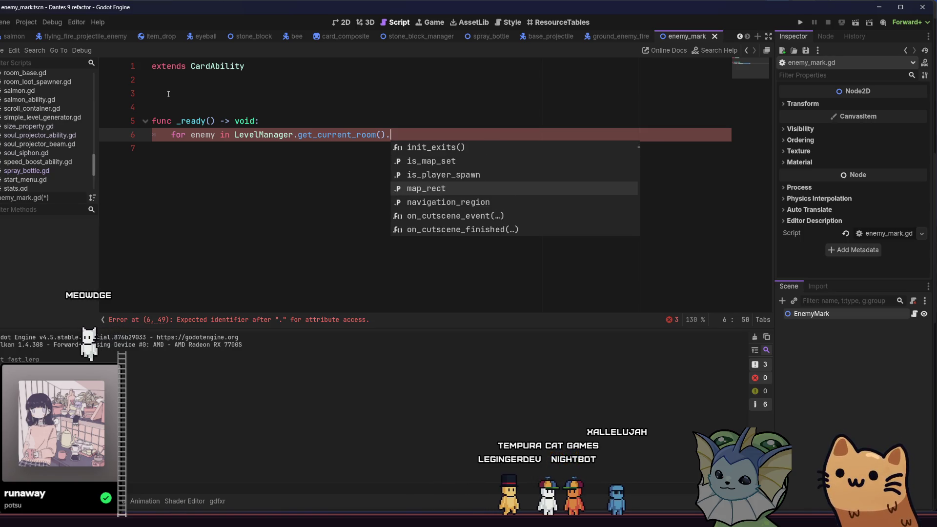
{"action": "type", "text": "get_"}
{"action": "type", "text": "gr"}
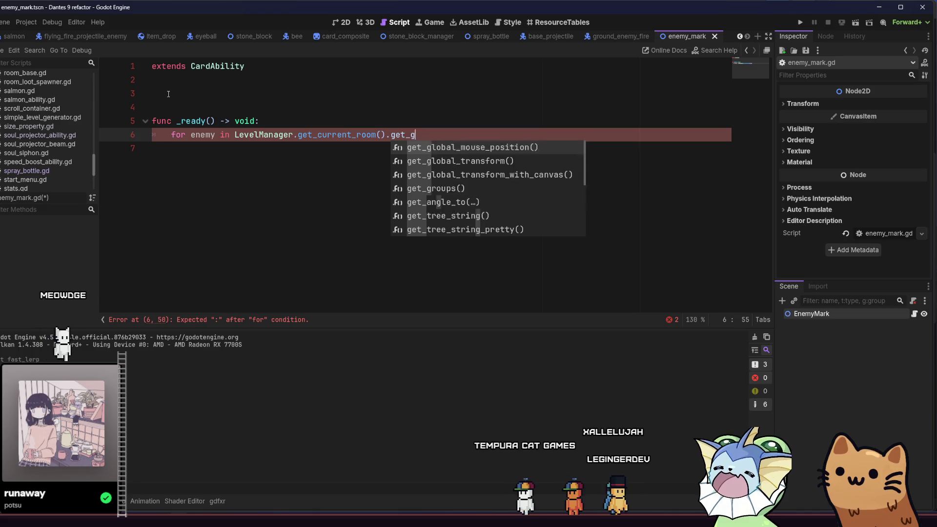
{"action": "key", "text": "BackSpace"}
{"action": "key", "text": "BackSpace"}
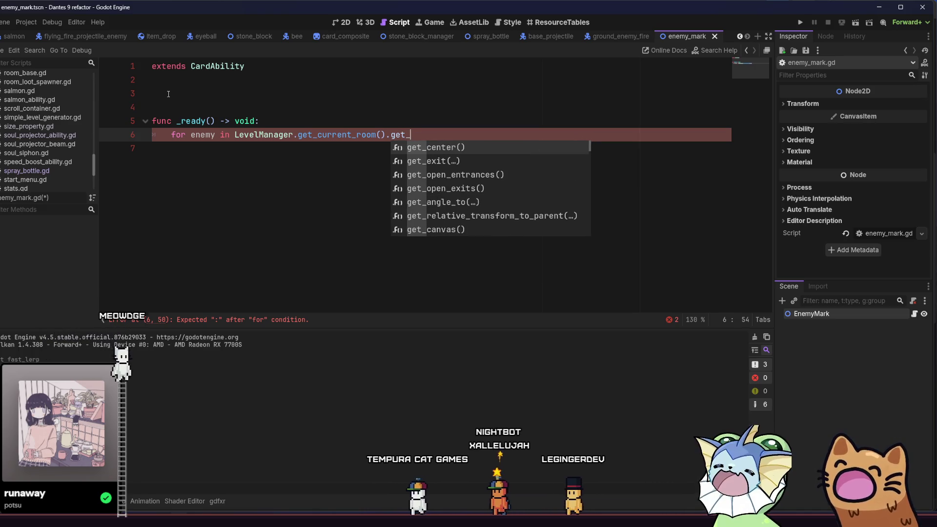
{"action": "type", "text": "o"}
{"action": "key", "text": "BackSpace"}
{"action": "type", "text": "gl"}
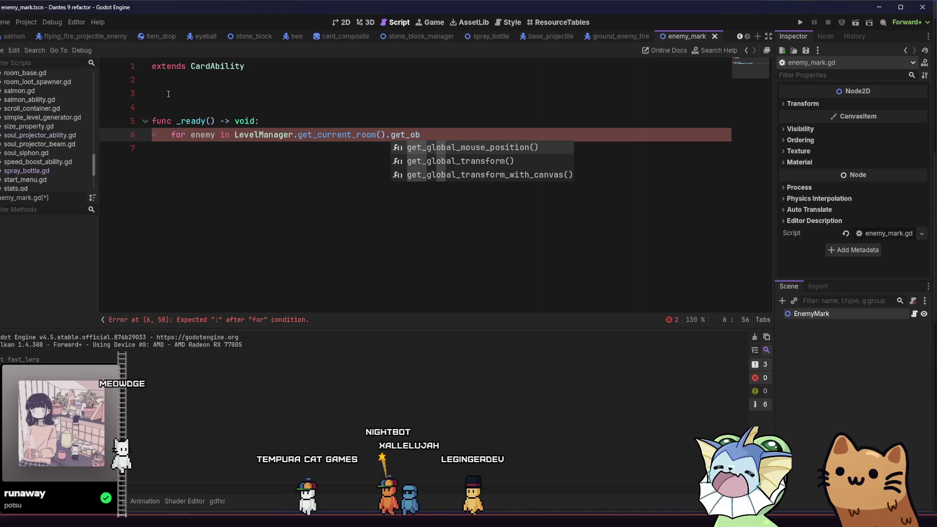
{"action": "key", "text": "BackSpace"}
{"action": "key", "text": "BackSpace"}
{"action": "key", "text": "BackSpace"}
{"action": "key", "text": "BackSpace"}
{"action": "key", "text": "BackSpace"}
{"action": "key", "text": "BackSpace"}
{"action": "key", "text": "BackSpace"}
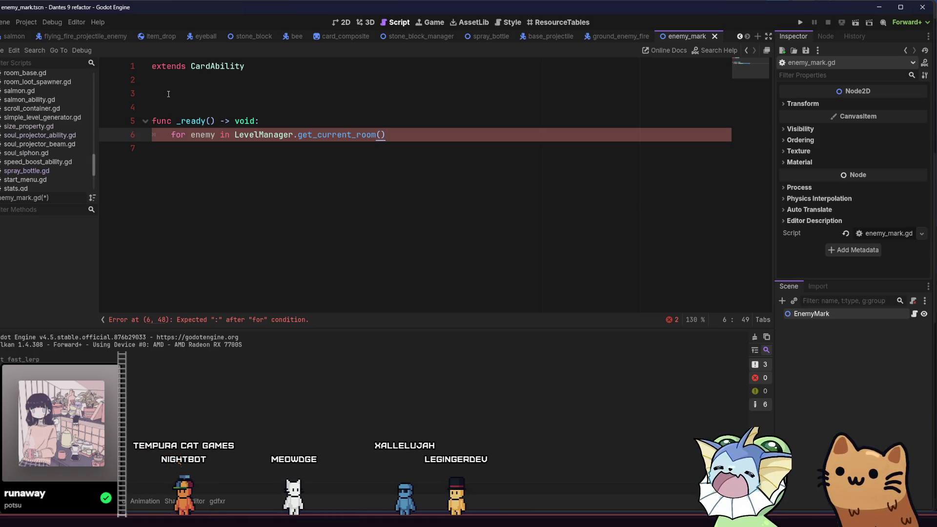
{"action": "key", "text": "BackSpace"}
{"action": "key", "text": "BackSpace"}
{"action": "key", "text": "BackSpace"}
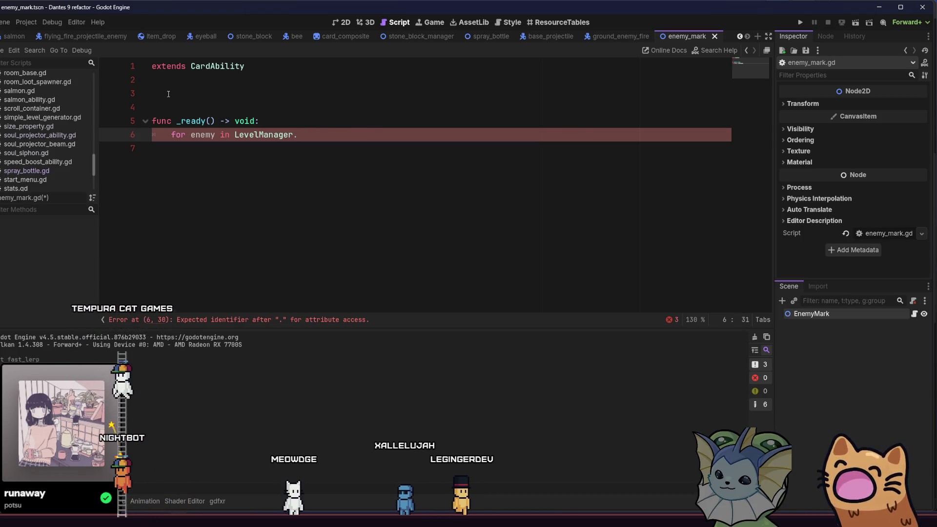
{"action": "key", "text": "BackSpace"}
{"action": "key", "text": "BackSpace"}
{"action": "key", "text": "BackSpace"}
{"action": "key", "text": "BackSpace"}
{"action": "key", "text": "BackSpace"}
{"action": "key", "text": "BackSpace"}
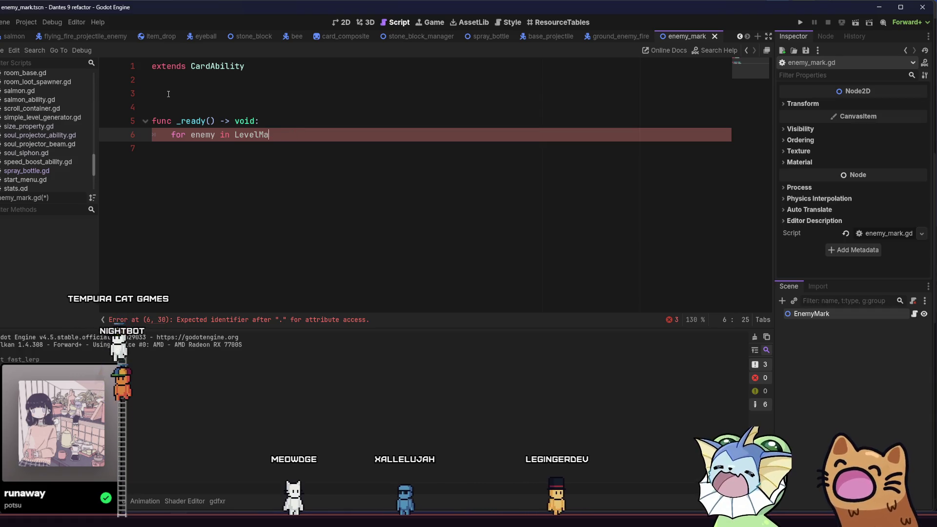
Loop over get_tree().get_nodes_in_group("enemy") instead.
{"action": "type", "text": "get_"}
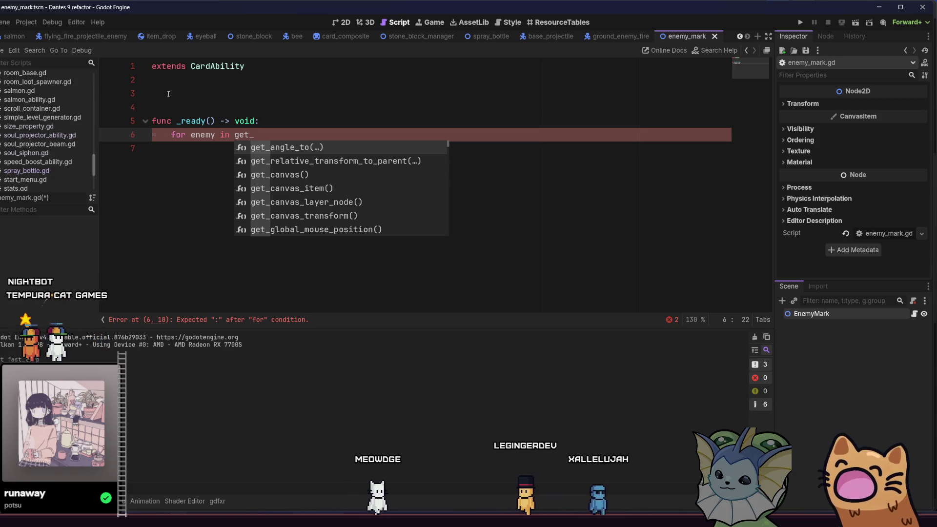
{"action": "type", "text": "ob"}
{"action": "key", "text": "BackSpace"}
{"action": "key", "text": "BackSpace"}
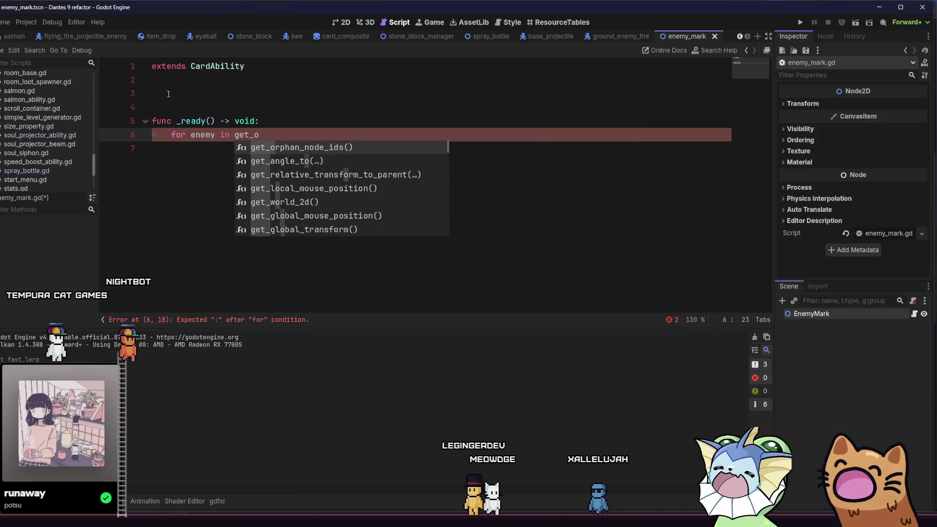
{"action": "type", "text": "tre"}
{"action": "key", "text": "Return"}
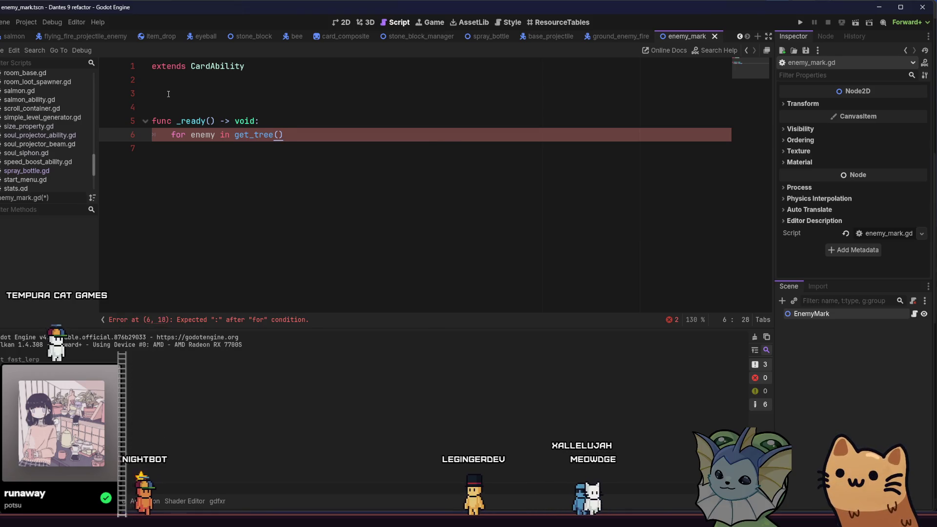
{"action": "type", "text": ".get"}
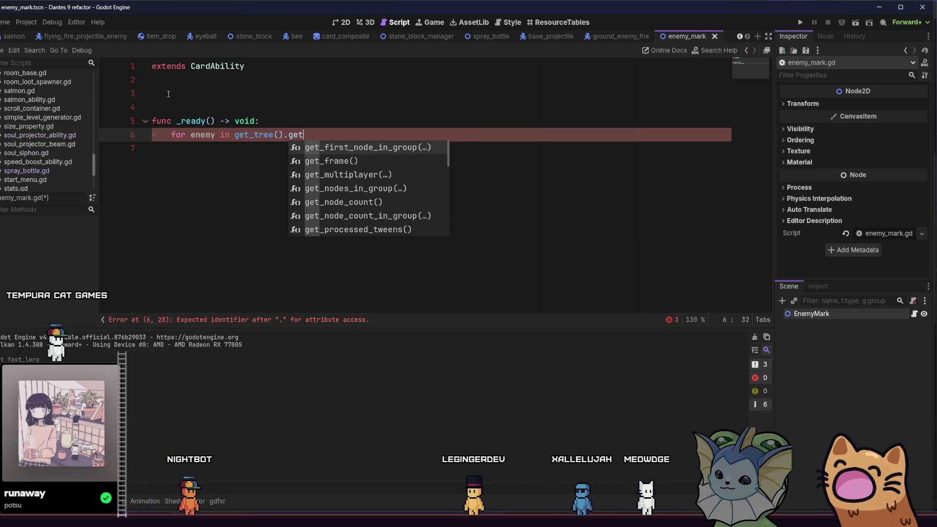
{"action": "type", "text": "_nod"}
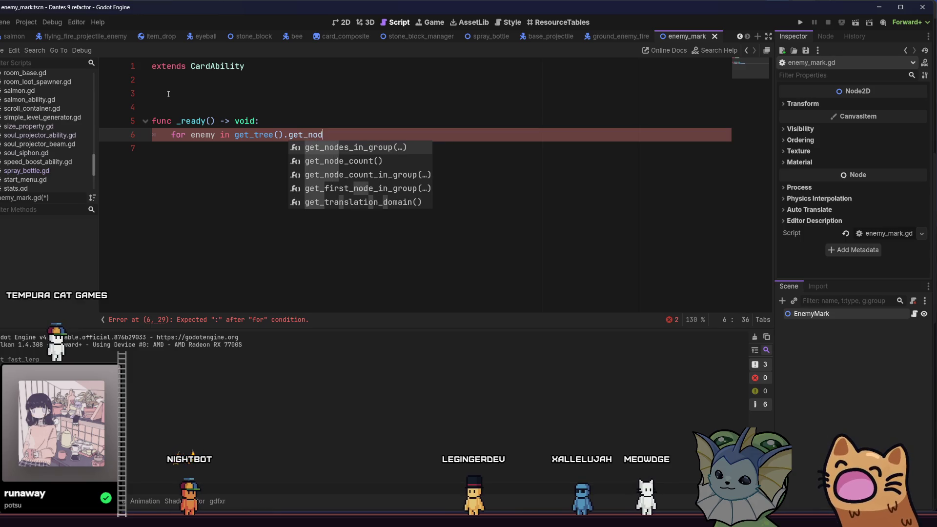
{"action": "key", "text": "Return"}
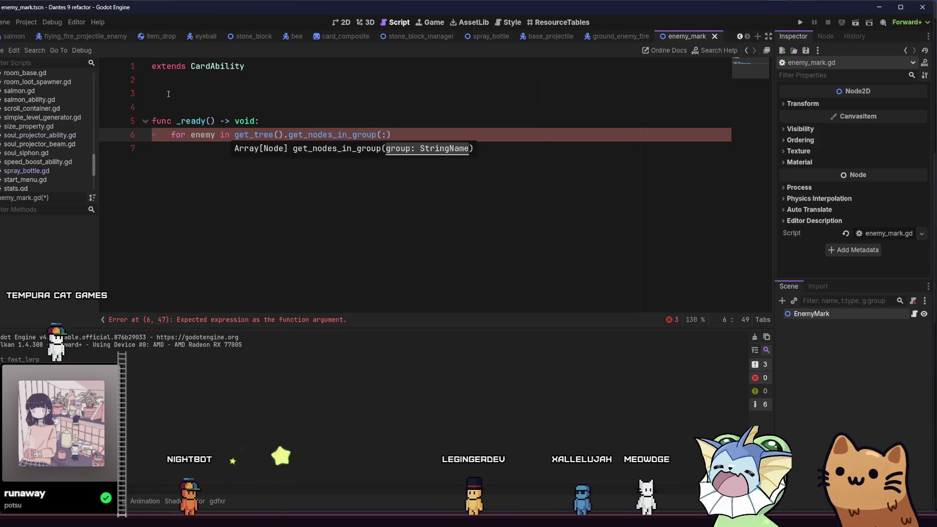
{"action": "type", "text": "\"enemy\"):"}
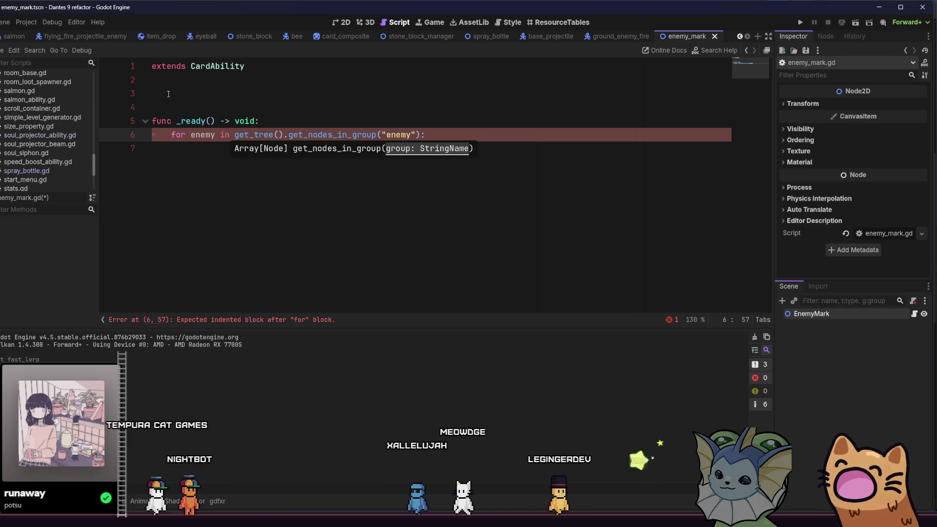
{"action": "key", "text": "Return"}
Print each enemy with Console in the loop body and save.
{"action": "type", "text": "Console_"}
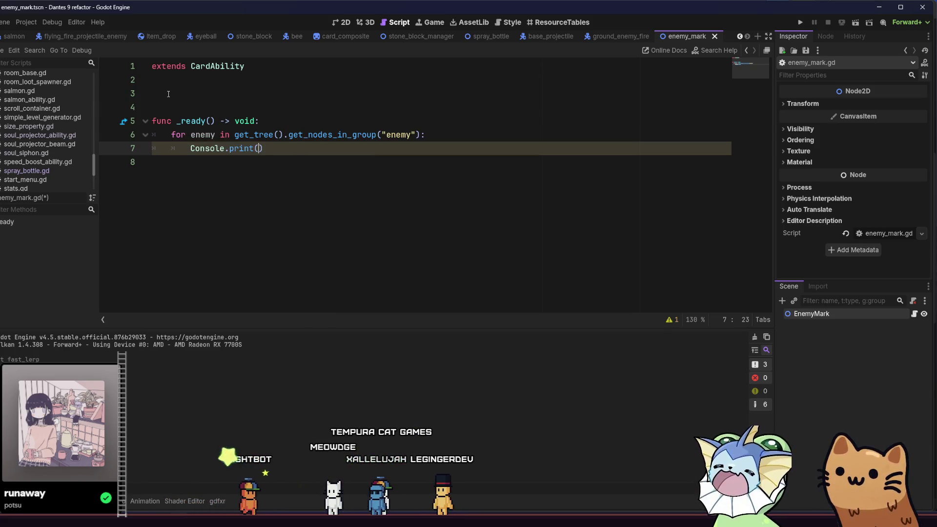
{"action": "type", "text": "enemy"}
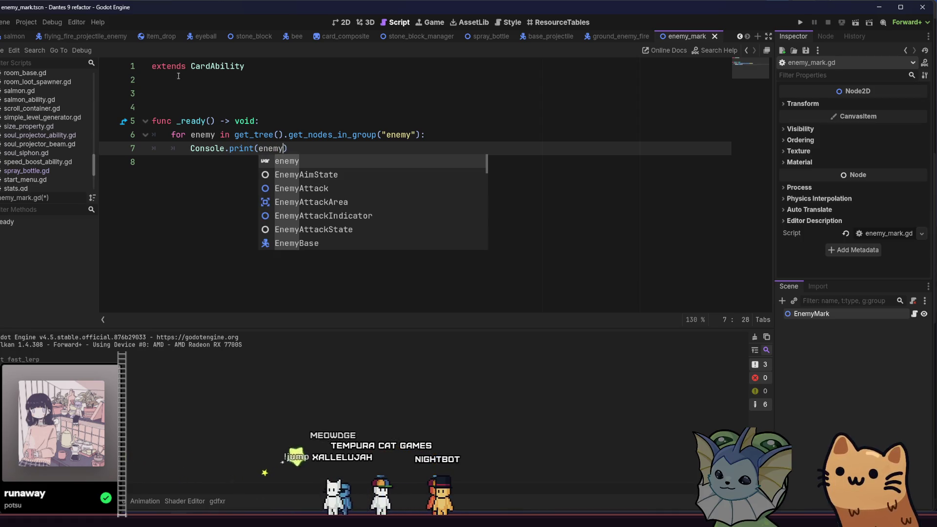
{"action": "left_click", "coordinate": [205, 93]}
{"action": "key", "text": "ctrl+s"}
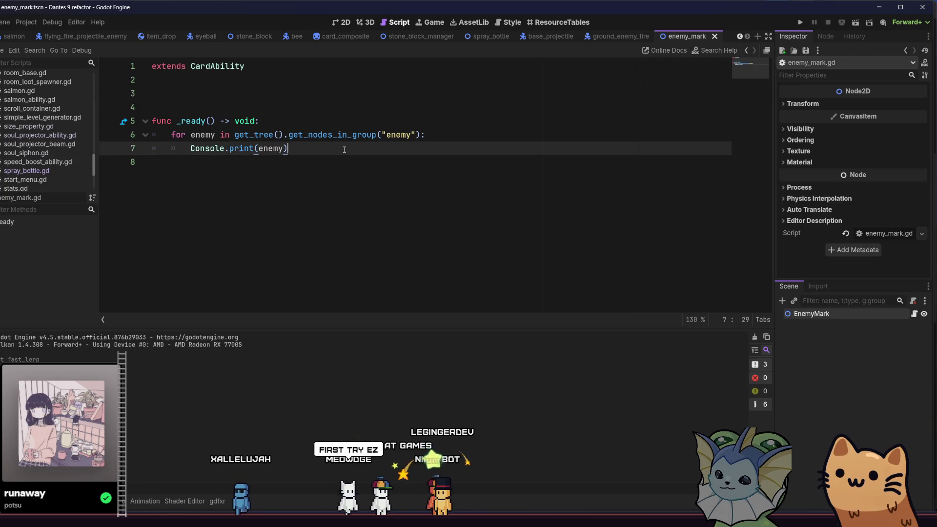
{"action": "left_click", "coordinate": [291, 106]}
{"action": "left_click", "coordinate": [314, 150]}
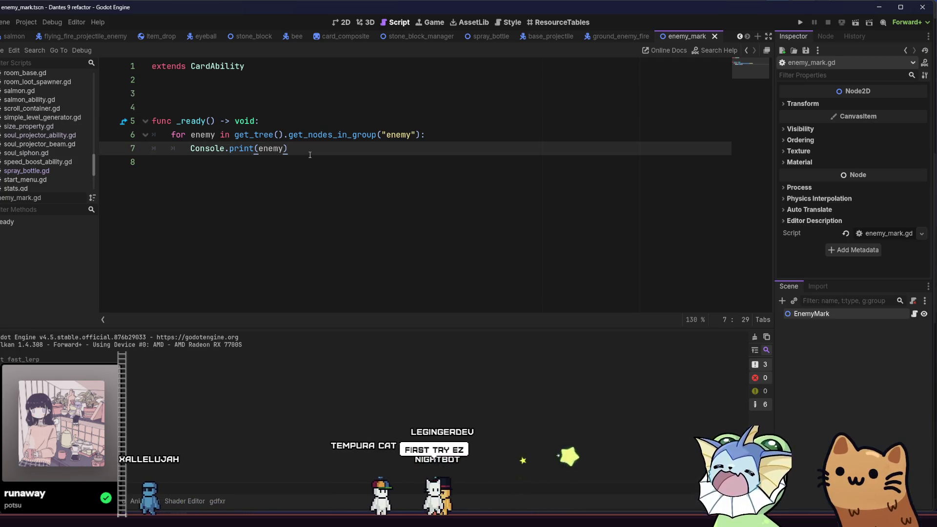
Add queue_free() after the loop and save the script.
{"action": "key", "text": "Return"}
{"action": "type", "text": "qu"}
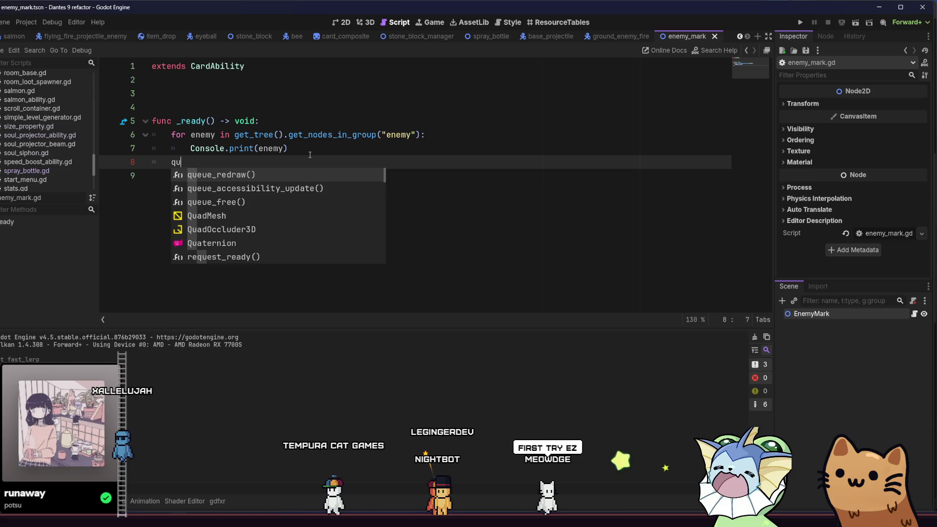
{"action": "key", "text": "Down"}
{"action": "key", "text": "Down"}
{"action": "key", "text": "Return"}
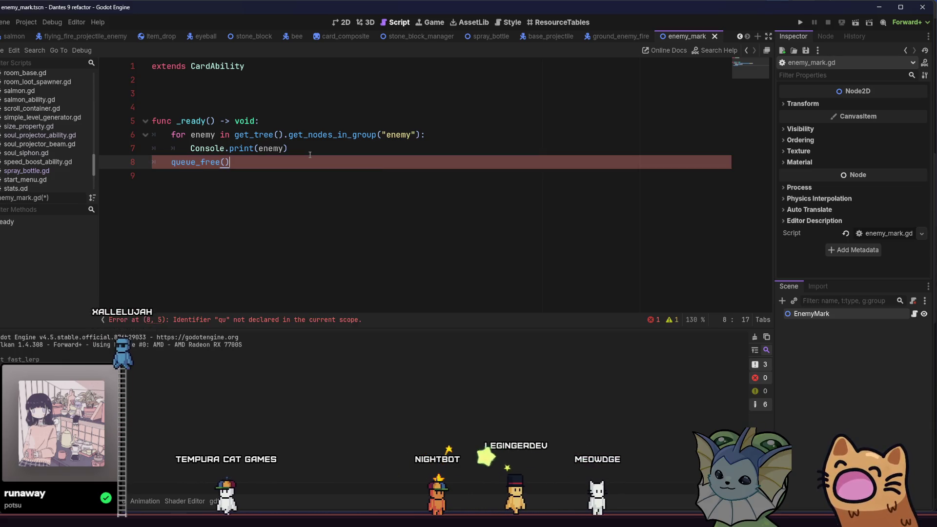
{"action": "left_click", "coordinate": [310, 154]}
{"action": "key", "text": "ctrl+s"}
{"action": "left_click", "coordinate": [333, 161]}
{"action": "key", "text": "shift+alt+o"}
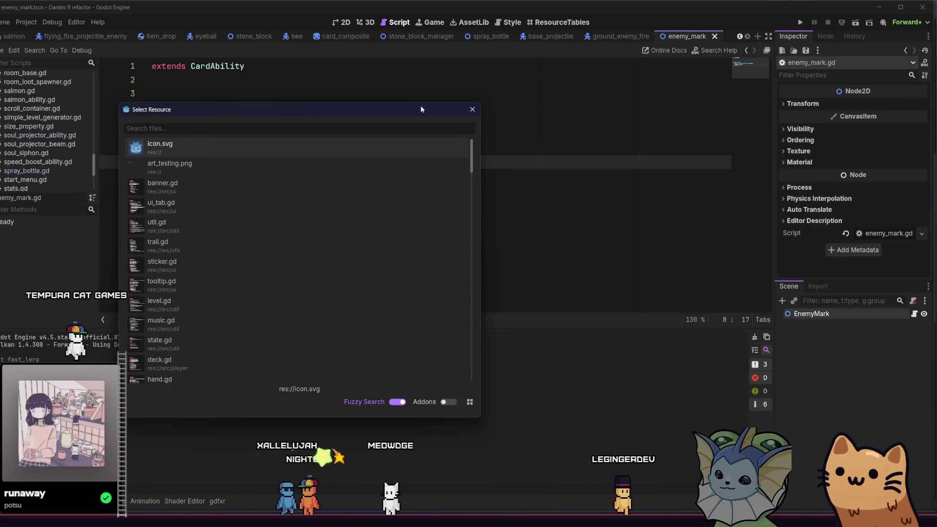
Close the resource search and navigate the FileSystem to res://data/cards/usable.
{"action": "left_click", "coordinate": [471, 110]}
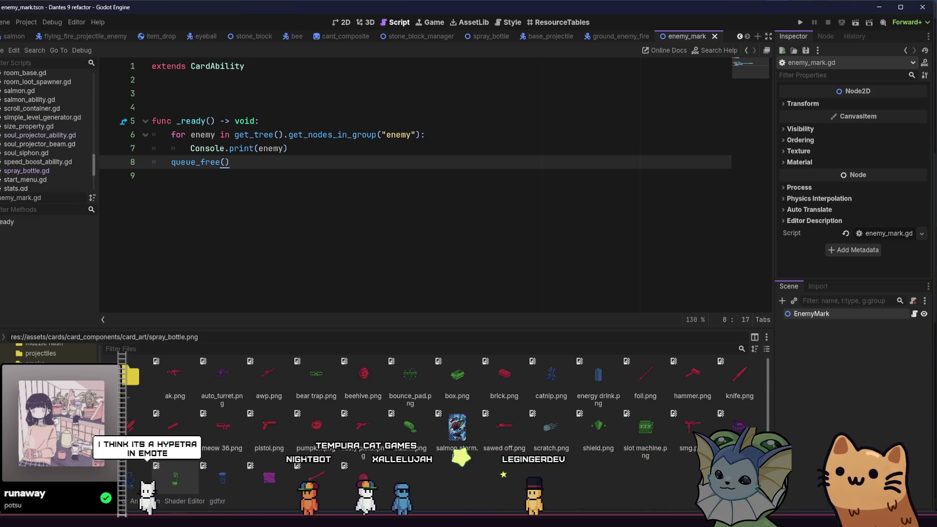
{"action": "left_click", "coordinate": [39, 391]}
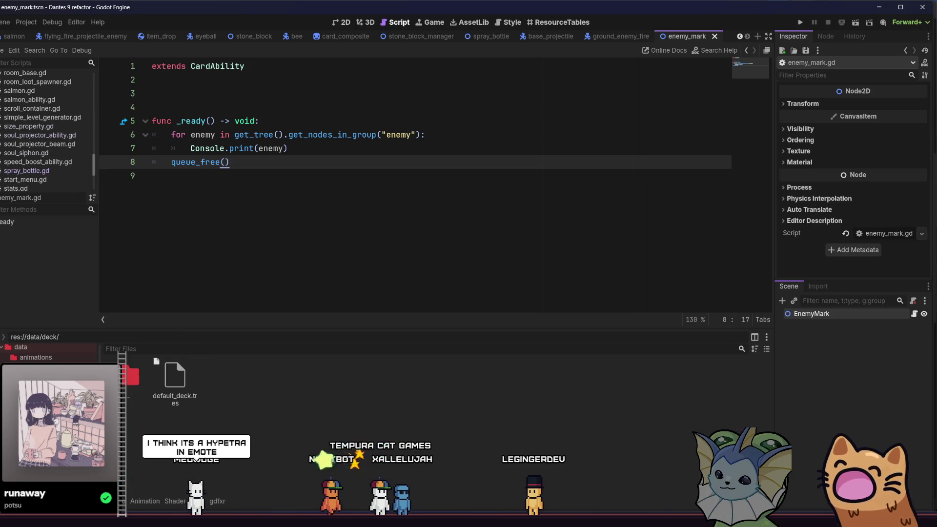
{"action": "key", "text": "Down"}
{"action": "key", "text": "Down"}
{"action": "key", "text": "Down"}
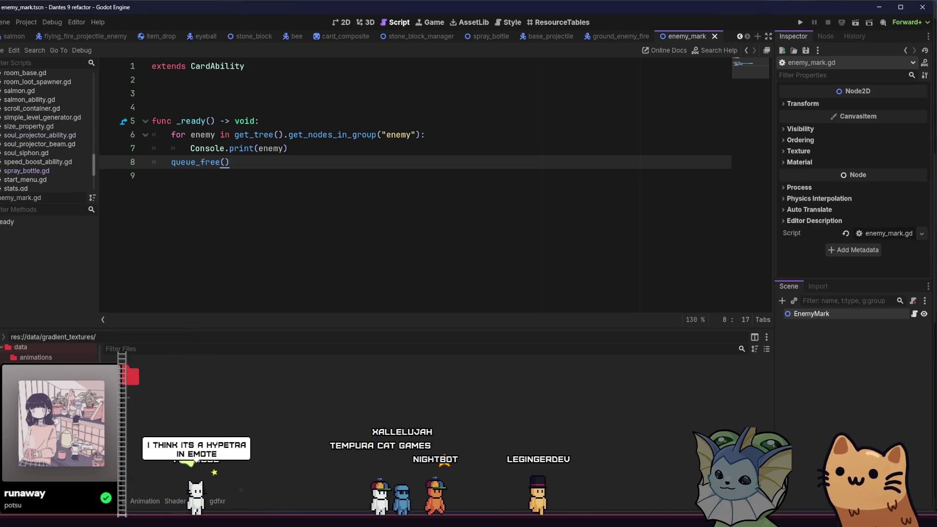
{"action": "key", "text": "Up"}
{"action": "key", "text": "Up"}
{"action": "key", "text": "Up"}
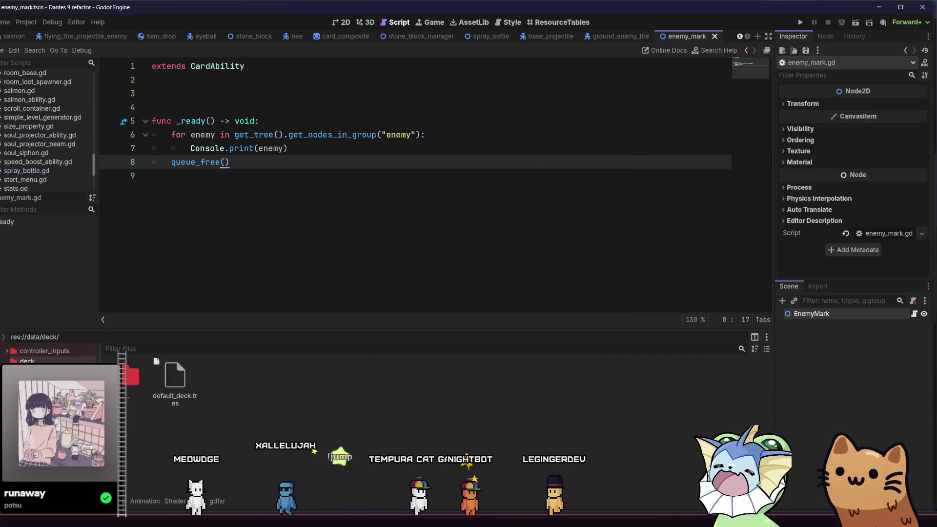
{"action": "scroll", "coordinate": [48, 352], "scroll_direction": "down", "scroll_amount": 5}
{"action": "key", "text": "Up"}
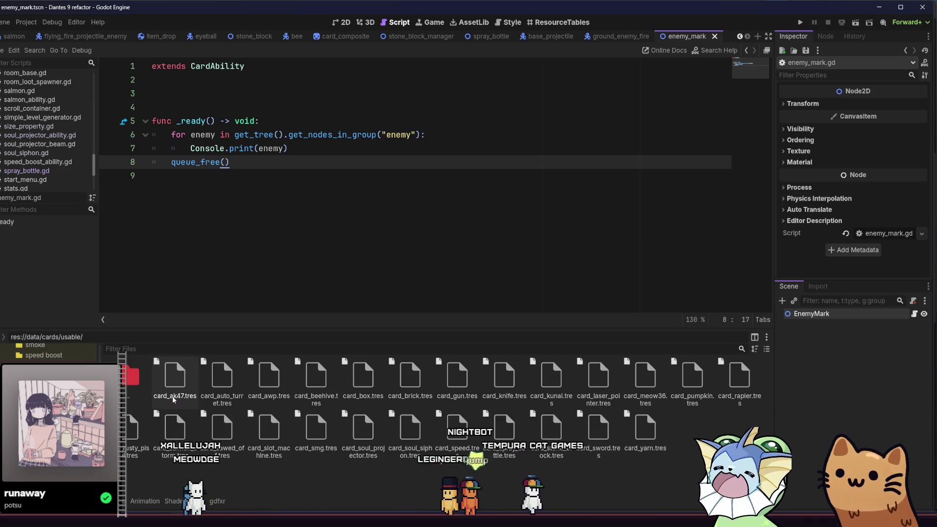
Create a new Card resource there and begin naming its file 'card_'.
{"action": "right_click", "coordinate": [602, 439]}
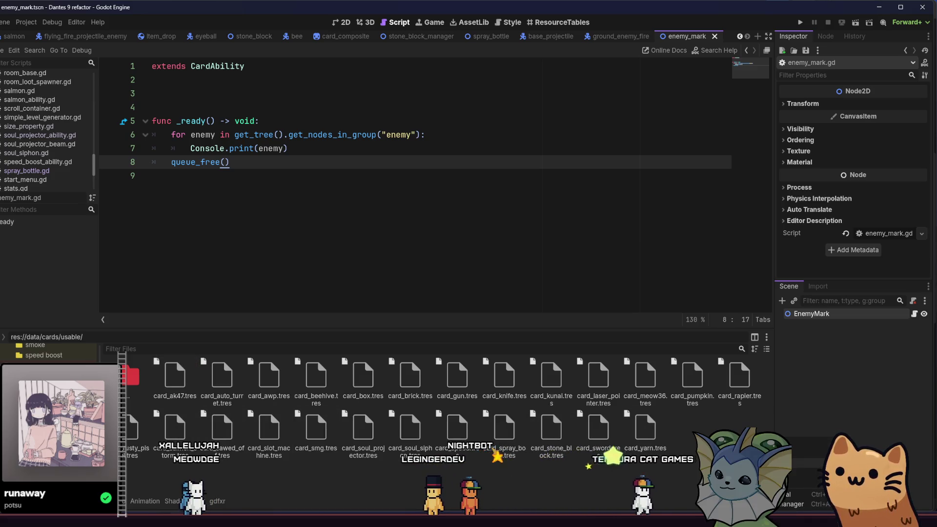
{"action": "left_click", "coordinate": [751, 473]}
{"action": "type", "text": "a"}
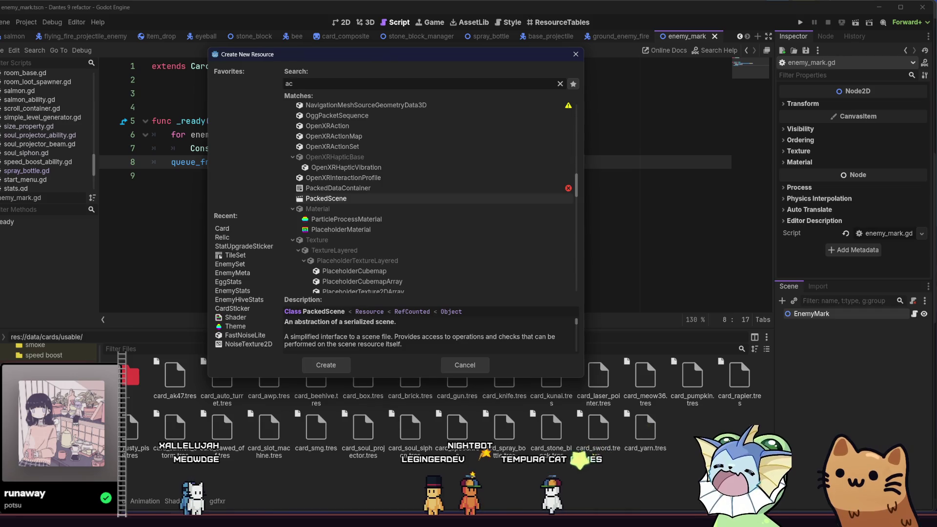
{"action": "key", "text": "BackSpace"}
{"action": "type", "text": "card"}
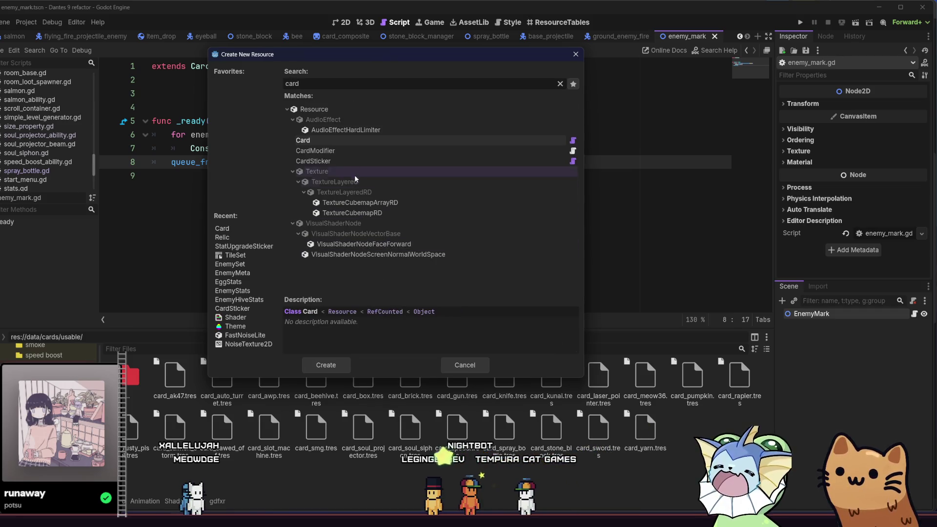
{"action": "double_click", "coordinate": [353, 140]}
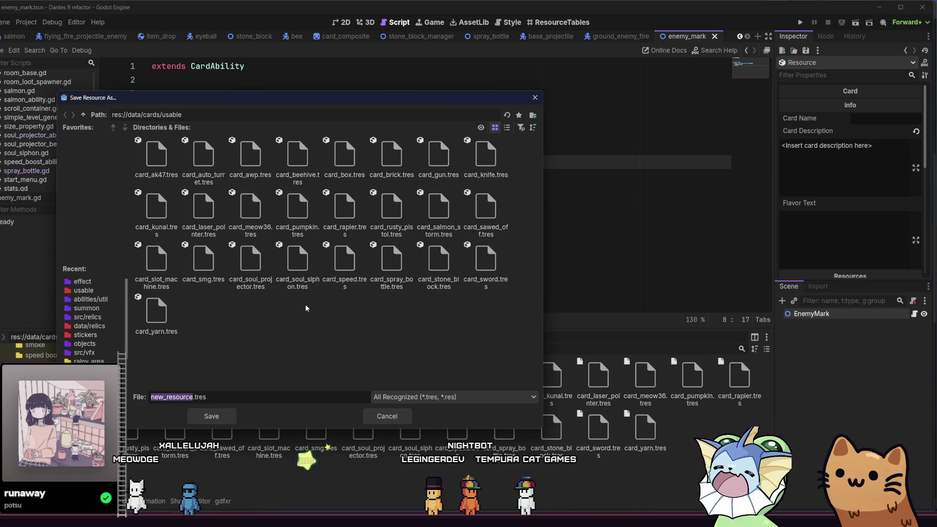
{"action": "type", "text": "a"}
{"action": "key", "text": "BackSpace"}
{"action": "type", "text": "card"}
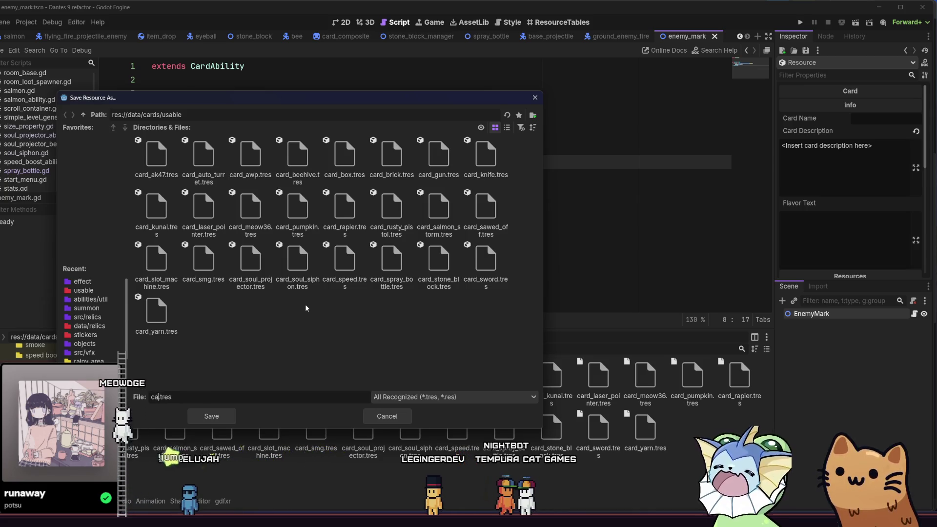
{"action": "type", "text": "_mark"}
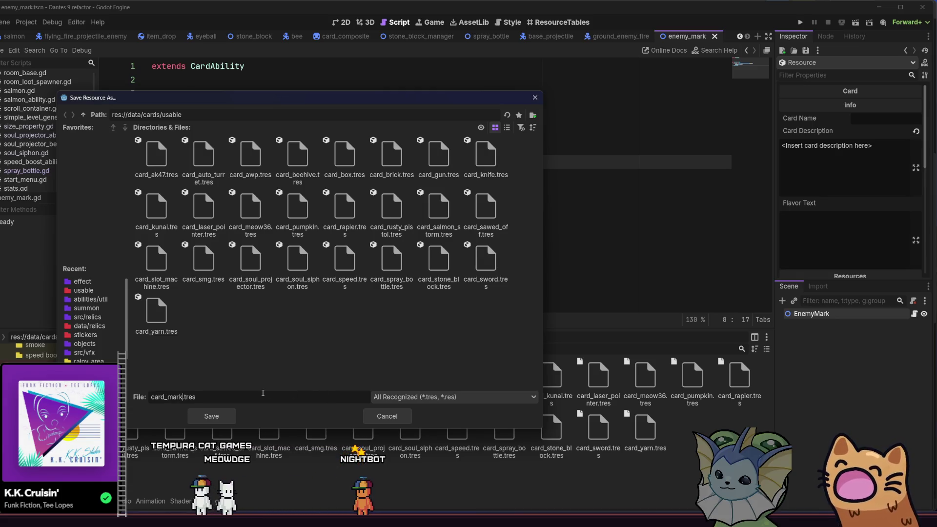
{"action": "key", "text": "Return"}
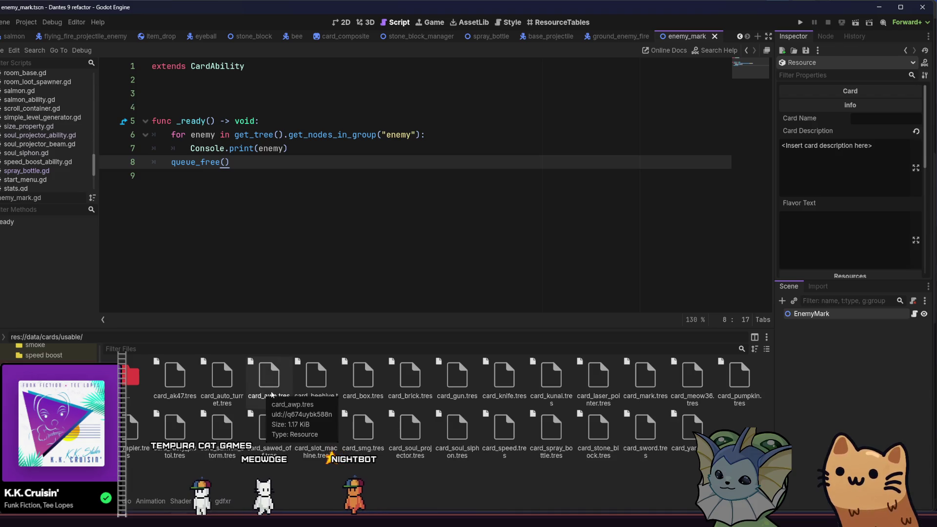
Select card_mark.tres and set its Card Name to Mark.
{"action": "left_click", "coordinate": [646, 379]}
{"action": "left_click", "coordinate": [845, 121]}
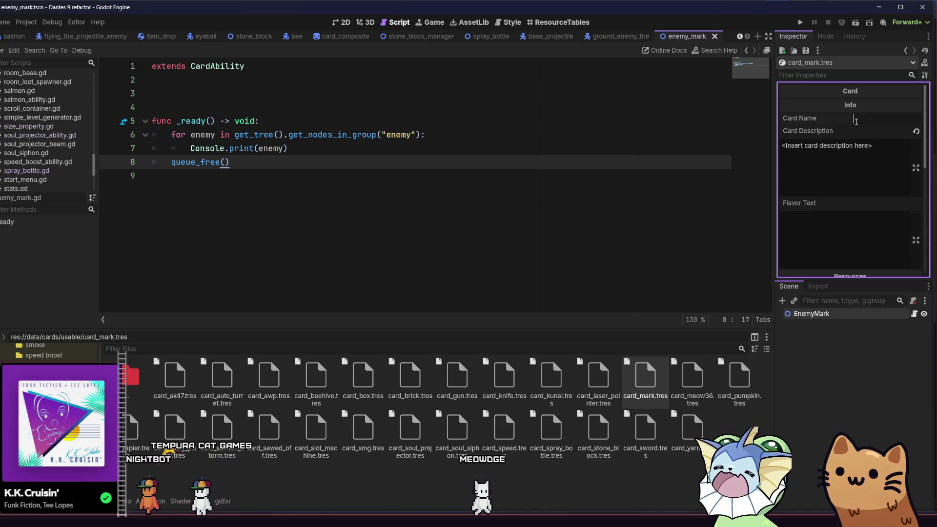
{"action": "type", "text": "mark"}
{"action": "key", "text": "BackSpace"}
{"action": "key", "text": "BackSpace"}
{"action": "key", "text": "BackSpace"}
{"action": "type", "text": "A"}
{"action": "type", "text": "ark"}
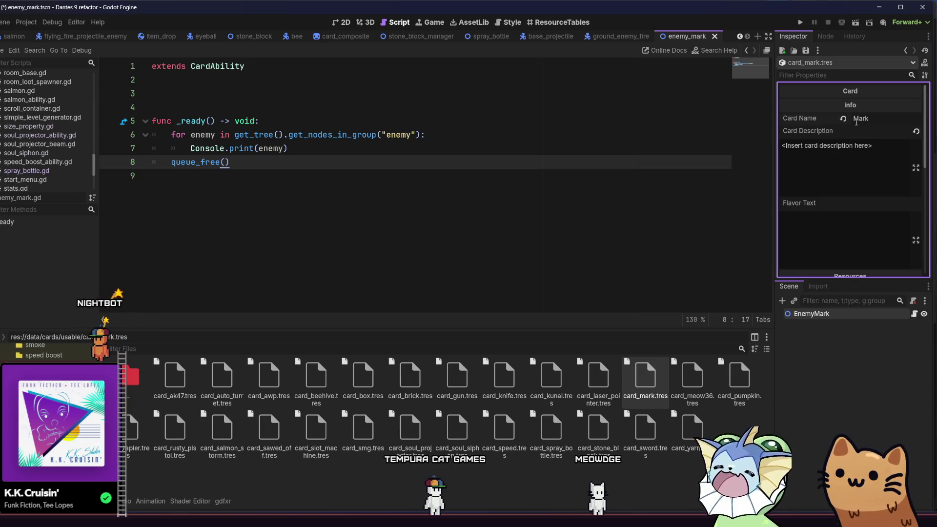
Set the Card Description to 'Mark the enemy with the highest health, they take double damage'.
{"action": "key", "text": "ctrl+a"}
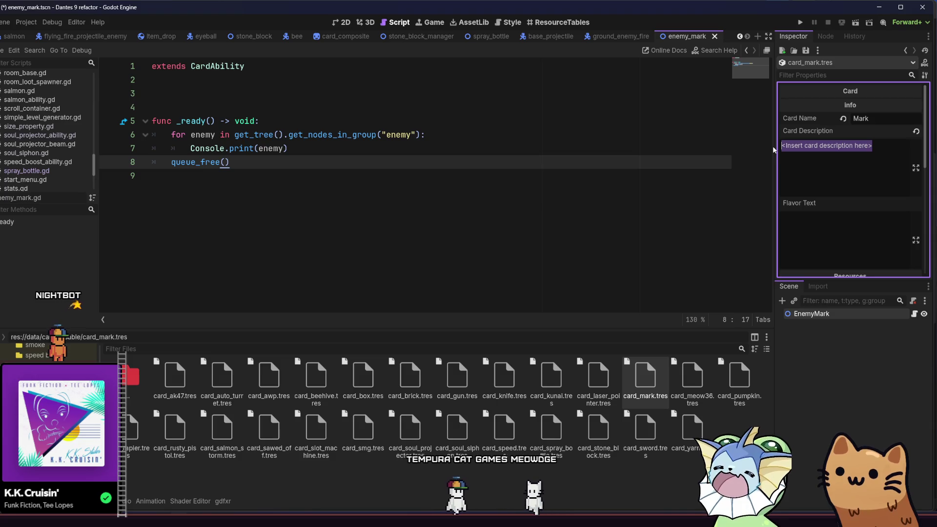
{"action": "type", "text": "Mark the"}
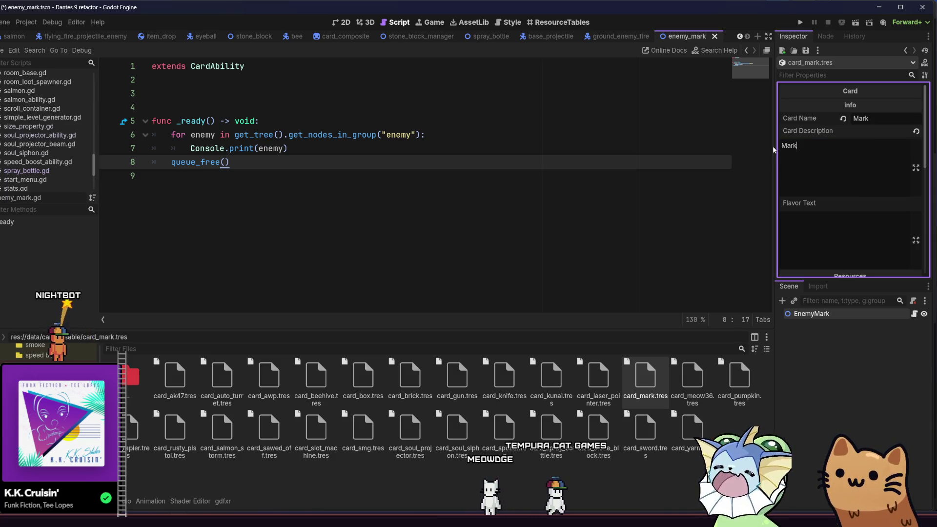
{"action": "type", "text": " enemy with the "}
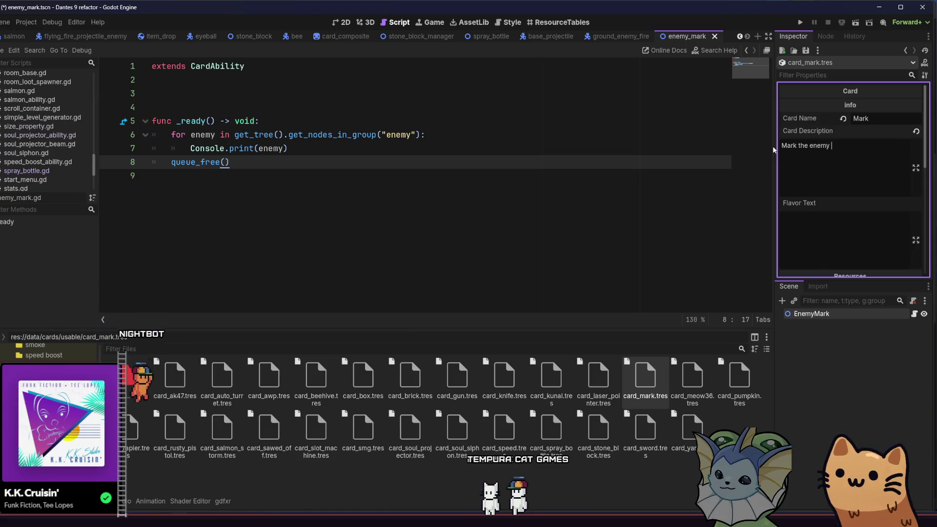
{"action": "type", "text": "highest hea"}
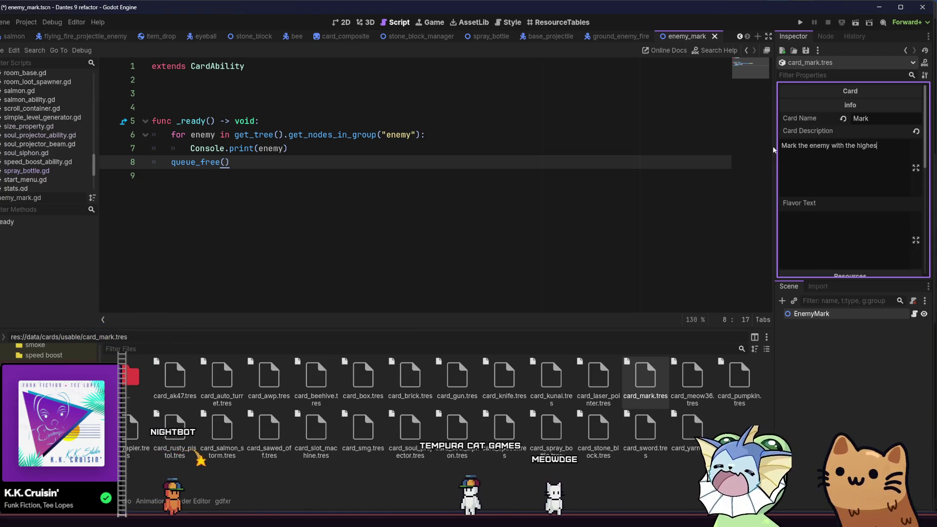
{"action": "type", "text": "lth, they"}
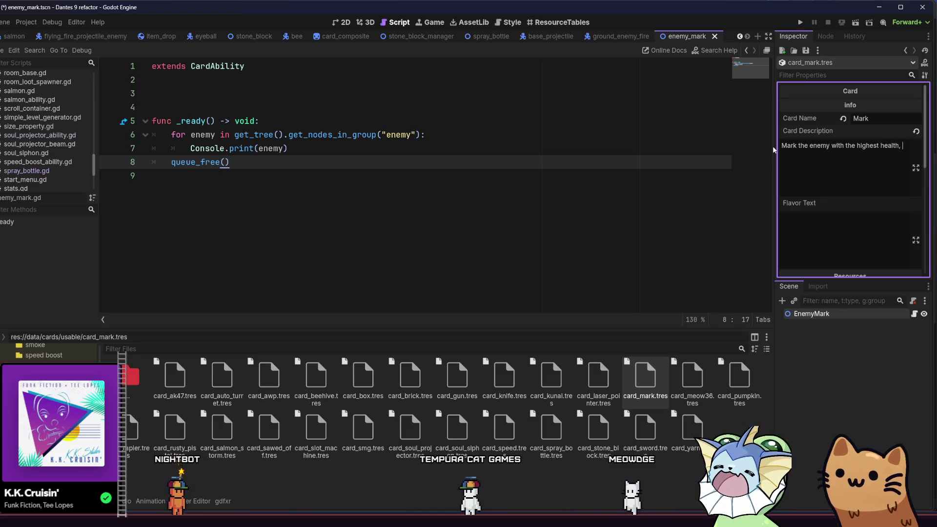
{"action": "type", "text": " take "}
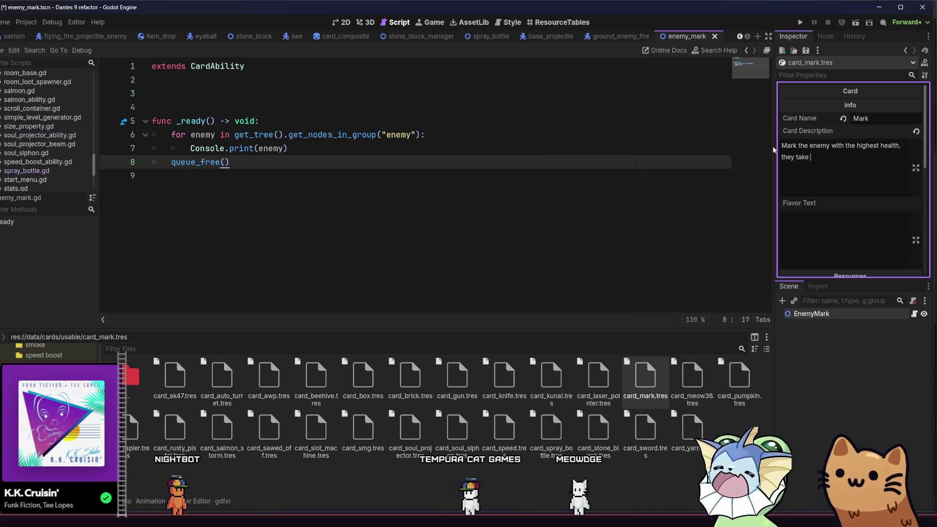
{"action": "type", "text": "h"}
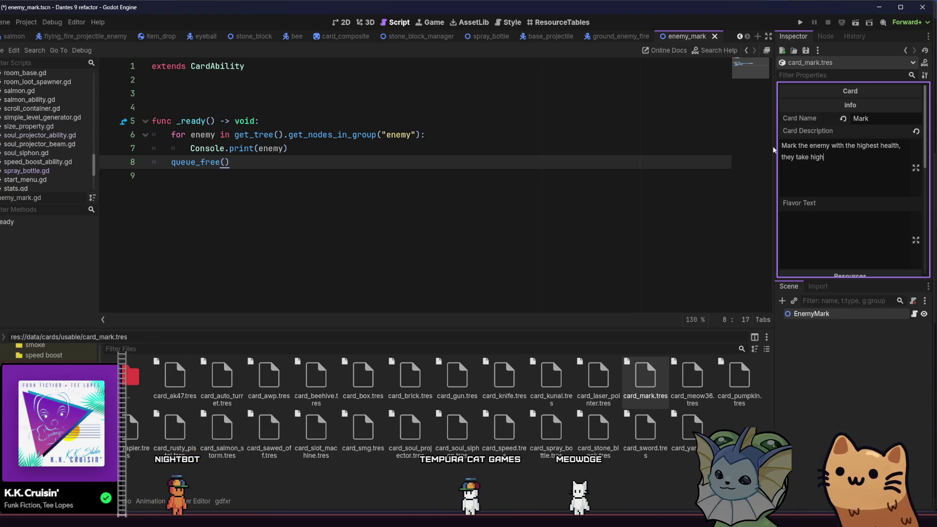
{"action": "key", "text": "BackSpace"}
{"action": "type", "text": "double dama"}
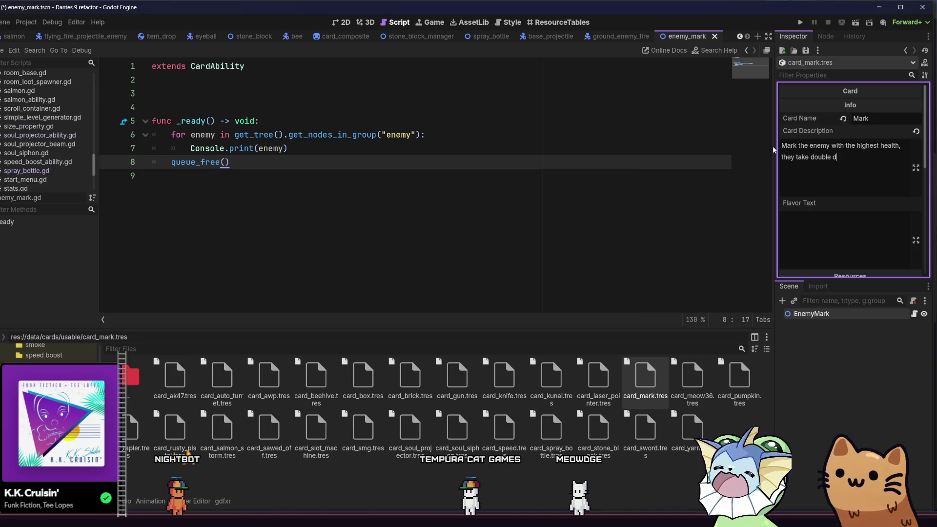
{"action": "type", "text": "ge"}
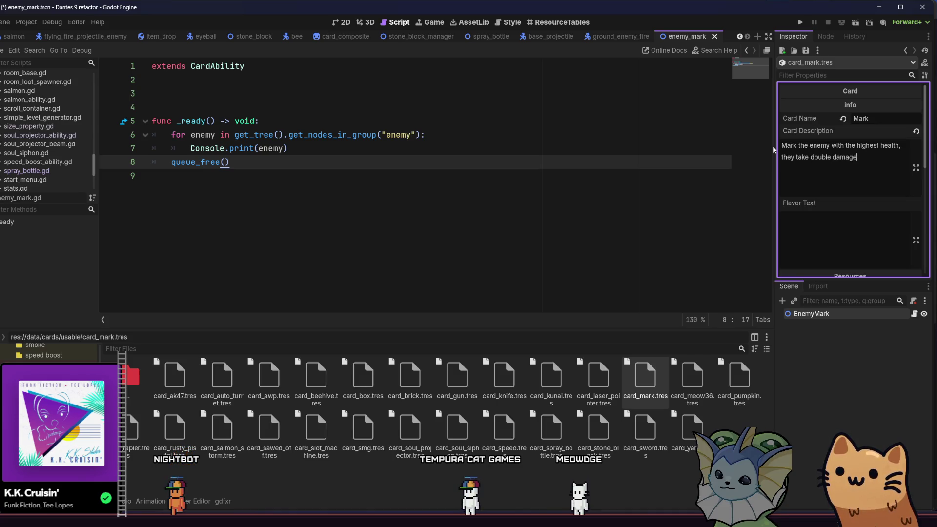
{"action": "scroll", "coordinate": [830, 225], "scroll_direction": "down", "scroll_amount": 5}
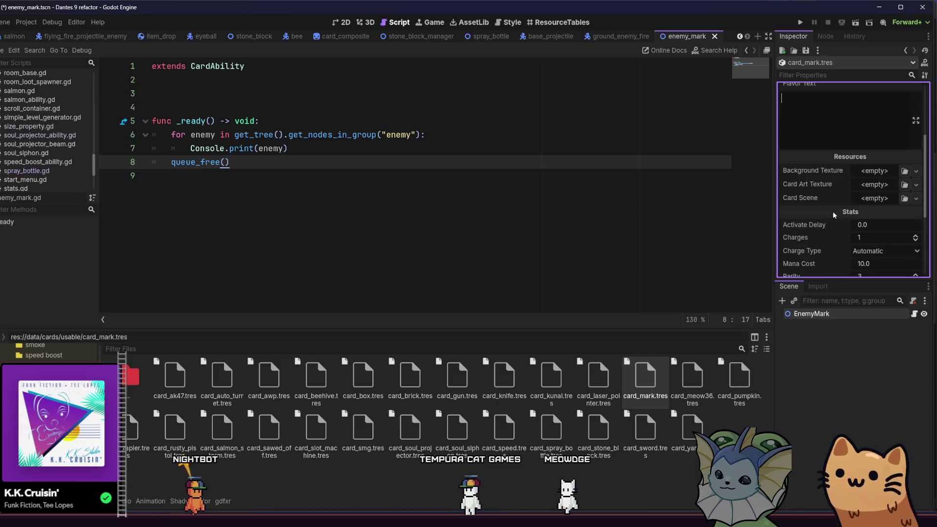
Assign the green card back as the card's Background Texture.
{"action": "left_click", "coordinate": [904, 171]}
{"action": "type", "text": "gree"}
{"action": "double_click", "coordinate": [374, 156]}
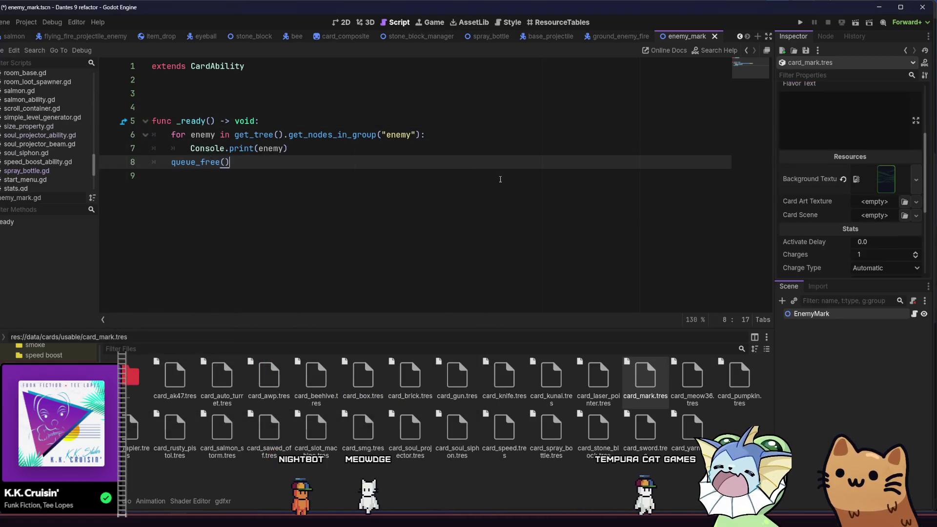
{"action": "left_click", "coordinate": [901, 216]}
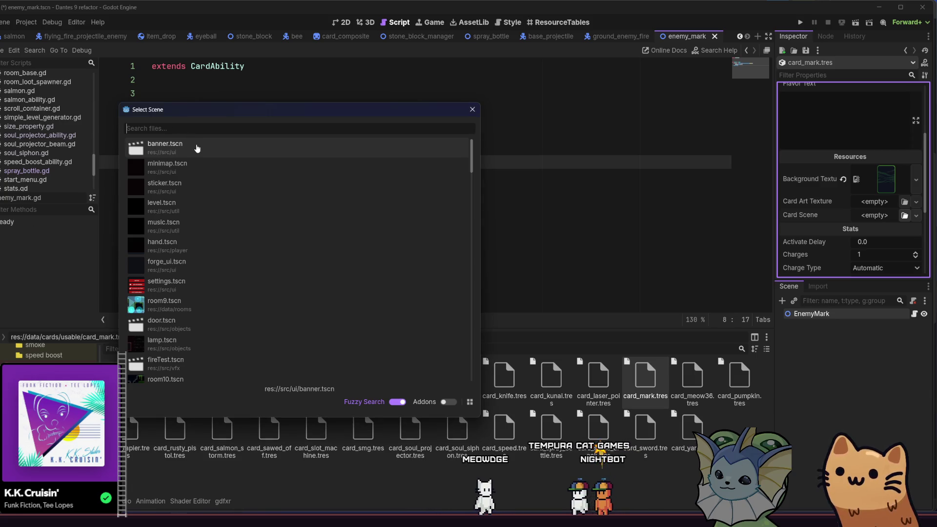
Assign enemy_mark.tscn as the Card Scene and save.
{"action": "type", "text": "mark"}
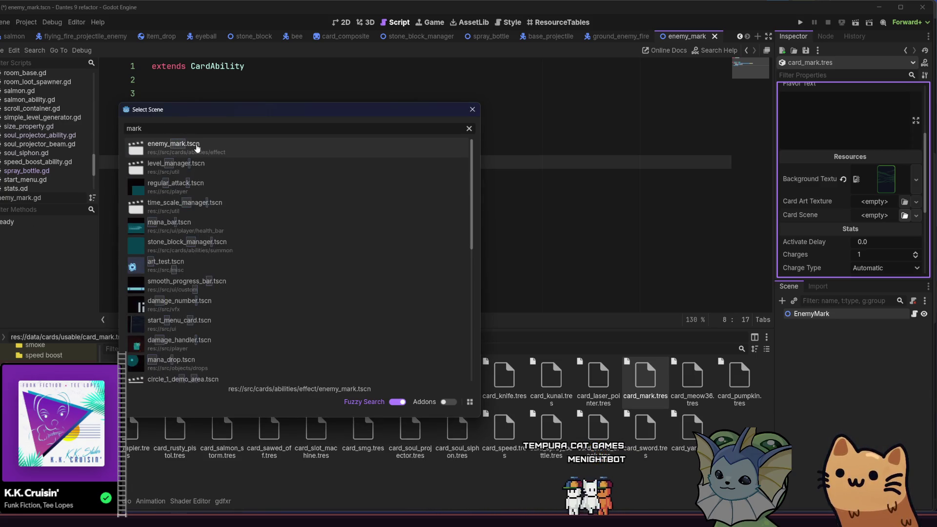
{"action": "double_click", "coordinate": [197, 148]}
{"action": "key", "text": "ctrl+s"}
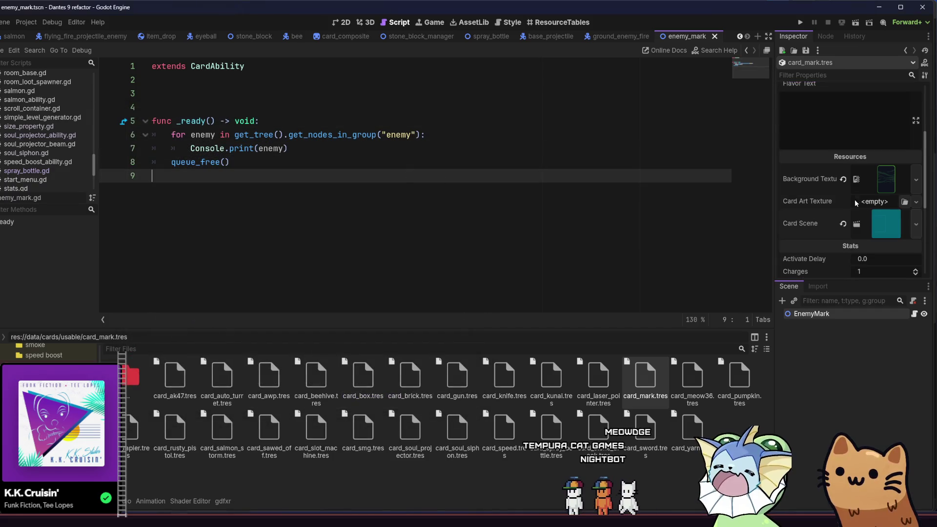
Set the Card Art Texture to boykisser.png and save.
{"action": "left_click", "coordinate": [905, 202]}
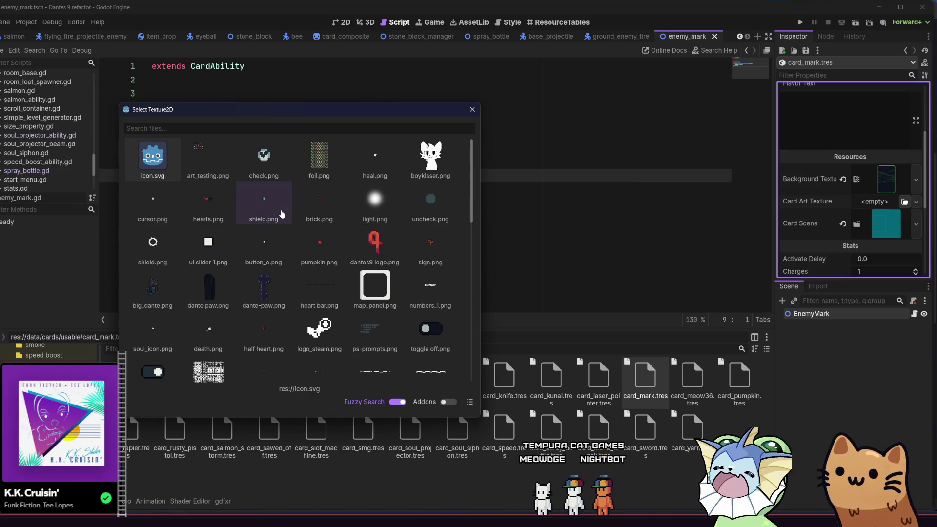
{"action": "scroll", "coordinate": [282, 213], "scroll_direction": "down", "scroll_amount": 5}
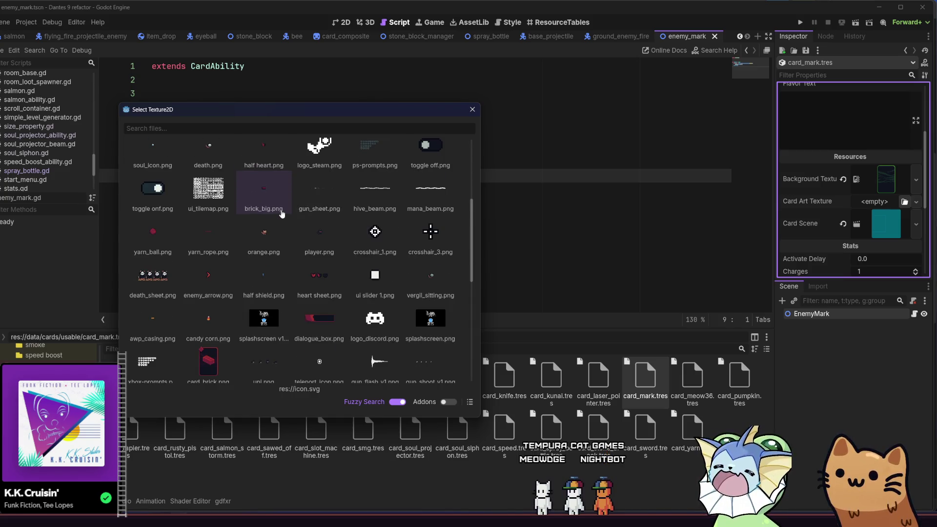
{"action": "scroll", "coordinate": [282, 214], "scroll_direction": "down", "scroll_amount": 4}
{"action": "scroll", "coordinate": [282, 214], "scroll_direction": "up", "scroll_amount": 10}
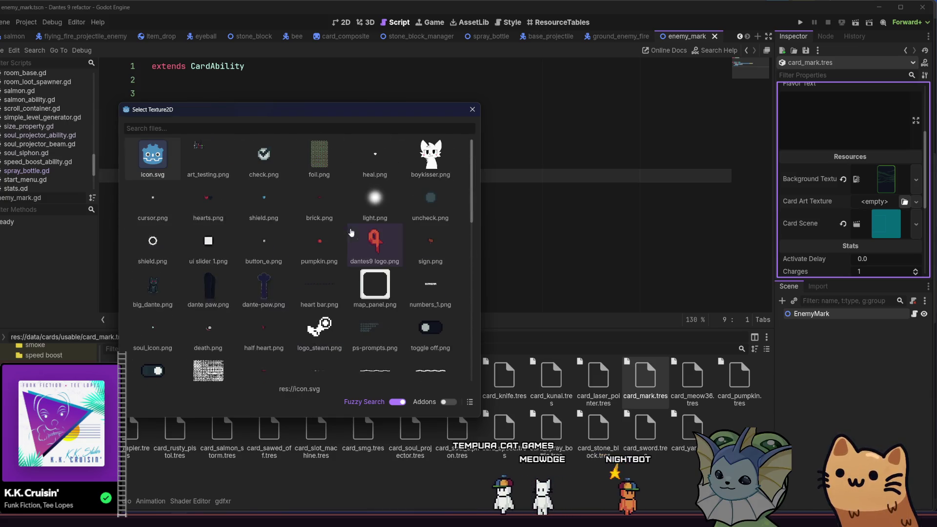
{"action": "double_click", "coordinate": [425, 170]}
{"action": "key", "text": "ctrl+s"}
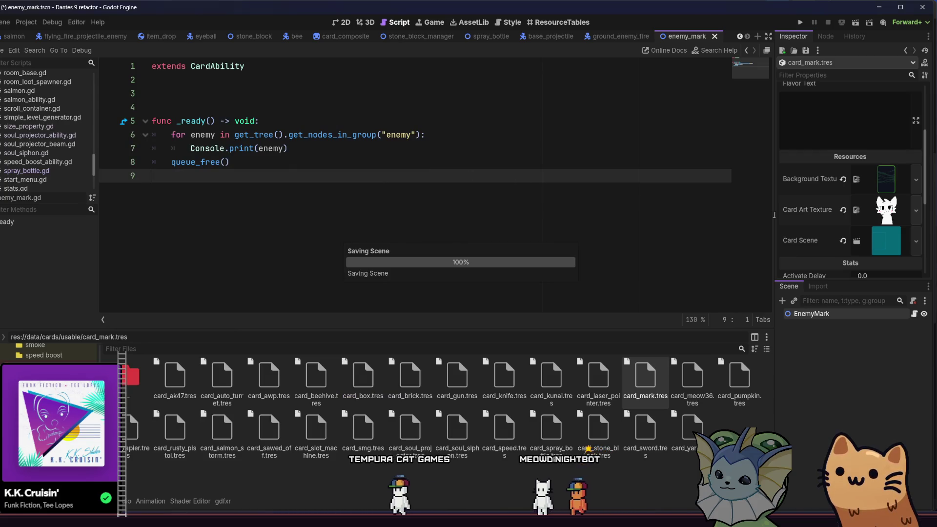
{"action": "scroll", "coordinate": [797, 191], "scroll_direction": "down", "scroll_amount": 5}
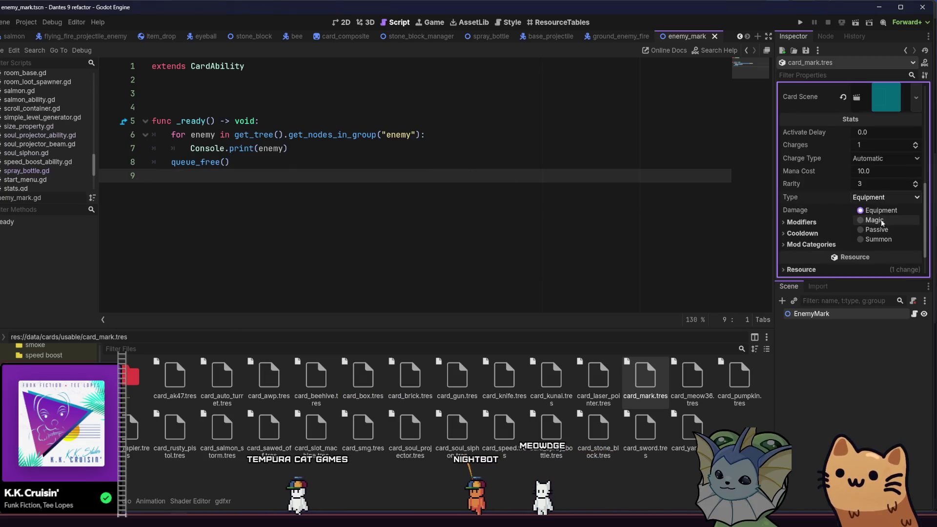
Set the card's Type to Magic and save.
{"action": "left_click", "coordinate": [874, 220]}
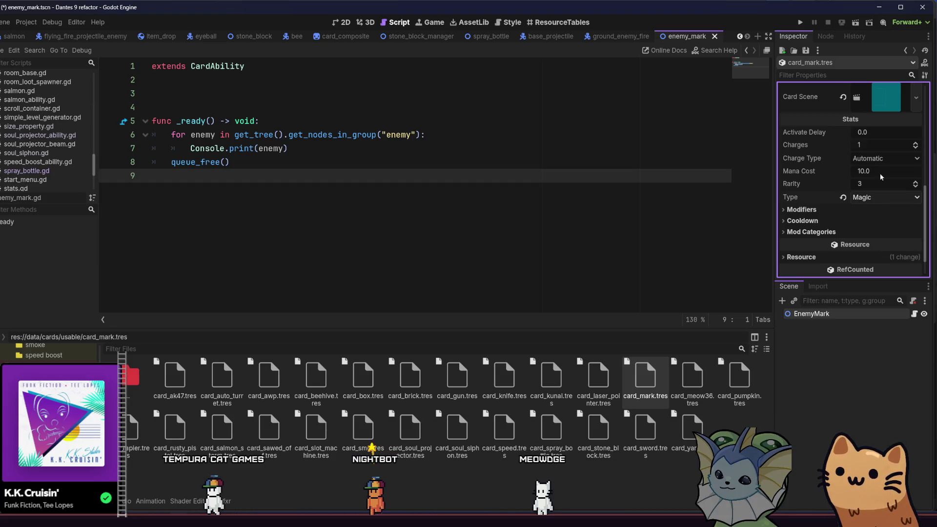
{"action": "left_click", "coordinate": [664, 170]}
{"action": "key", "text": "ctrl+s"}
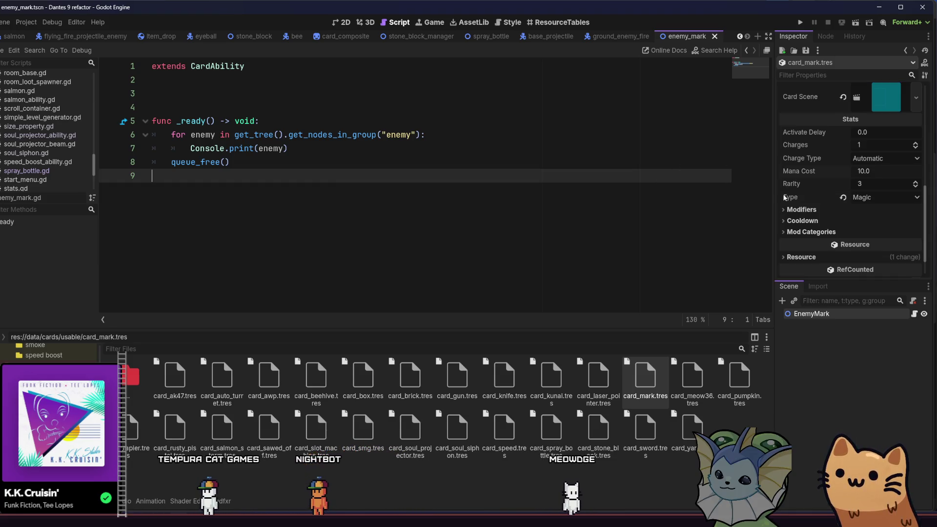
Untick Weapon so Mod Categories is only General, save, and run the project.
{"action": "left_click", "coordinate": [812, 233]}
{"action": "scroll", "coordinate": [812, 233], "scroll_direction": "down", "scroll_amount": 5}
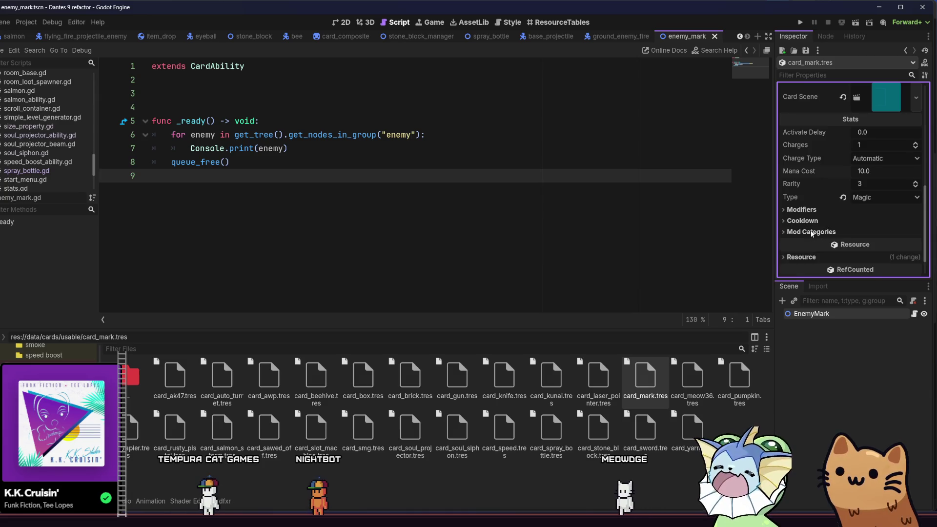
{"action": "left_click", "coordinate": [877, 133]}
{"action": "key", "text": "ctrl+s"}
{"action": "left_click", "coordinate": [800, 21]}
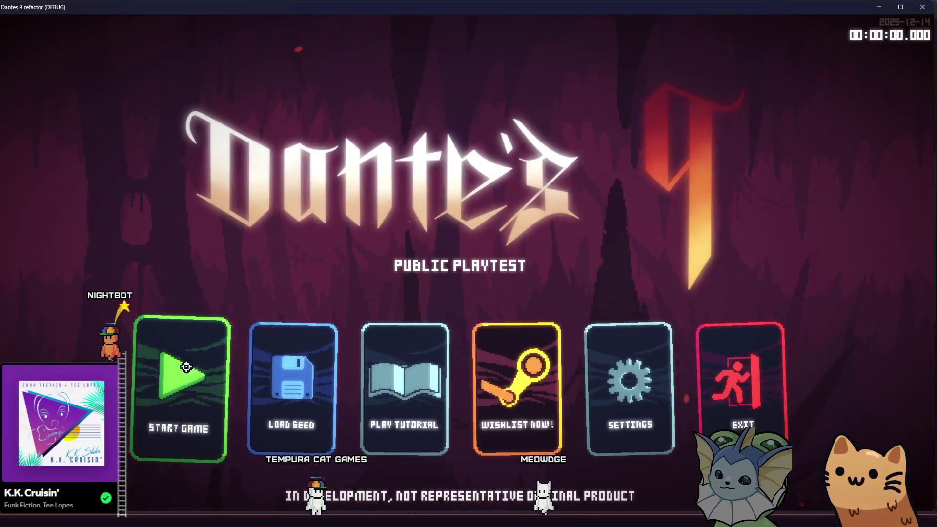
Start a new run and add several MARK cards to the hand through the F1 debug menu.
{"action": "left_click", "coordinate": [153, 410]}
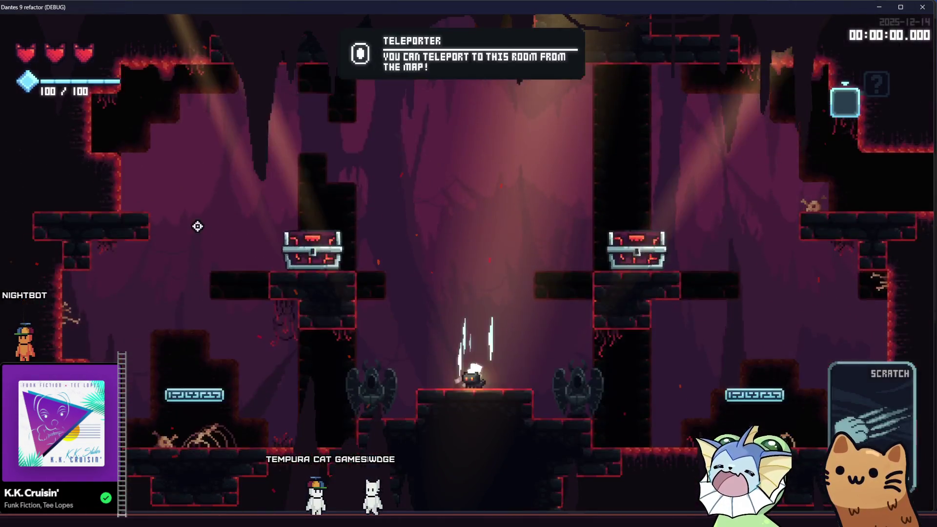
{"action": "key", "text": "F1"}
{"action": "left_click", "coordinate": [117, 128]}
{"action": "left_click", "coordinate": [782, 231]}
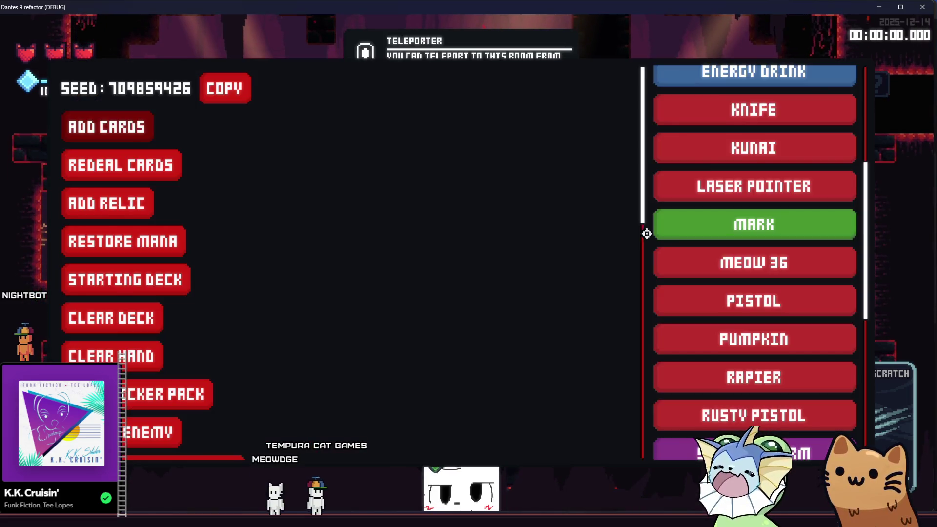
{"action": "left_click", "coordinate": [676, 224]}
{"action": "left_click", "coordinate": [676, 224]}
{"action": "left_click", "coordinate": [675, 223]}
{"action": "left_click", "coordinate": [676, 223]}
{"action": "key", "text": "F1"}
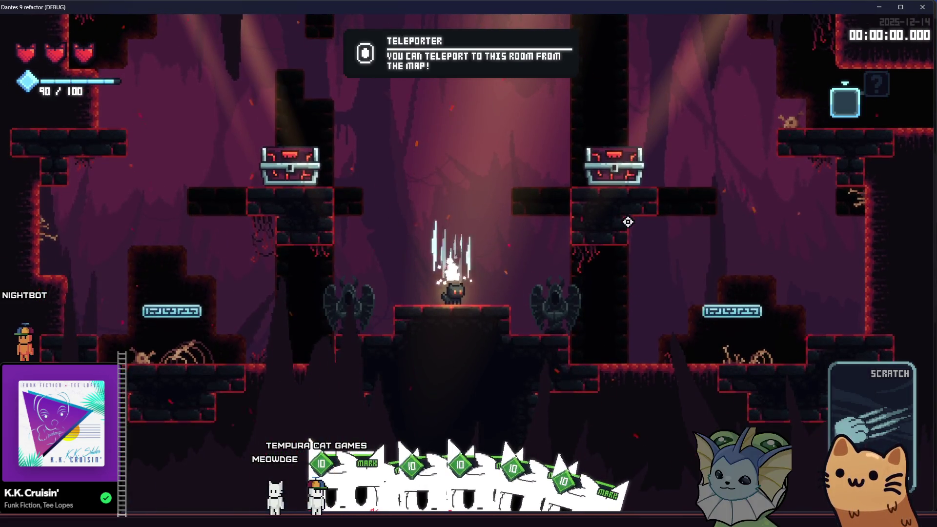
{"action": "key", "text": "F1"}
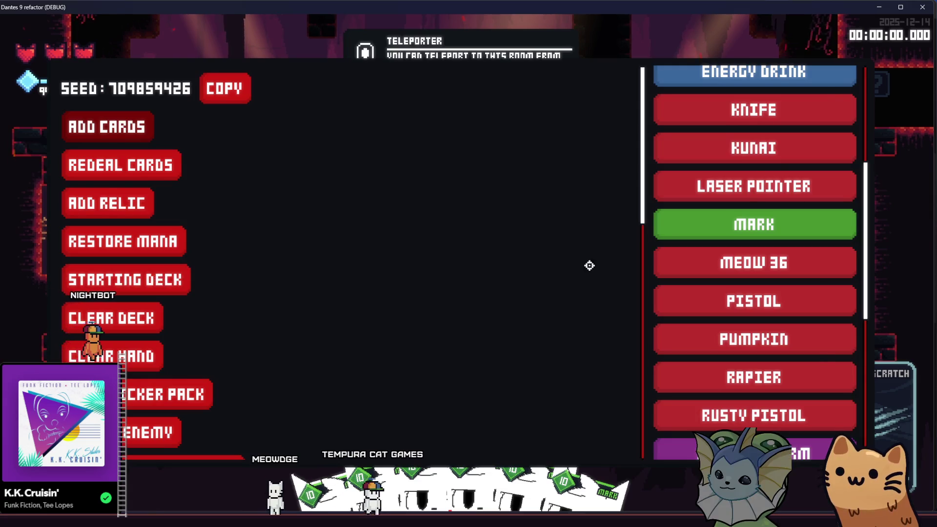
{"action": "key", "text": "F1"}
{"action": "key", "text": "F1"}
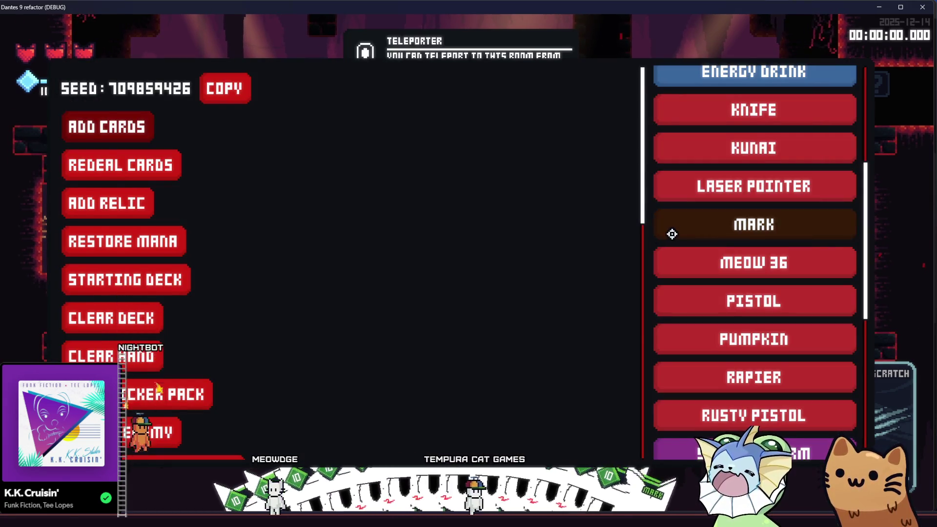
{"action": "scroll", "coordinate": [245, 286], "scroll_direction": "down", "scroll_amount": 6}
{"action": "scroll", "coordinate": [229, 342], "scroll_direction": "down", "scroll_amount": 2}
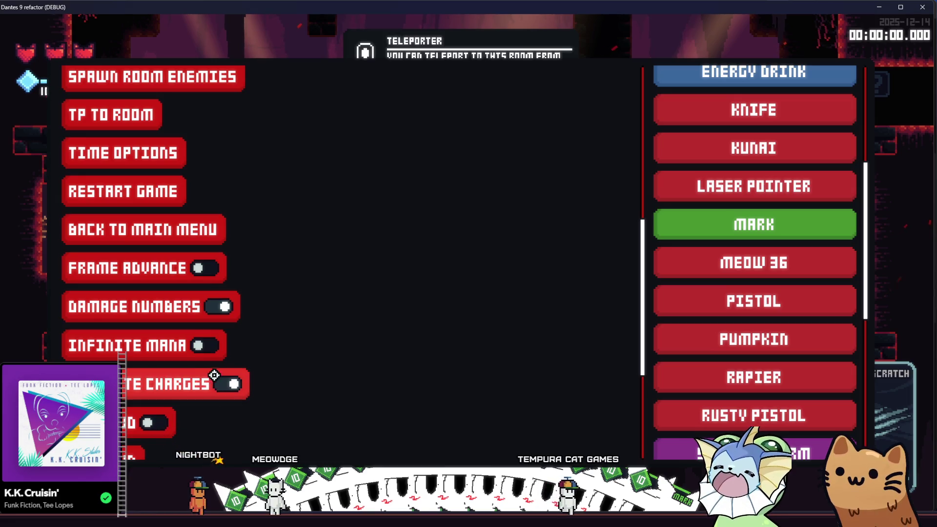
Run and jump the cat character around, then pause and stop the game with F8.
{"action": "key", "text": "F1"}
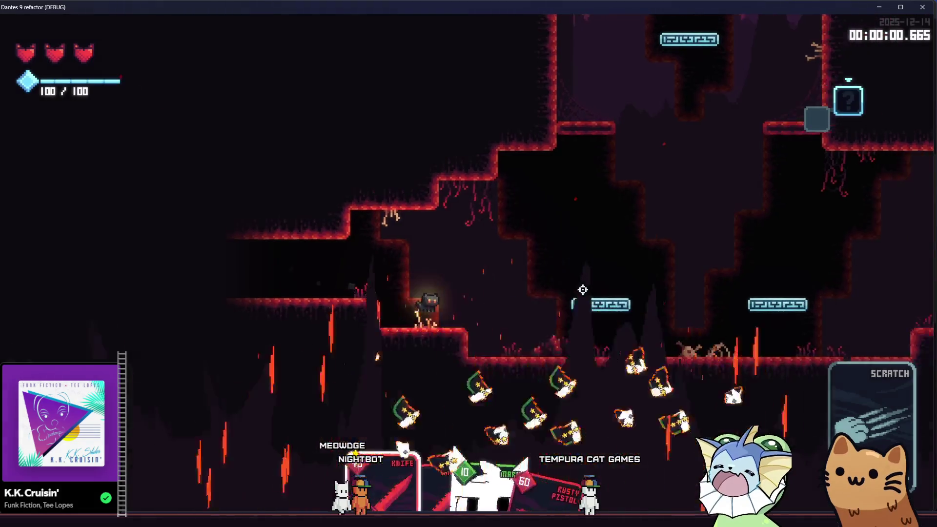
{"action": "key", "text": "d"}
{"action": "key", "text": "space"}
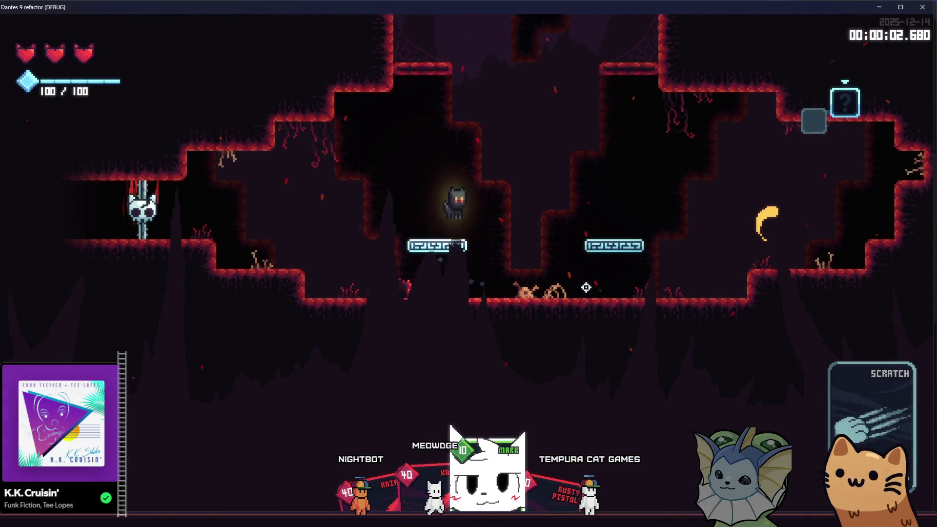
{"action": "key", "text": "d"}
{"action": "key", "text": "space"}
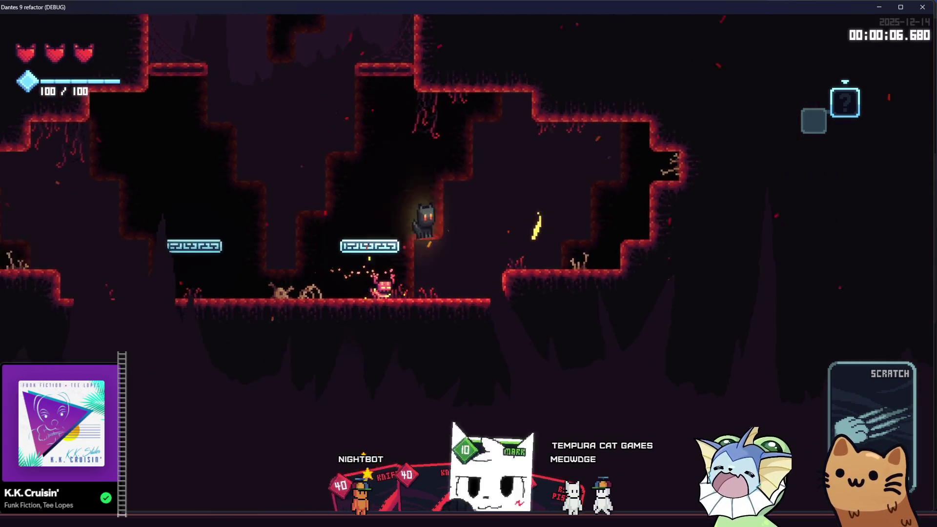
{"action": "key", "text": "Escape"}
{"action": "key", "text": "F8"}
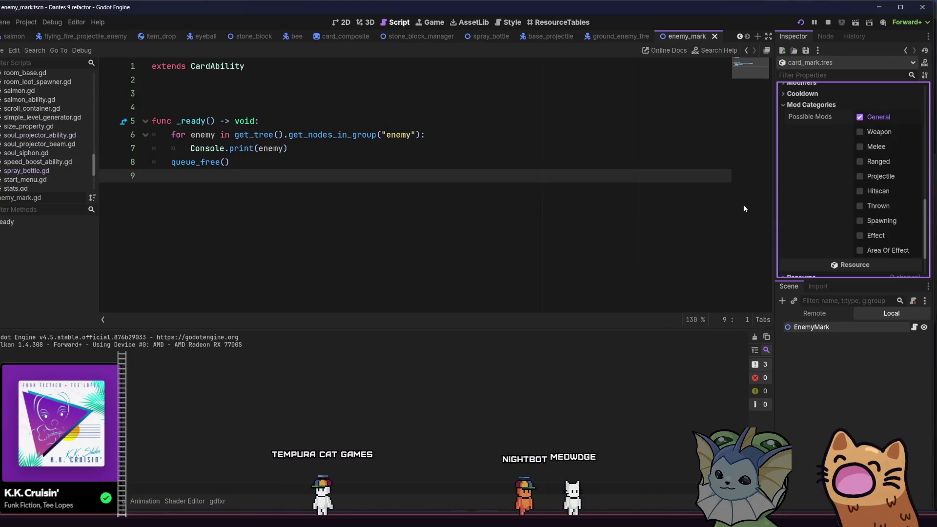
Select enemy_mark.gd in the script list.
{"action": "left_click", "coordinate": [912, 330]}
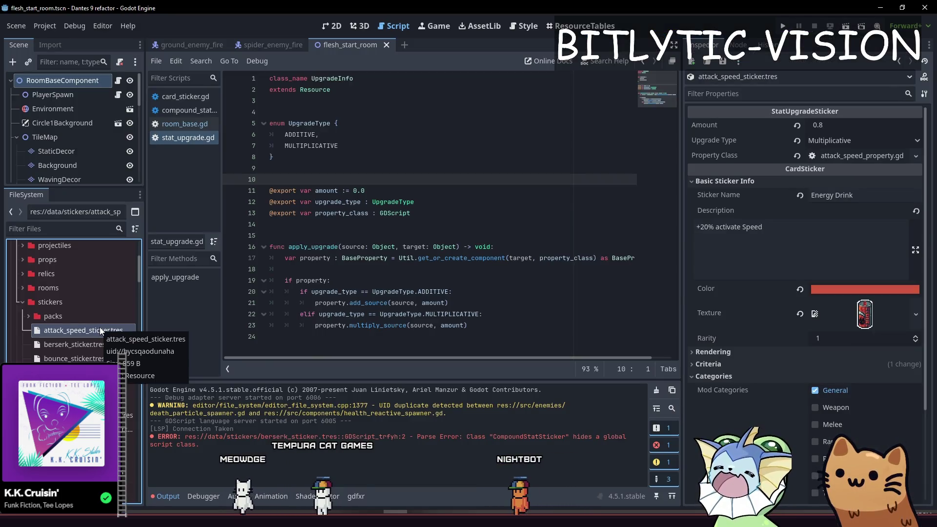
Collapse the sticker's Categories, check its Multiplicative Upgrade Type, then switch to Obsidian.
{"action": "left_click", "coordinate": [824, 377]}
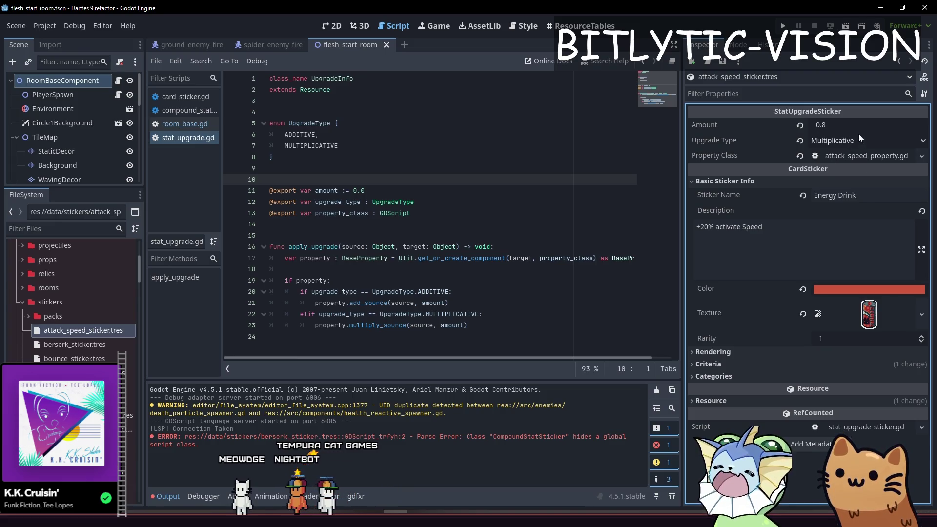
{"action": "left_click", "coordinate": [844, 140]}
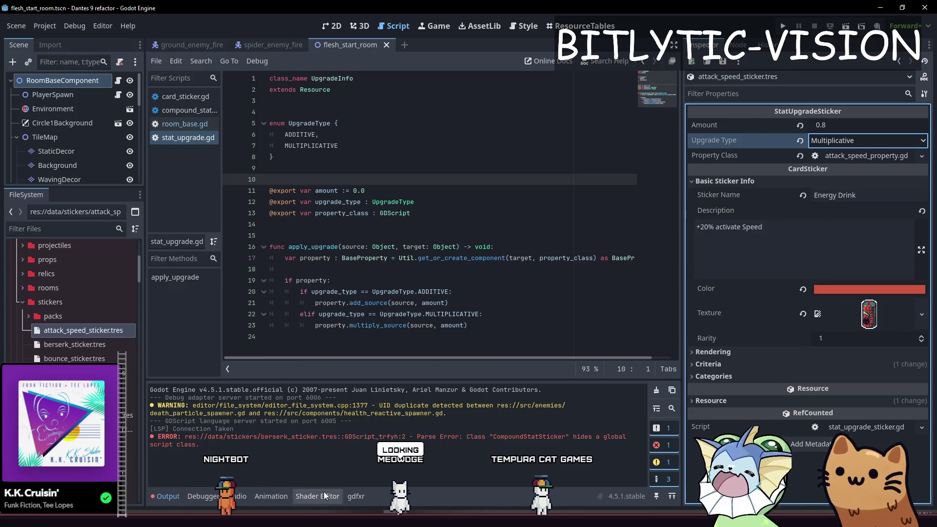
{"action": "key", "text": "alt+Tab"}
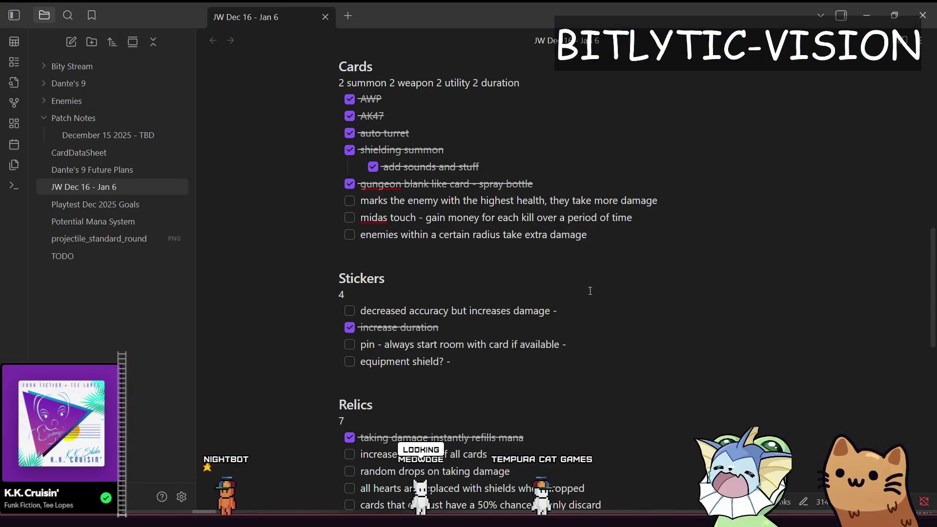
Highlight the 'decreased accuracy but increases damage' sticker idea, then return to Godot.
{"action": "left_click_drag", "start_coordinate": [561, 310], "coordinate": [403, 309]}
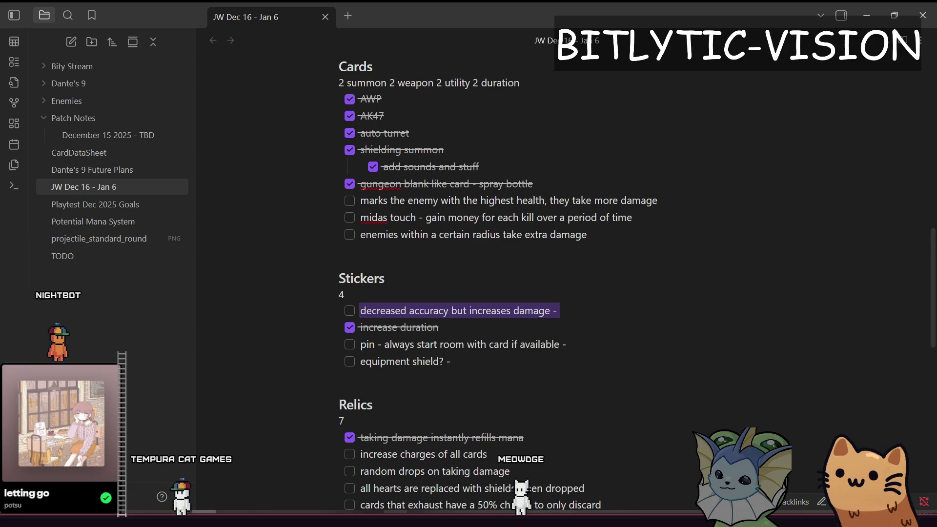
{"action": "left_click", "coordinate": [584, 310]}
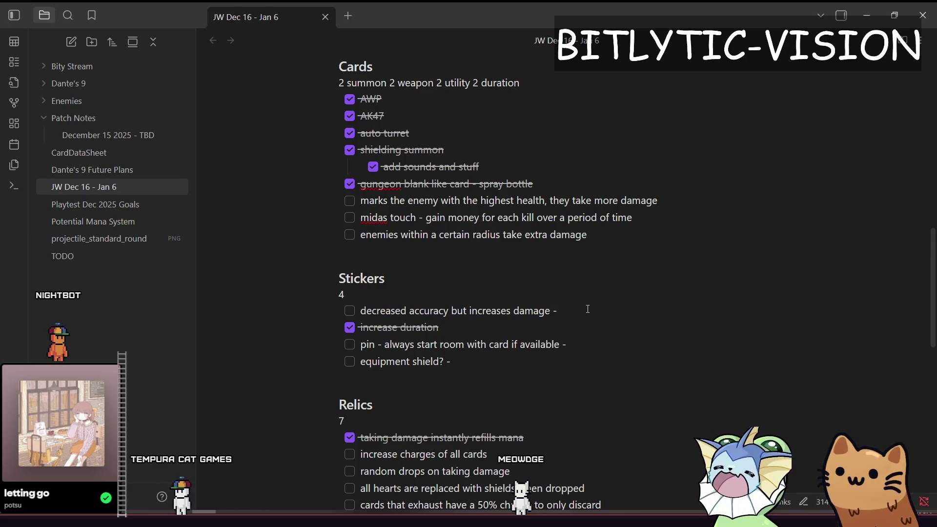
{"action": "mouse_move", "coordinate": [367, 311]}
{"action": "left_mouse_down"}
{"action": "mouse_move", "coordinate": [584, 324]}
{"action": "mouse_move", "coordinate": [588, 310]}
{"action": "left_mouse_up"}
{"action": "left_click", "coordinate": [589, 312]}
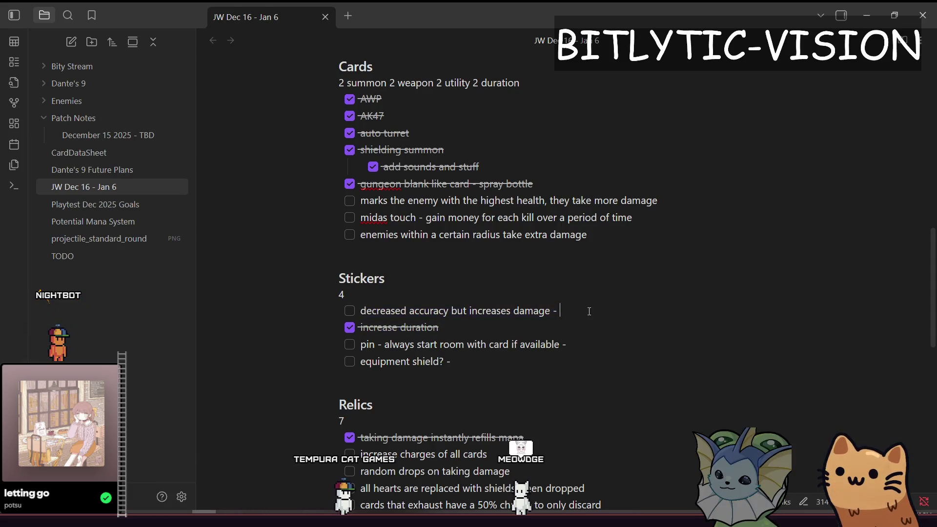
{"action": "key", "text": "alt+Tab"}
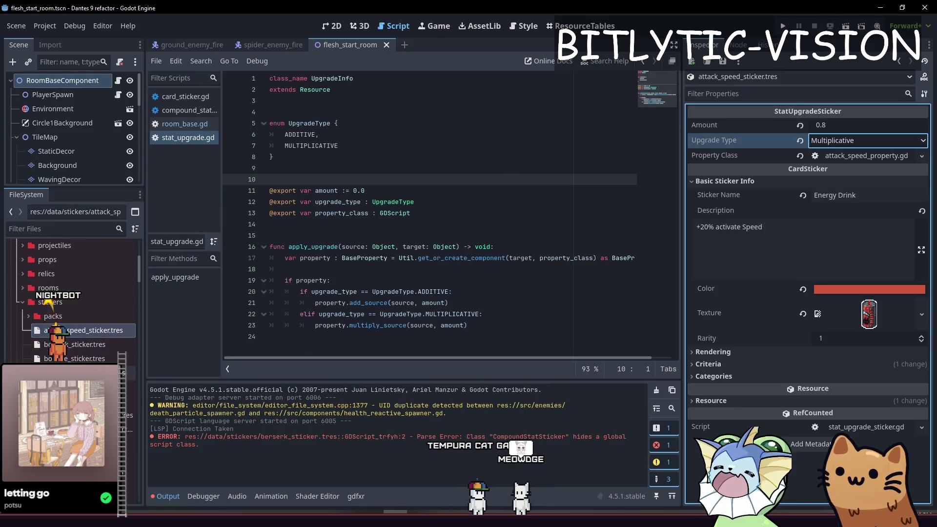
Open berserk_sticker.tres and expand its Upgrades array to show the UpgradeInfo entry's fields.
{"action": "left_click", "coordinate": [87, 344]}
{"action": "left_click", "coordinate": [870, 254]}
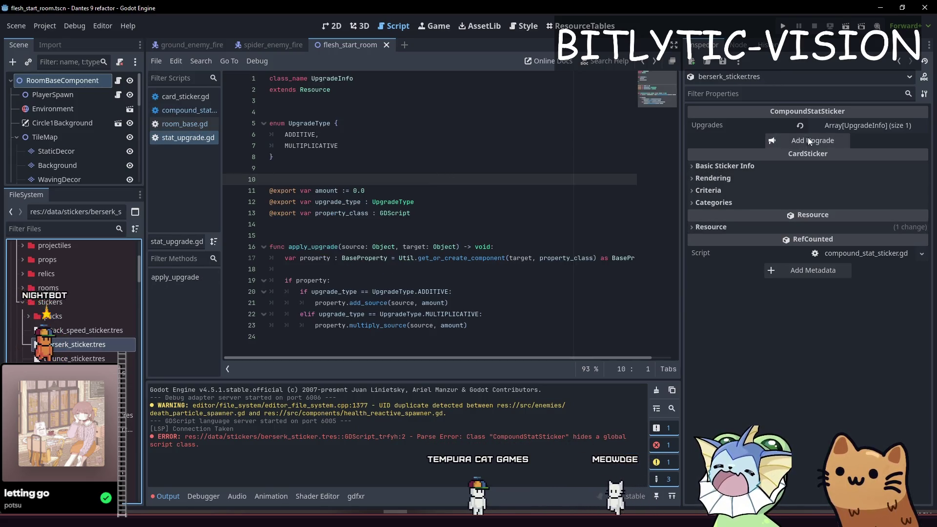
{"action": "left_click", "coordinate": [841, 125]}
{"action": "left_click", "coordinate": [846, 161]}
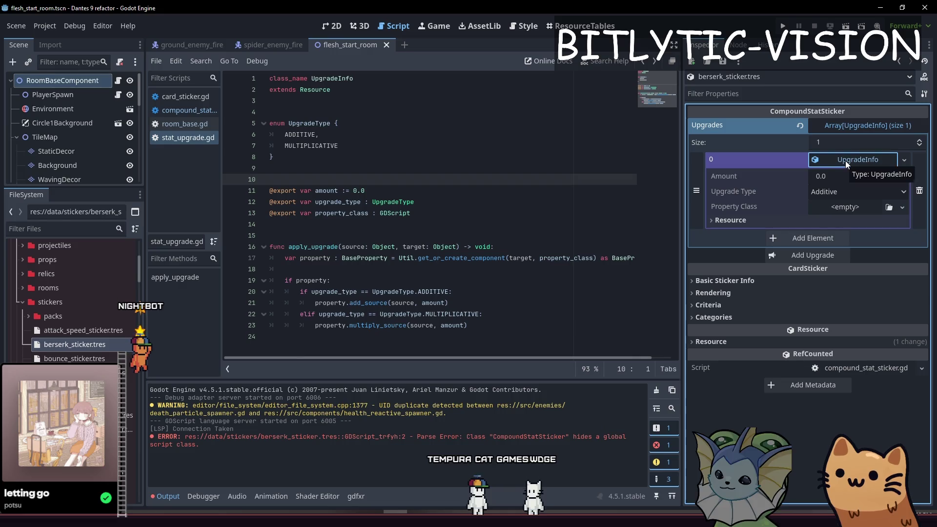
{"action": "left_click", "coordinate": [845, 160]}
{"action": "double_click", "coordinate": [845, 160]}
{"action": "left_click", "coordinate": [845, 160]}
{"action": "double_click", "coordinate": [846, 161]}
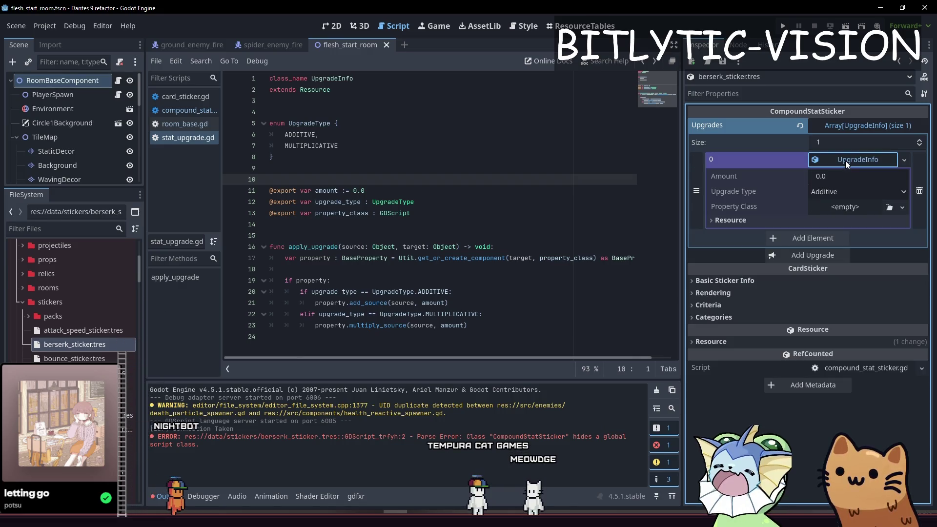
{"action": "left_click_drag", "start_coordinate": [683, 194], "coordinate": [653, 202]}
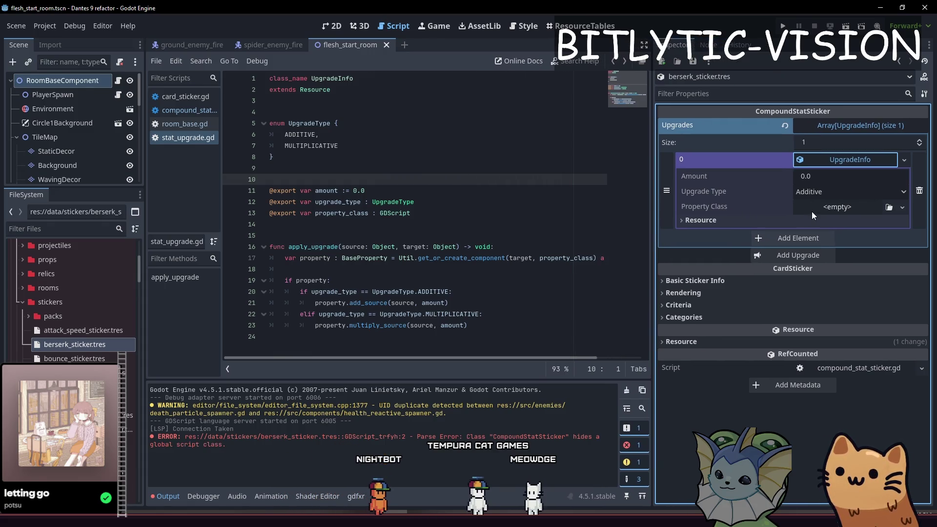
{"action": "double_click", "coordinate": [848, 161]}
{"action": "left_click", "coordinate": [832, 207]}
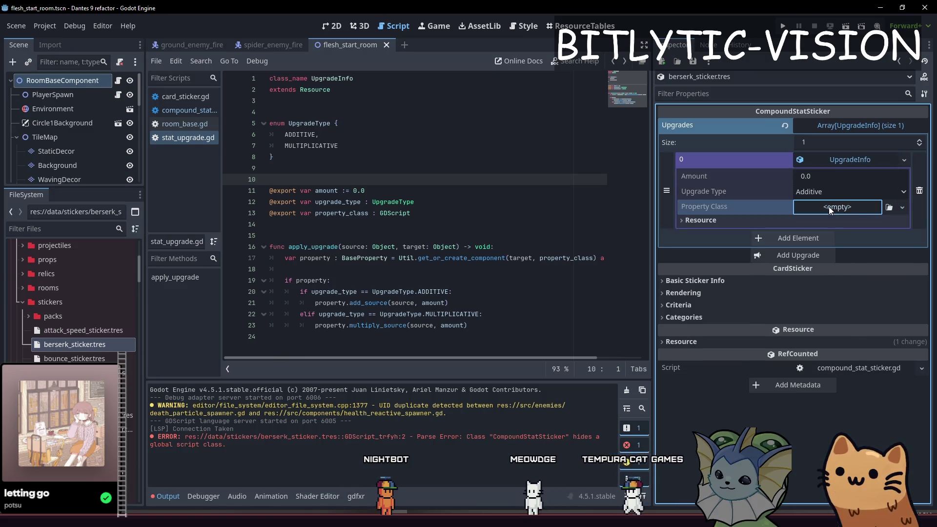
{"action": "left_click", "coordinate": [831, 209]}
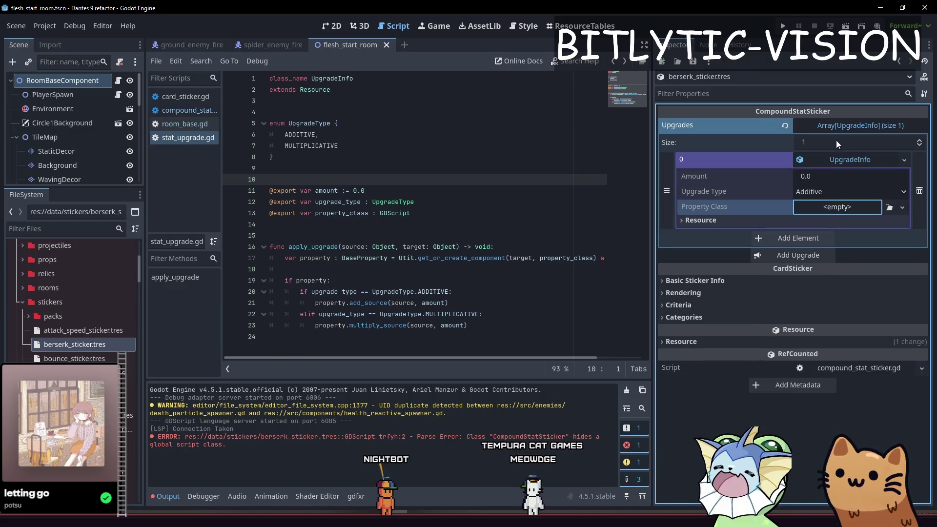
{"action": "left_click", "coordinate": [851, 126]}
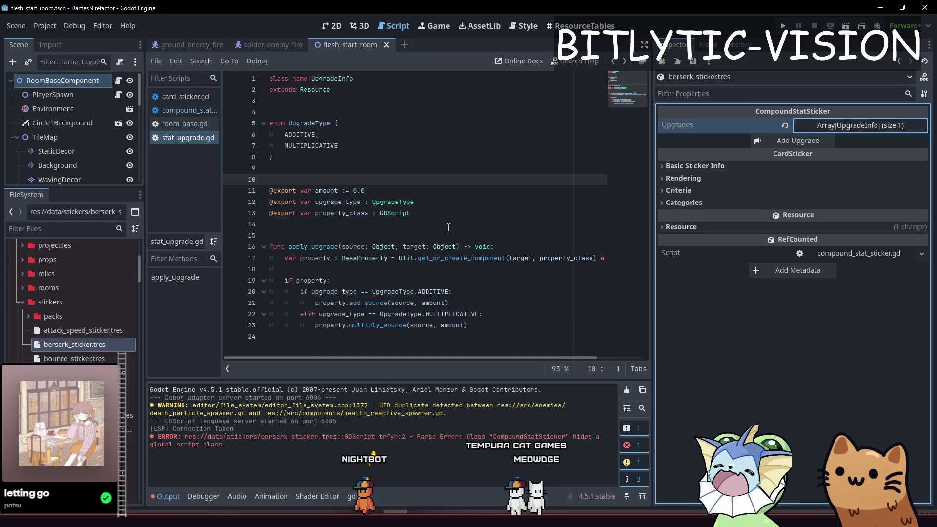
{"action": "left_click", "coordinate": [428, 158]}
{"action": "key", "text": "Down"}
{"action": "key", "text": "Down"}
{"action": "key", "text": "Down"}
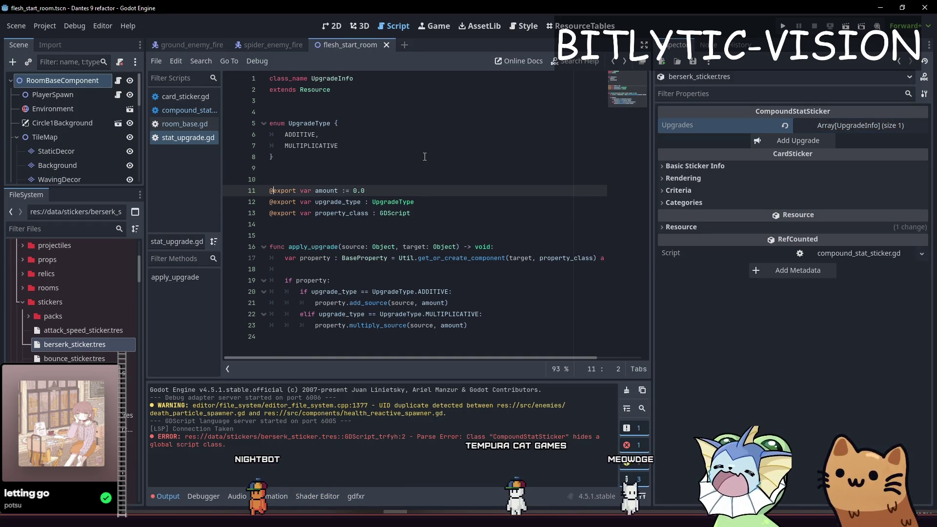
Add a second UpgradeInfo element to the berserk sticker's Upgrades, then delete it.
{"action": "left_click", "coordinate": [859, 253]}
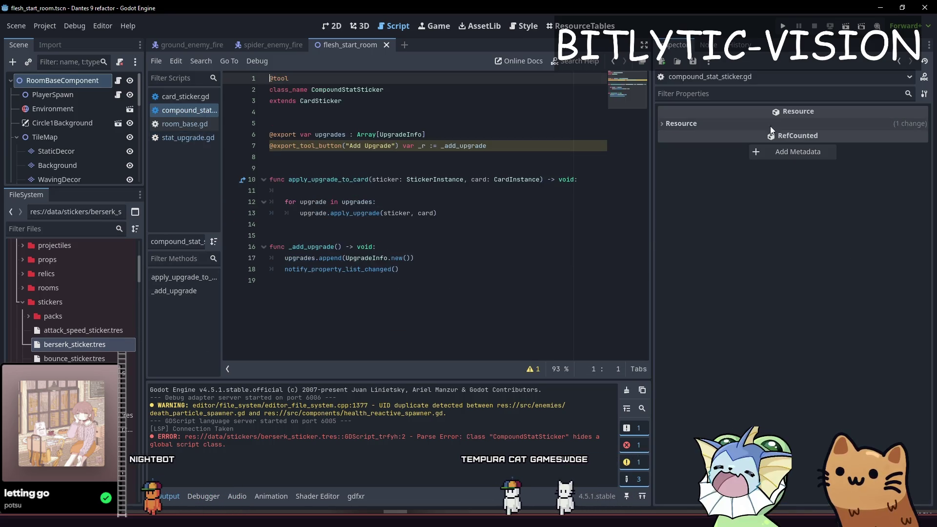
{"action": "left_click", "coordinate": [63, 344]}
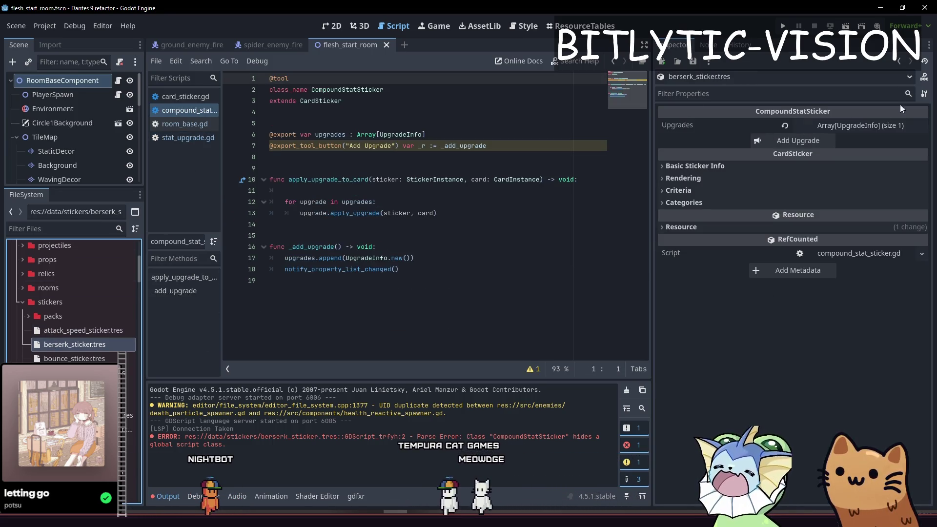
{"action": "left_click", "coordinate": [855, 125]}
{"action": "left_click", "coordinate": [817, 177]}
{"action": "left_click", "coordinate": [838, 177]}
{"action": "left_click", "coordinate": [840, 186]}
{"action": "left_click", "coordinate": [845, 178]}
{"action": "left_click", "coordinate": [919, 177]}
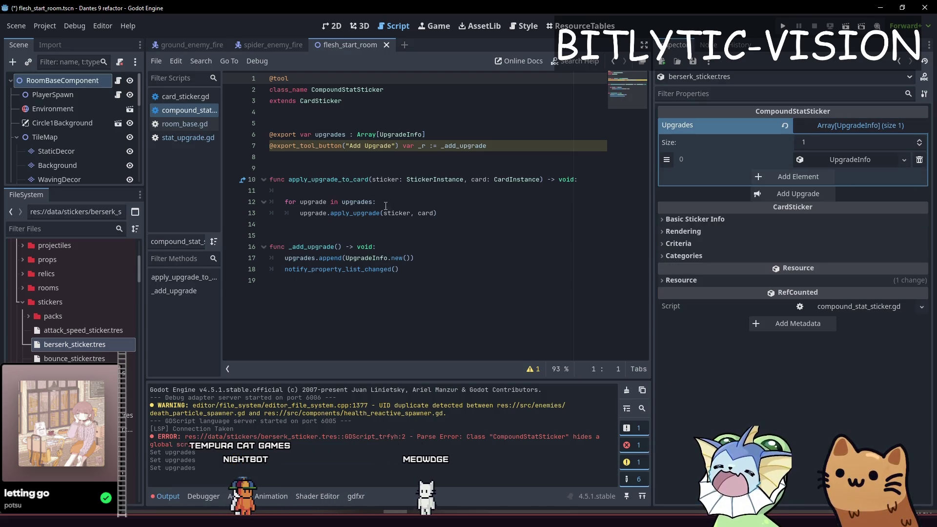
Add an upgrade_list Dictionary[BaseProperty, UpgradeInfo] export to compound_stat_sticker.gd and save.
{"action": "left_click", "coordinate": [522, 146]}
{"action": "key", "text": "Up"}
{"action": "key", "text": "Up"}
{"action": "key", "text": "Return"}
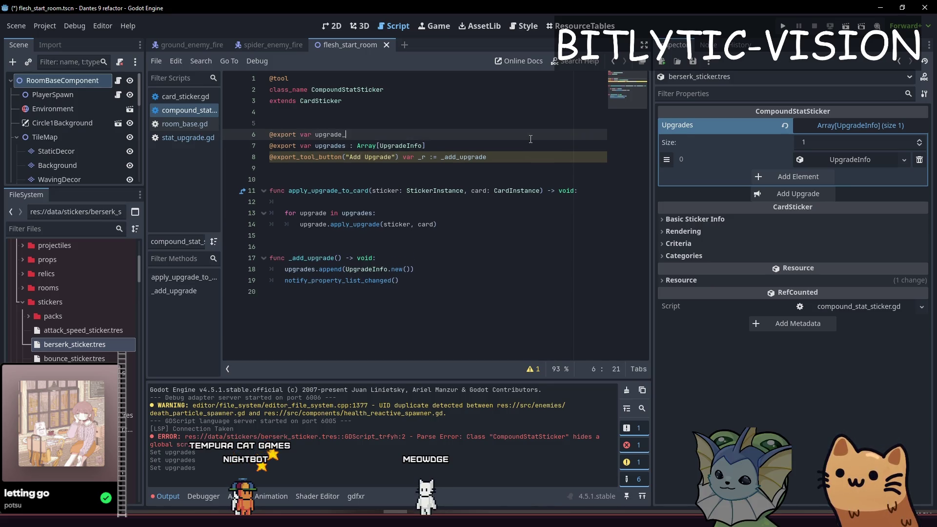
{"action": "type", "text": "ictionary[Property"}
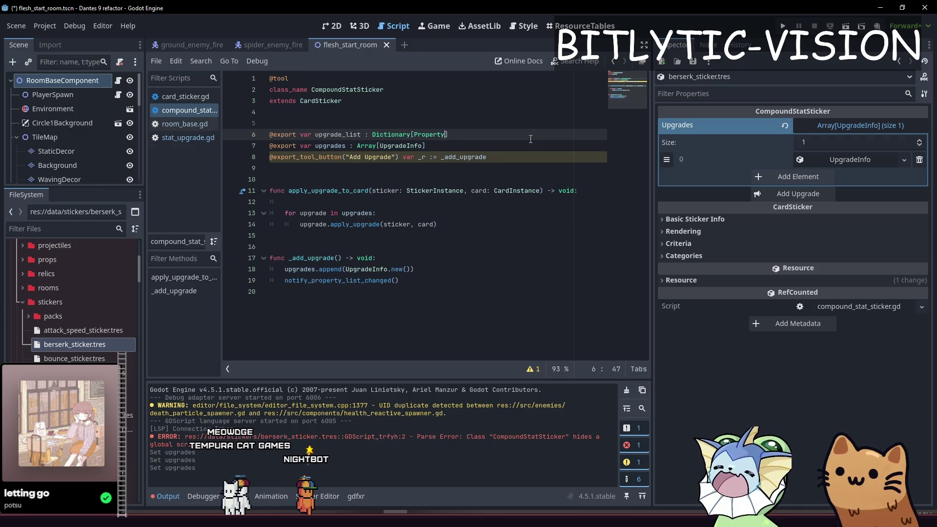
{"action": "type", "text": "C"}
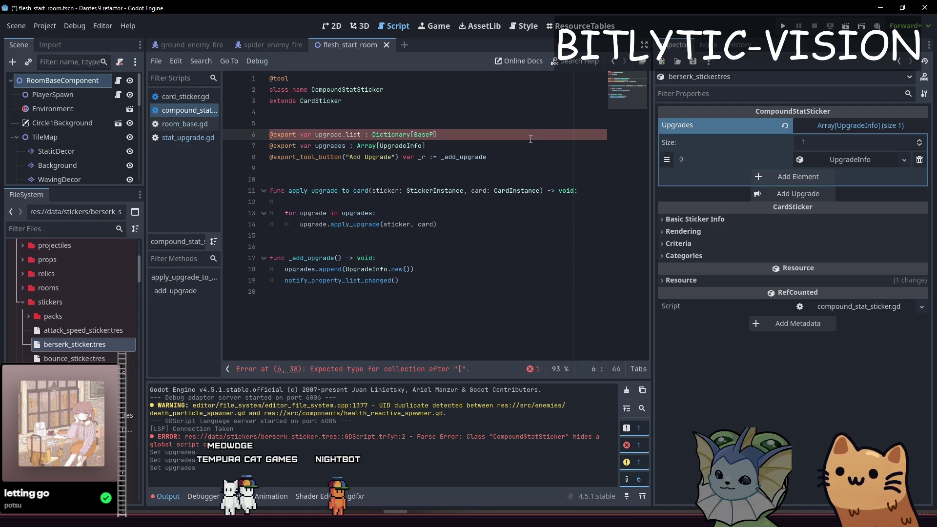
{"action": "type", "text": "rop"}
{"action": "key", "text": "Return"}
{"action": "type", "text": ", "}
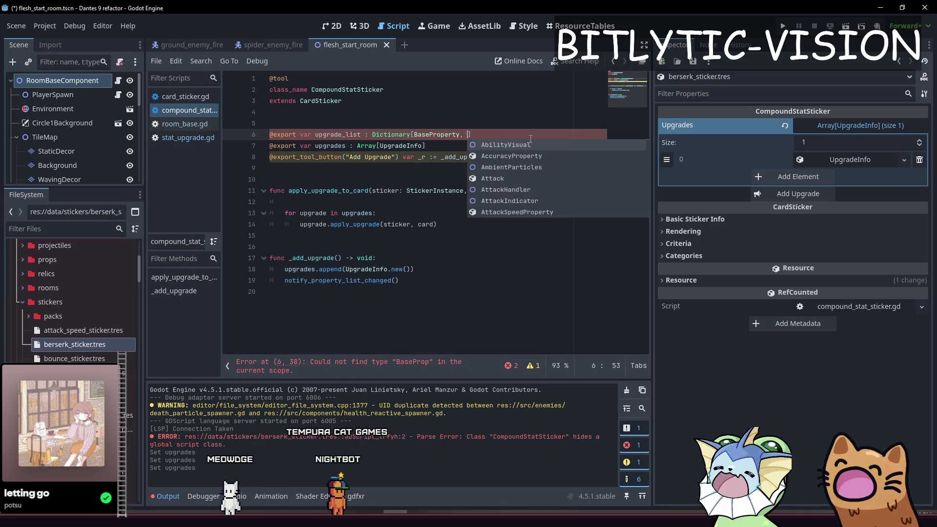
{"action": "type", "text": "UpgradeI"}
{"action": "key", "text": "Return"}
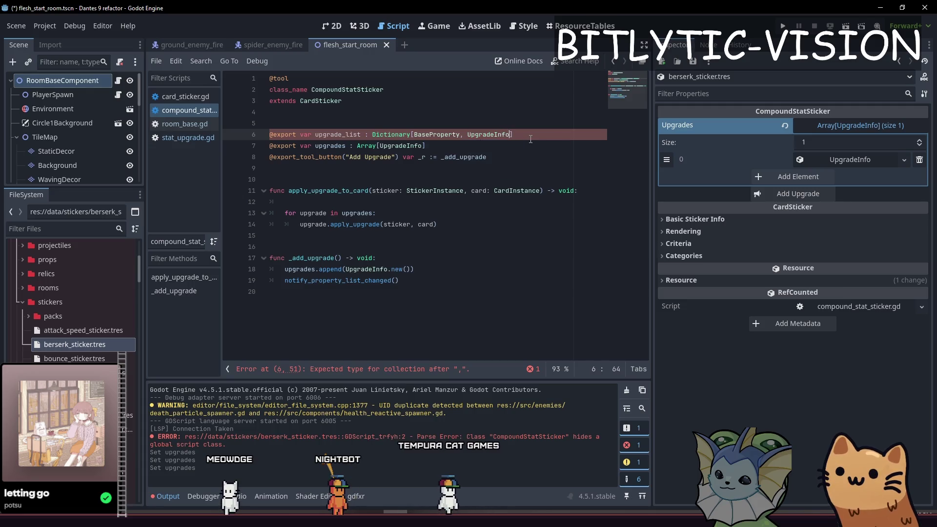
{"action": "key", "text": "ctrl+s"}
Delete the upgrade_list export line and expand the first UpgradeInfo entry's fields.
{"action": "left_click", "coordinate": [527, 141]}
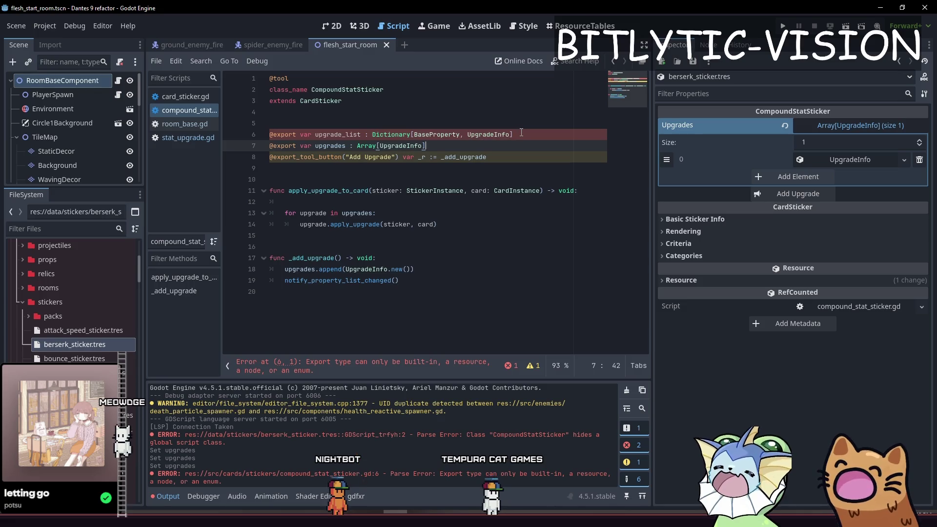
{"action": "triple_click", "coordinate": [520, 134]}
{"action": "key", "text": "BackSpace"}
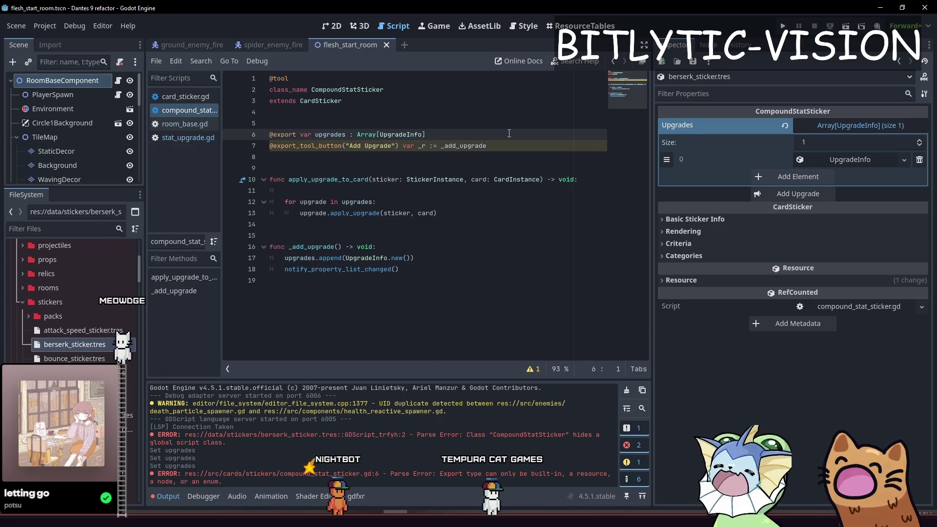
{"action": "left_click", "coordinate": [842, 160]}
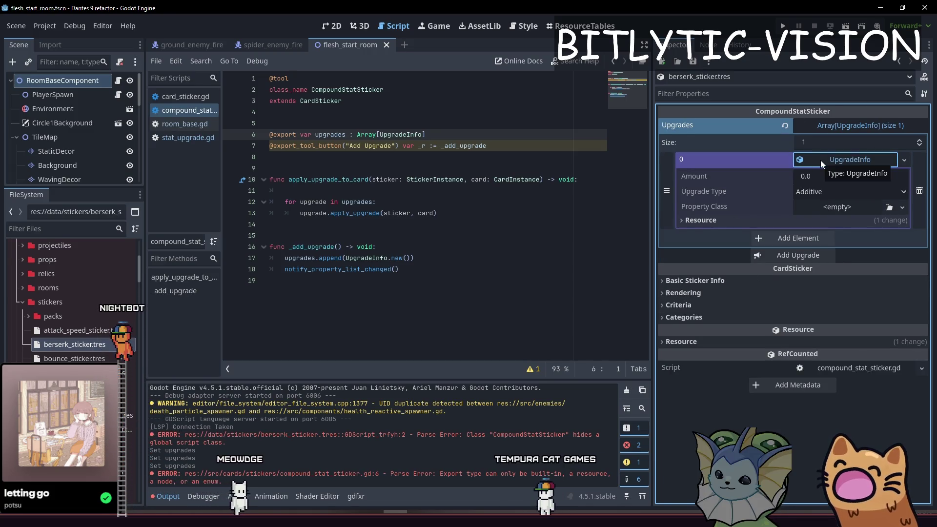
Open the Select GDScript picker for Property Class, move it aside, then switch to Obsidian.
{"action": "left_click", "coordinate": [820, 209]}
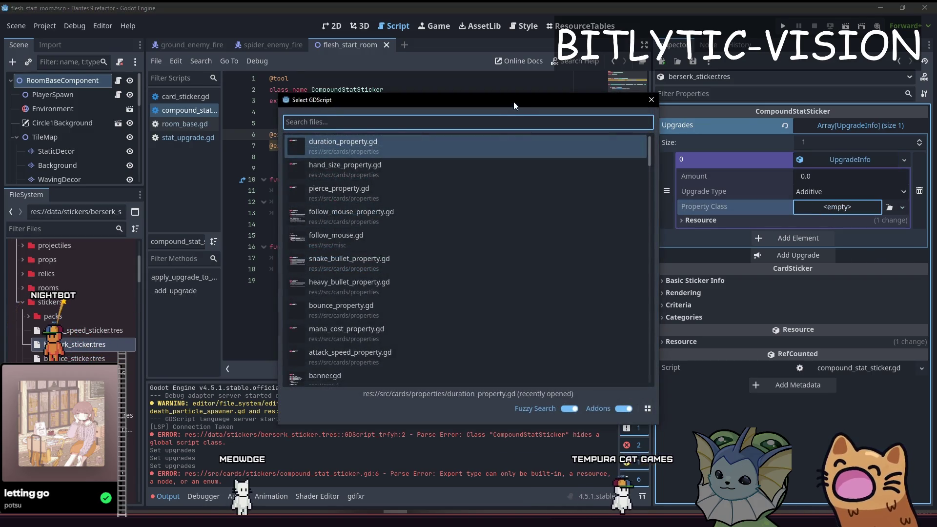
{"action": "left_click_drag", "start_coordinate": [595, 186], "coordinate": [520, 186]}
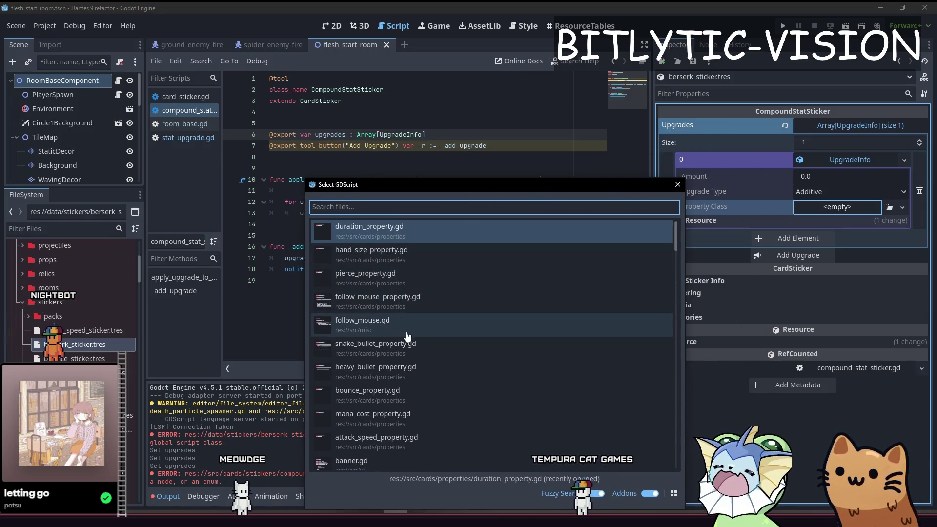
{"action": "key", "text": "alt+Tab"}
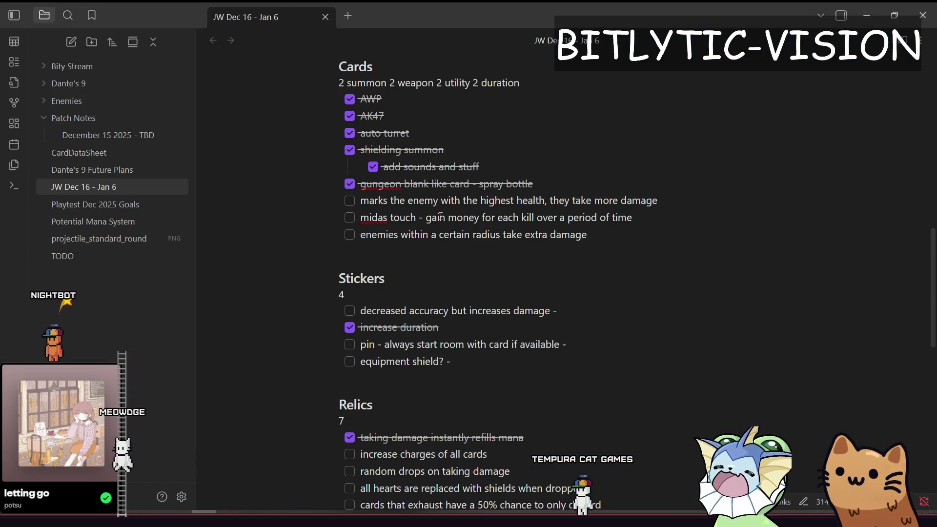
Flip between the Obsidian notes and Godot, then put the caret on line 9 of enemy_mark.gd.
{"action": "key", "text": "alt+Tab"}
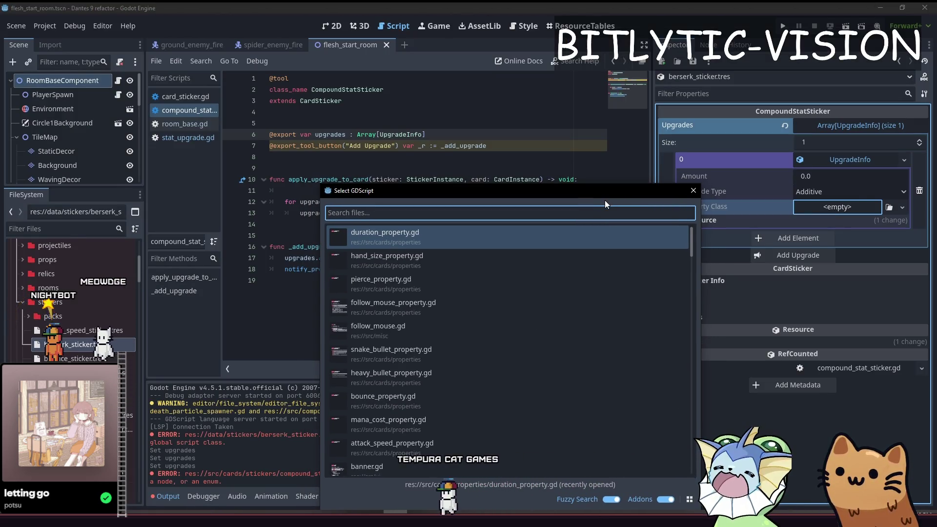
{"action": "key", "text": "alt+Tab"}
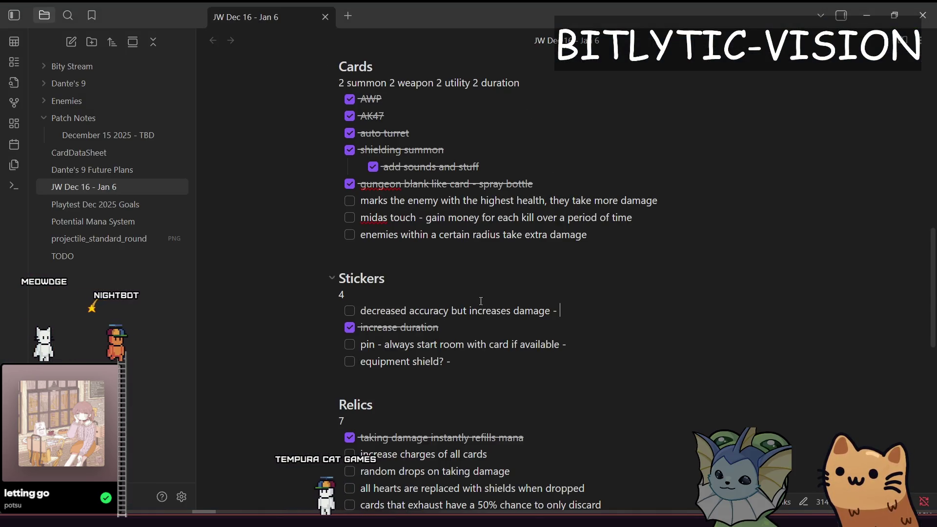
{"action": "key", "text": "alt+Tab"}
{"action": "left_click", "coordinate": [280, 178]}
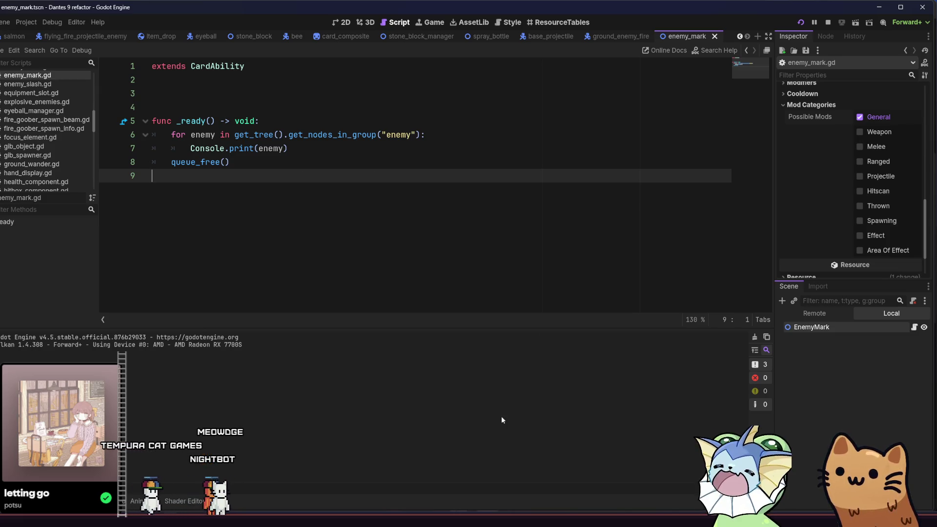
Run the game, attack the eyeball enemy and climb the cave shaft, then pause and stop with F8.
{"action": "key", "text": "alt+Tab"}
{"action": "key", "text": "Escape"}
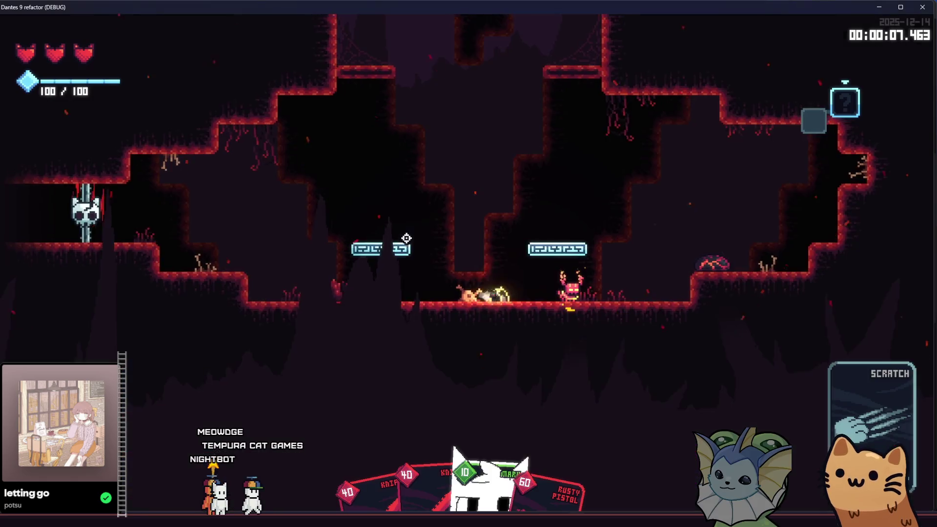
{"action": "key", "text": "a"}
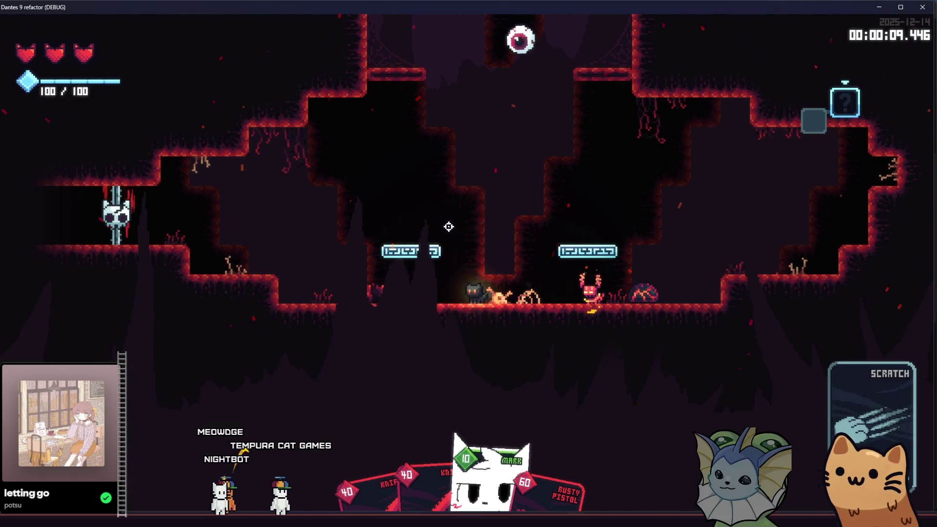
{"action": "key", "text": "a"}
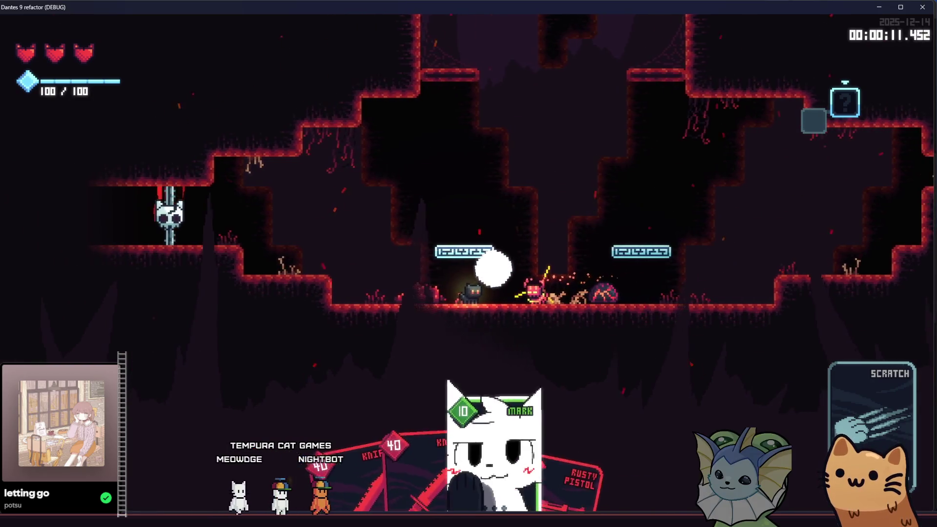
{"action": "left_click", "coordinate": [568, 213]}
{"action": "key", "text": "space"}
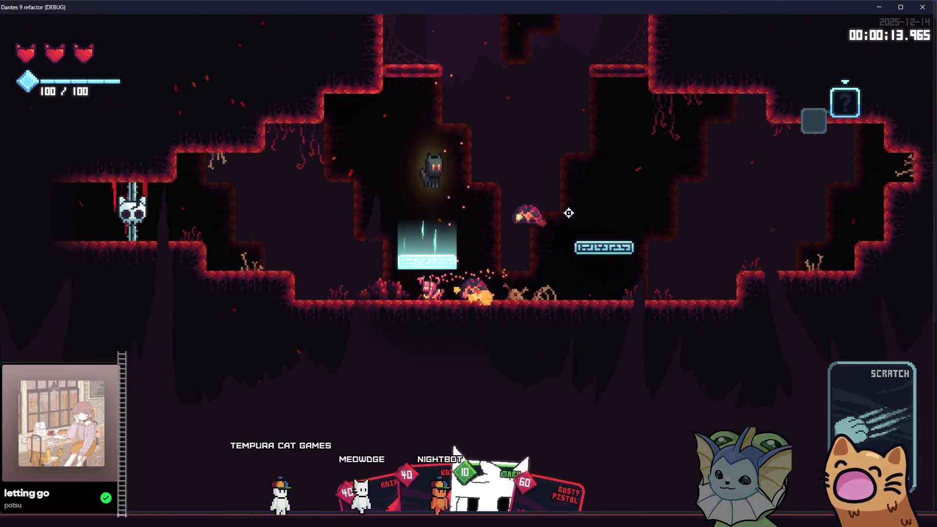
{"action": "key", "text": "space"}
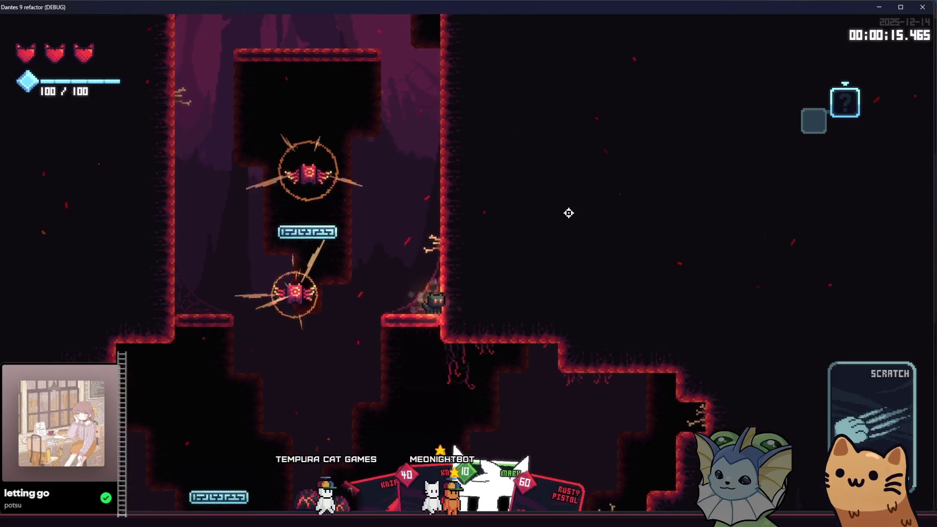
{"action": "key", "text": "a"}
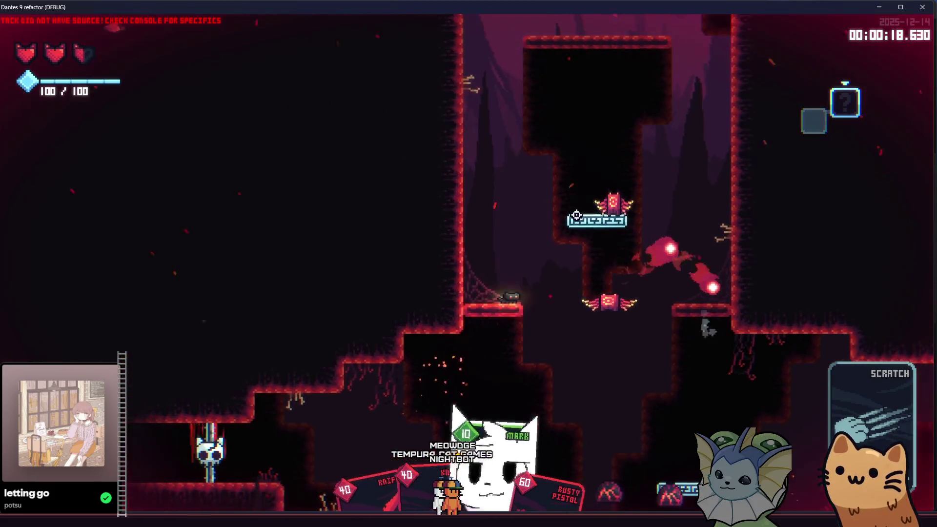
{"action": "key", "text": "space"}
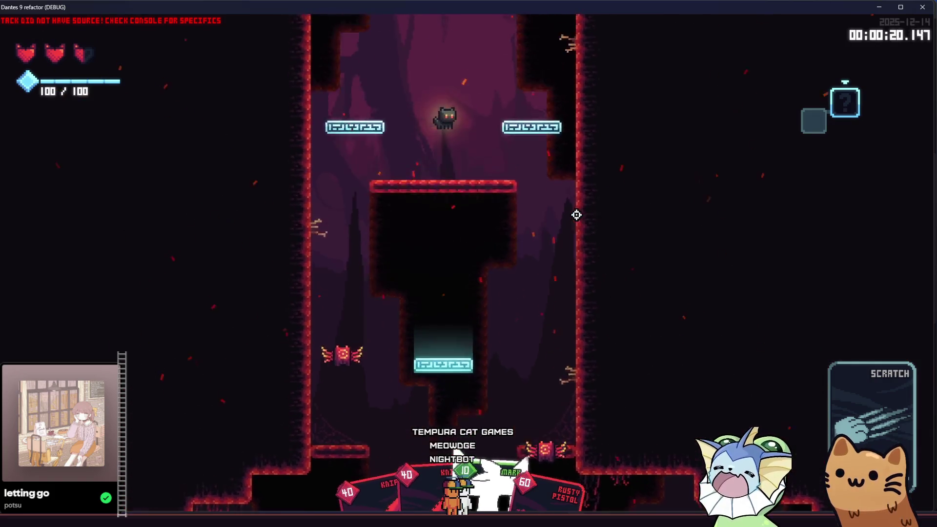
{"action": "key", "text": "Escape"}
{"action": "key", "text": "F8"}
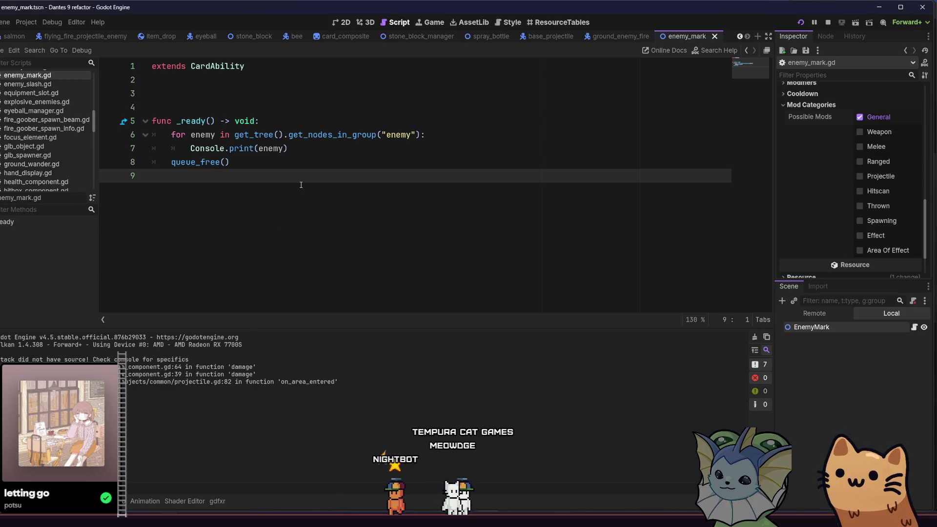
Review the enemy loop on lines 6–8 of enemy_mark.gd and save the EnemyMark scene.
{"action": "left_click", "coordinate": [310, 162]}
{"action": "left_click_drag", "start_coordinate": [317, 155], "coordinate": [171, 135]}
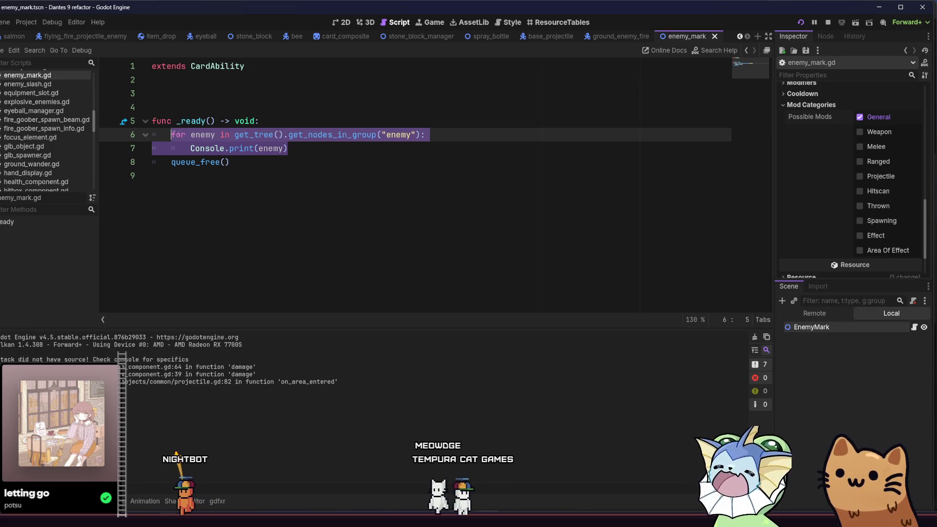
{"action": "left_click", "coordinate": [306, 142]}
{"action": "left_click", "coordinate": [308, 145]}
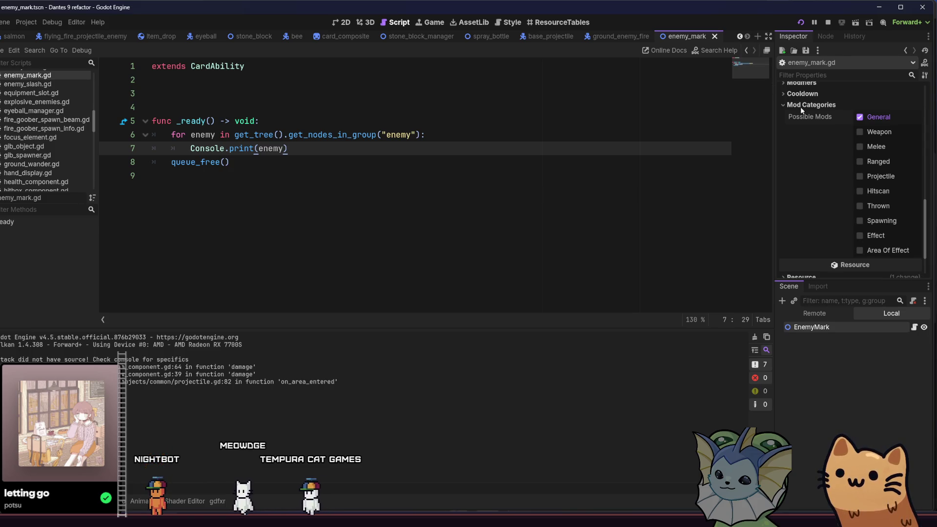
{"action": "scroll", "coordinate": [840, 126], "scroll_direction": "up", "scroll_amount": 5}
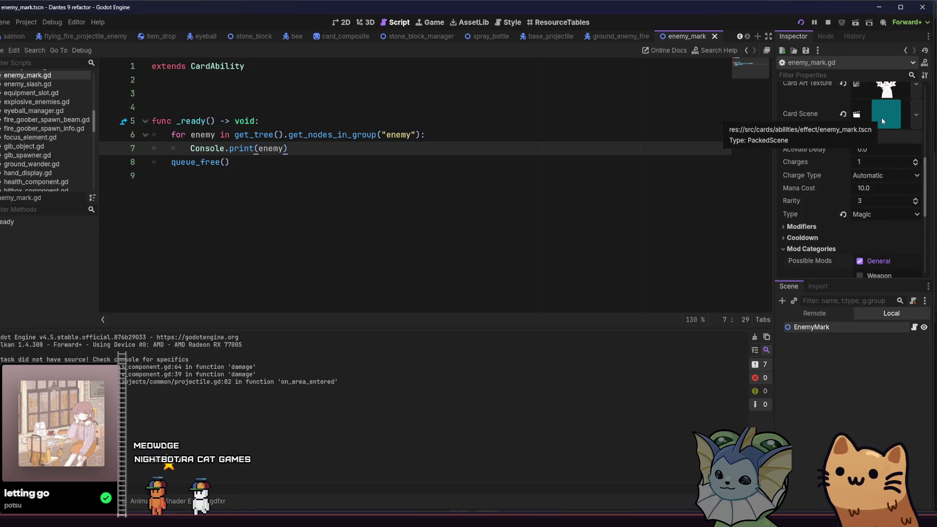
{"action": "key", "text": "ctrl+s"}
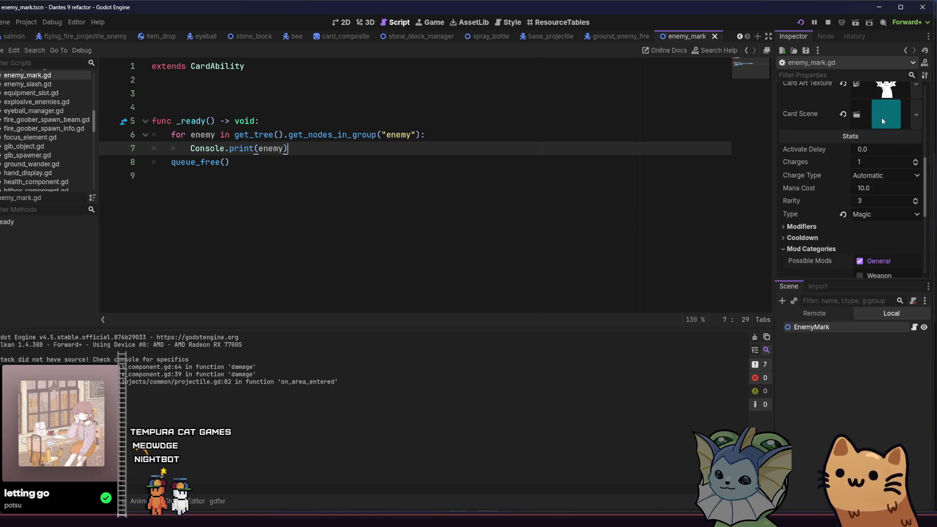
Go to the 'enemy' group name on line 6 to change it to "Enemy".
{"action": "scroll", "coordinate": [872, 124], "scroll_direction": "up", "scroll_amount": 3}
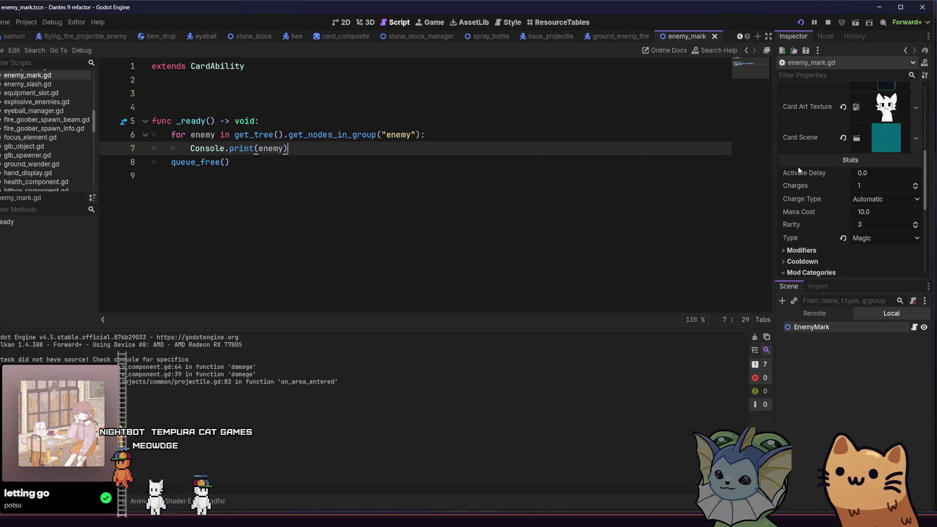
{"action": "scroll", "coordinate": [798, 166], "scroll_direction": "down", "scroll_amount": 4}
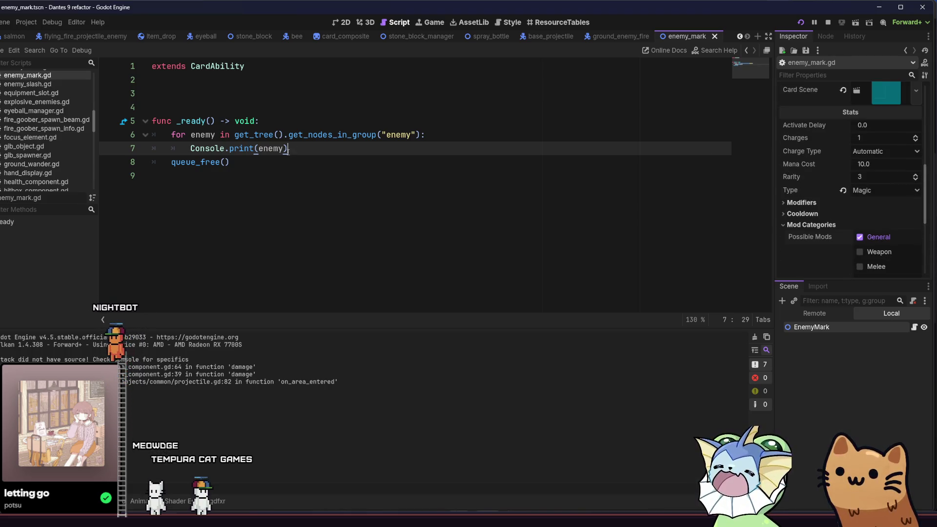
{"action": "double_click", "coordinate": [272, 148]}
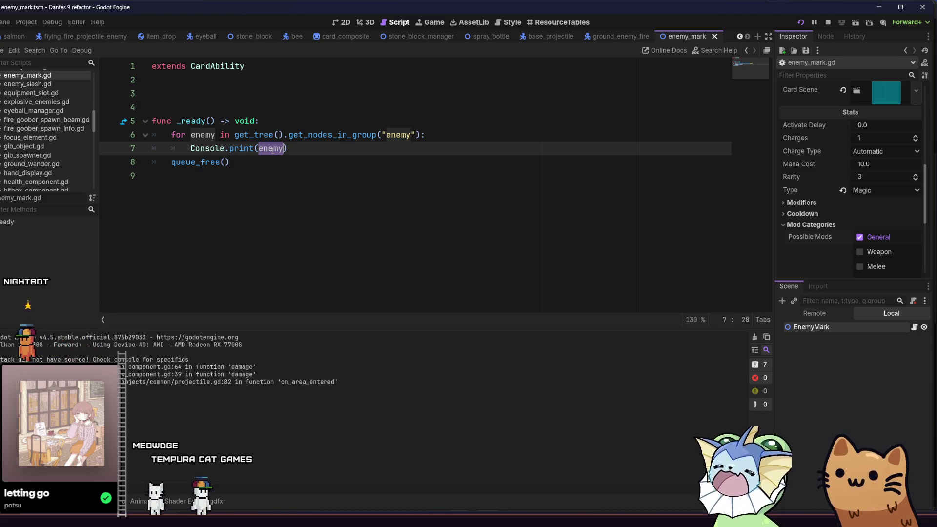
{"action": "left_click", "coordinate": [272, 149]}
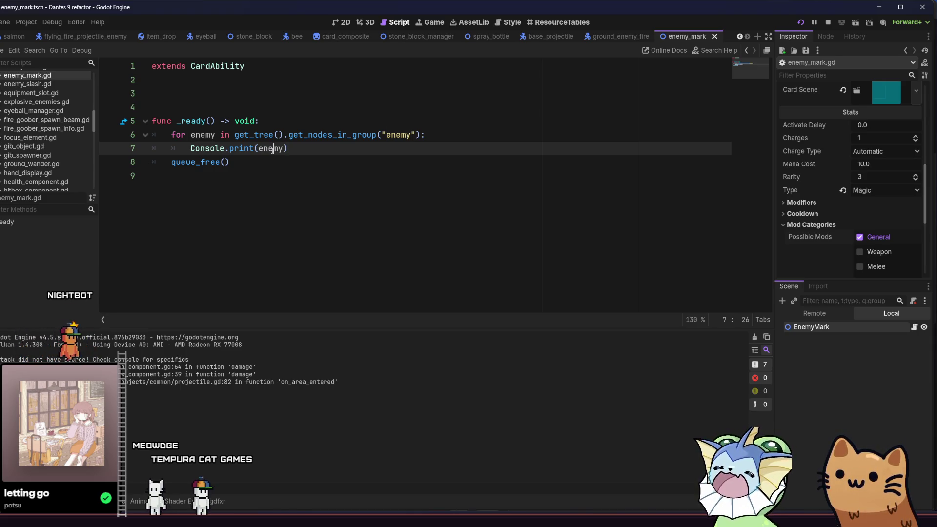
{"action": "left_click", "coordinate": [385, 137]}
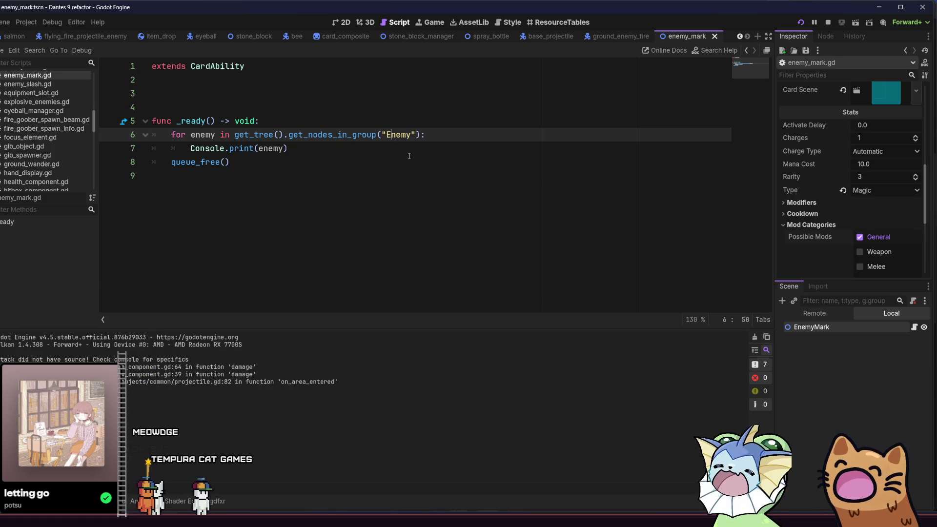
{"action": "key", "text": "Down"}
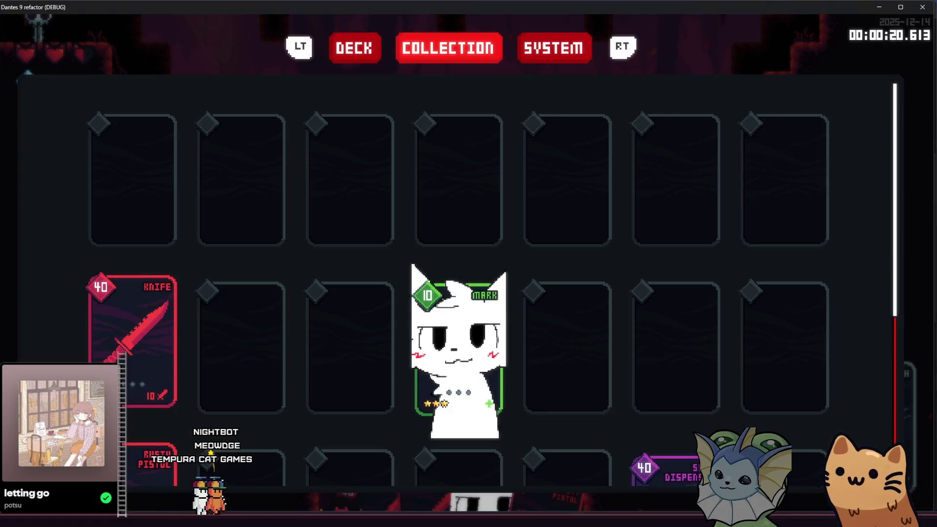
Resume the debug run and climb the cat up through the cave shaft and rooms to the central shaft.
{"action": "key", "text": "Escape"}
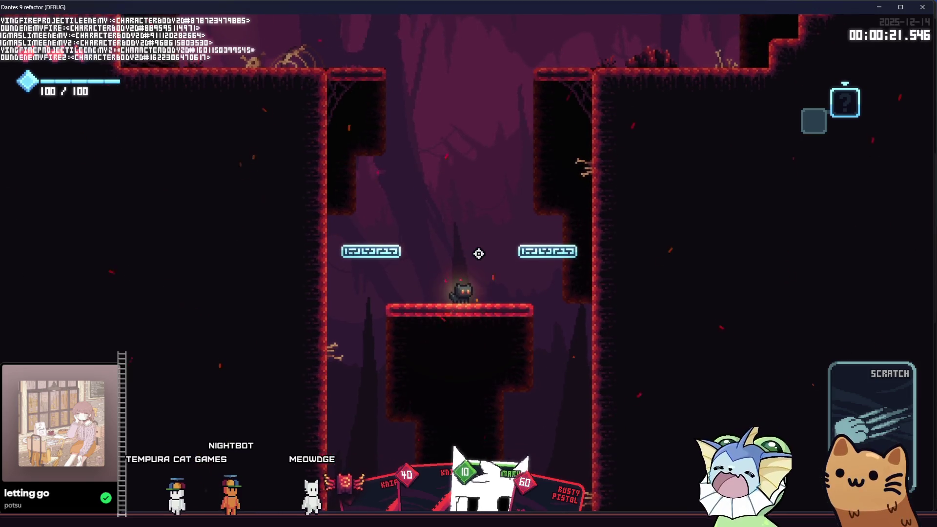
{"action": "key", "text": "s"}
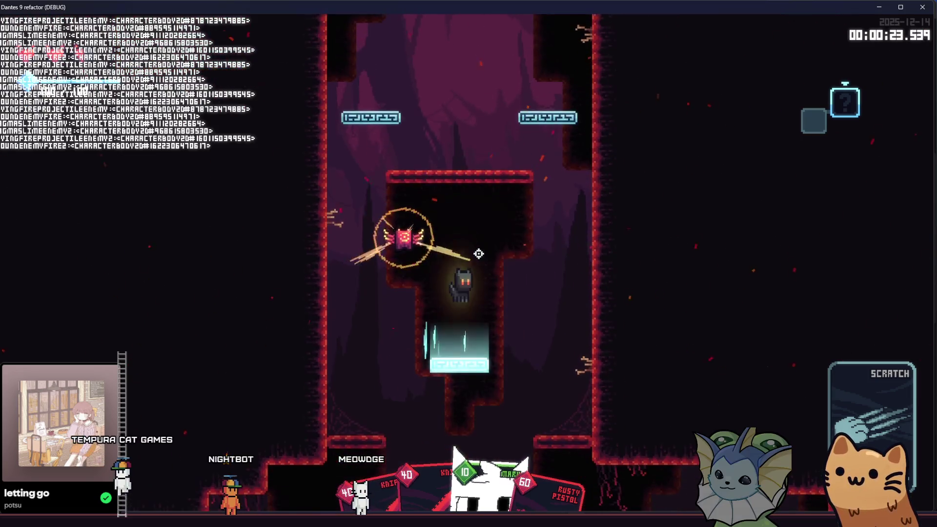
{"action": "key", "text": "space"}
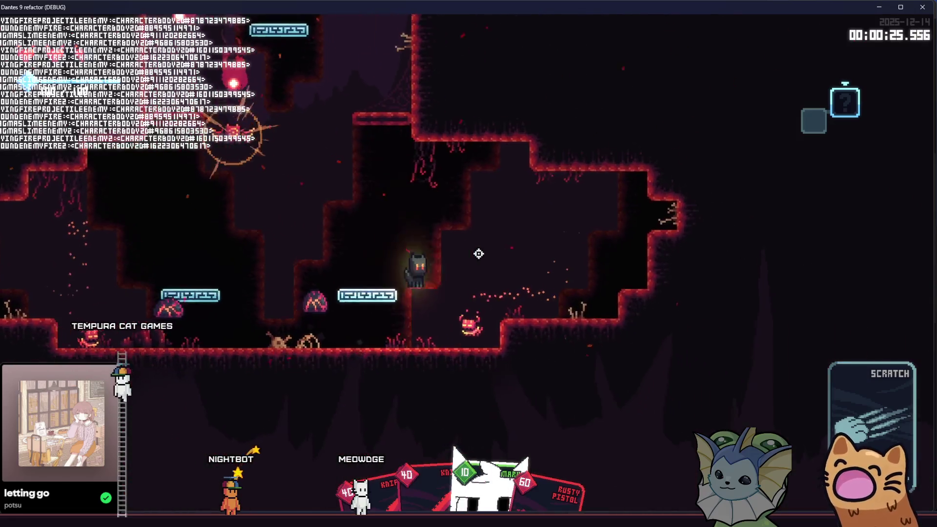
{"action": "key", "text": "space"}
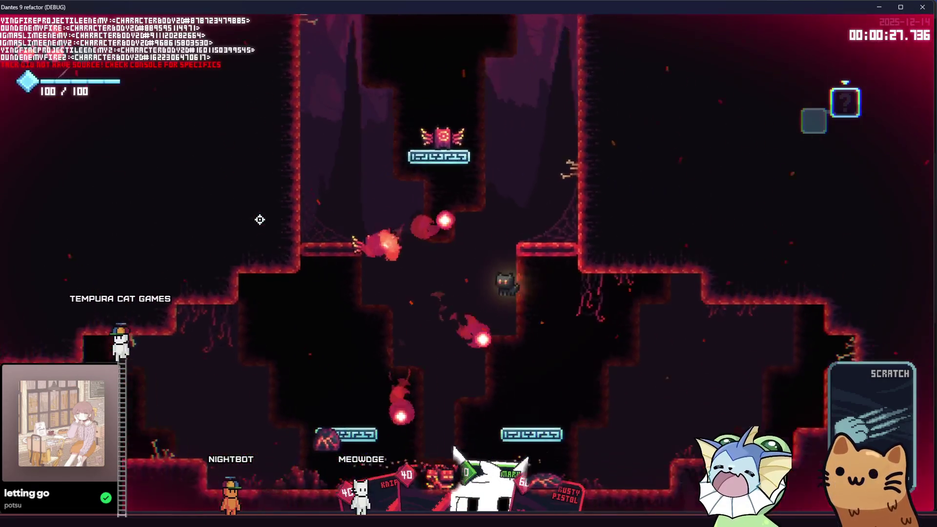
{"action": "key", "text": "space"}
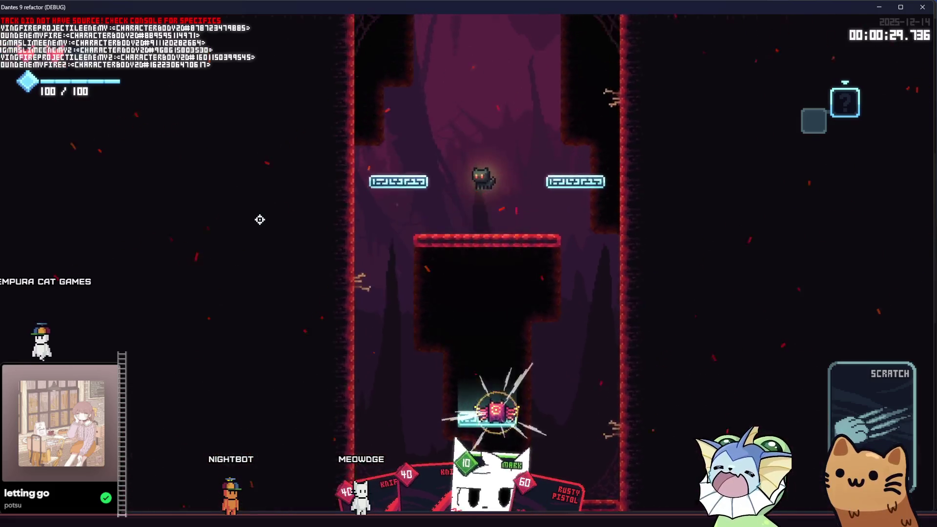
{"action": "key", "text": "space"}
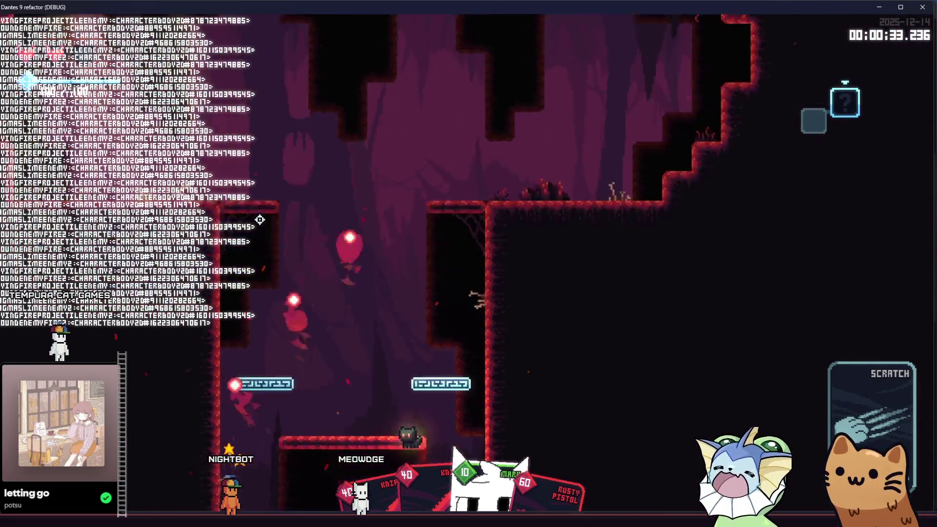
{"action": "key", "text": "space"}
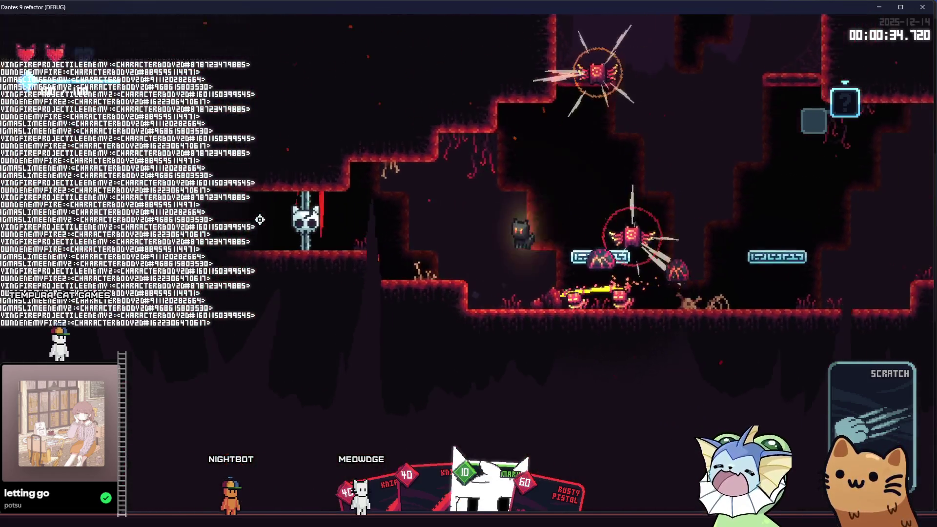
{"action": "key", "text": "space"}
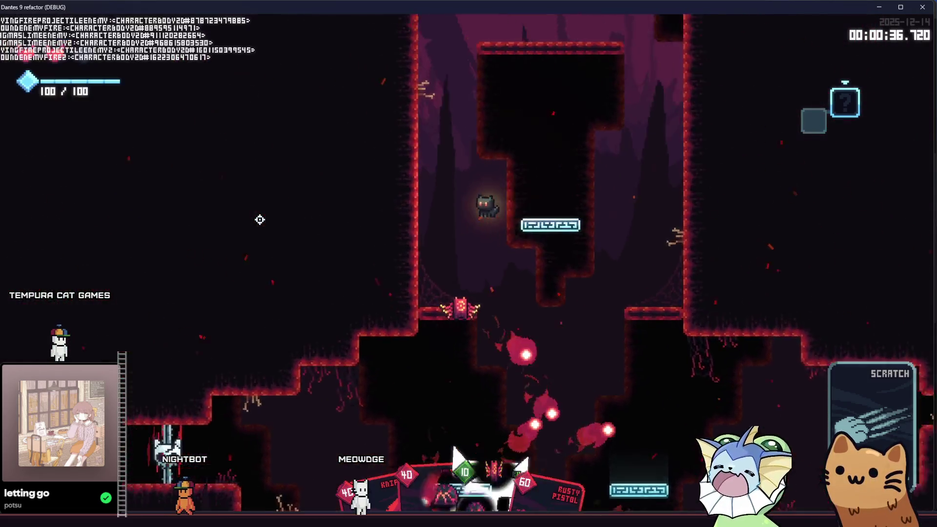
{"action": "key", "text": "space"}
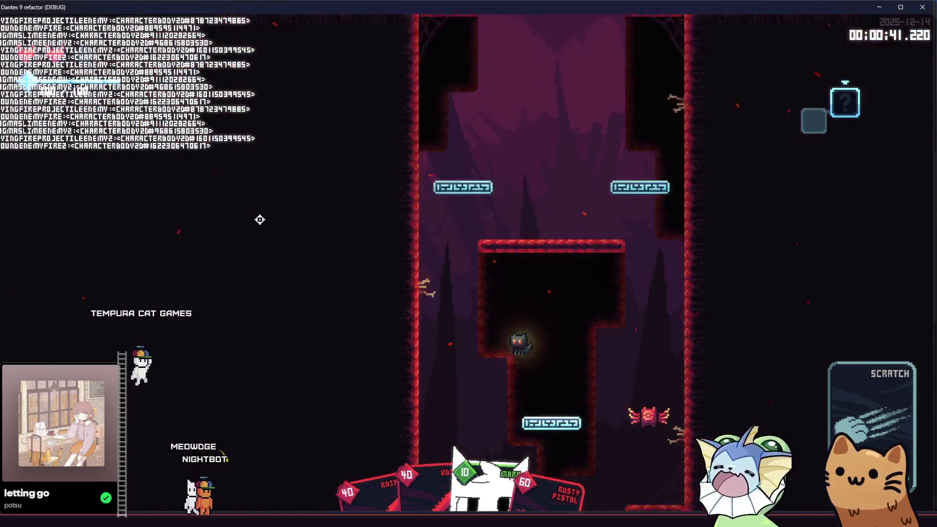
{"action": "key", "text": "space"}
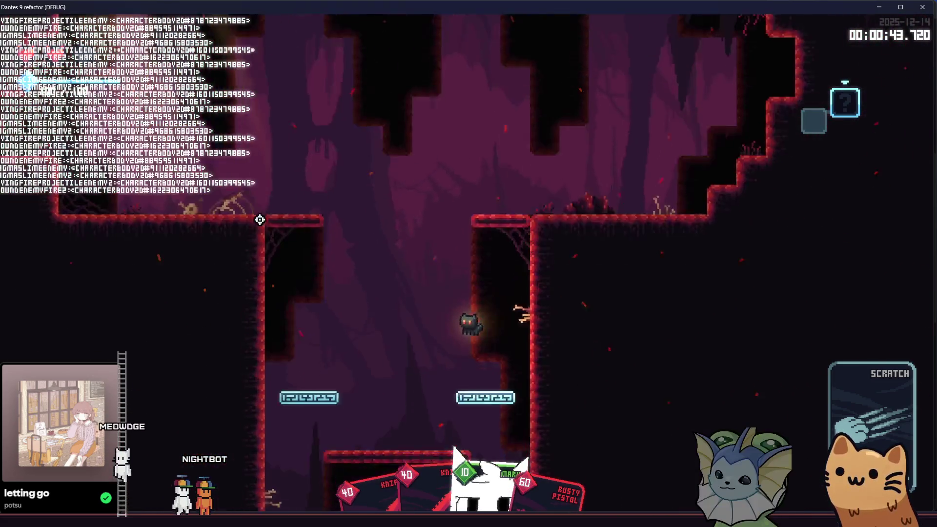
{"action": "key", "text": "space"}
{"action": "key", "text": "a"}
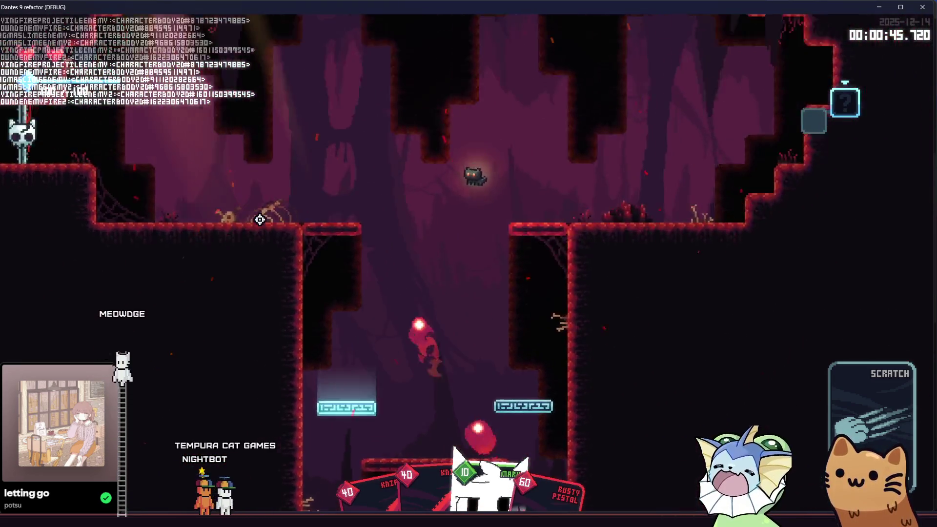
{"action": "key", "text": "a"}
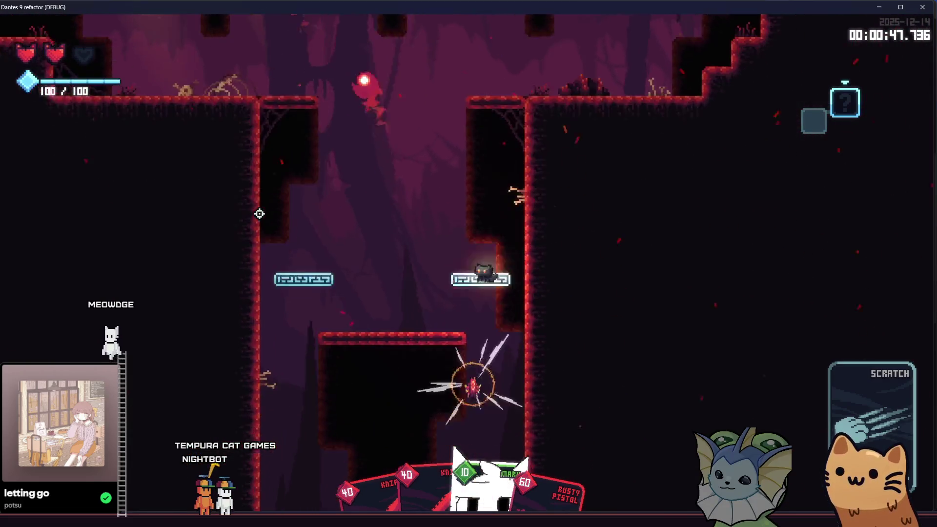
{"action": "key", "text": "d"}
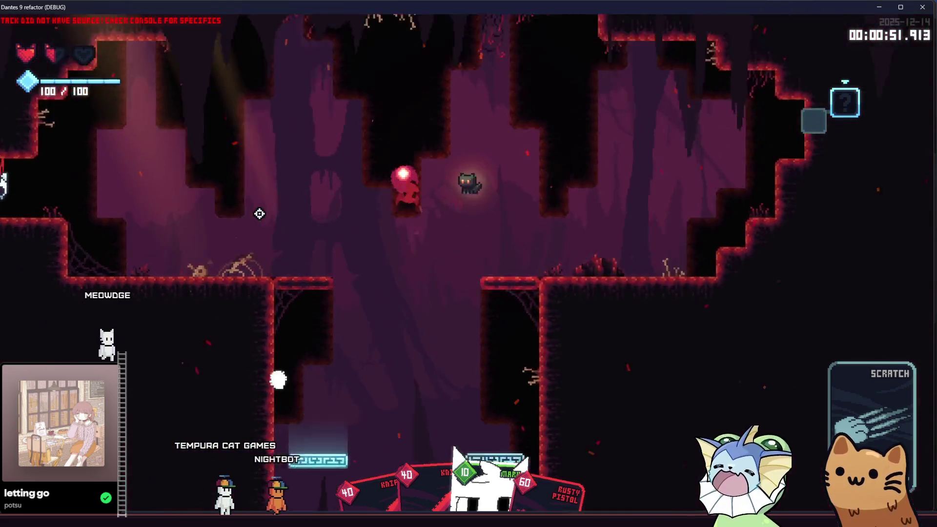
{"action": "key", "text": "d"}
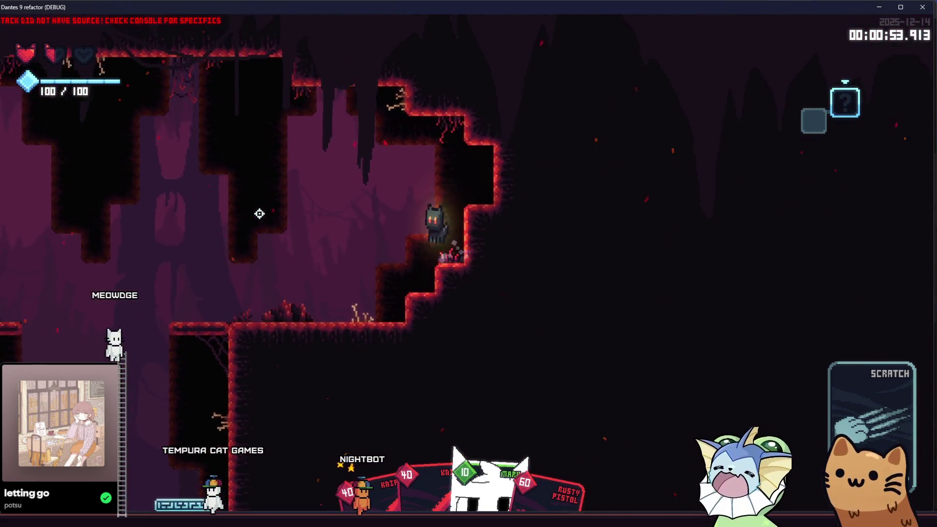
{"action": "key", "text": "d"}
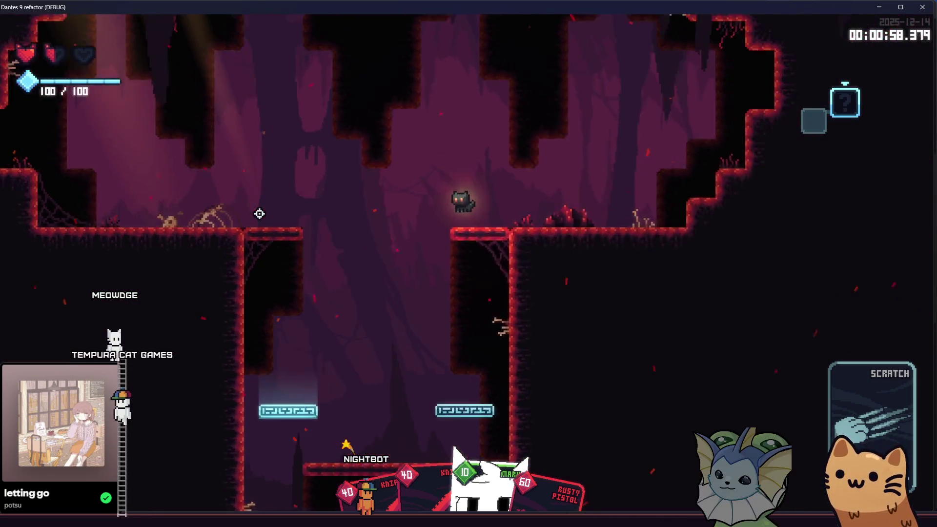
{"action": "key", "text": "a"}
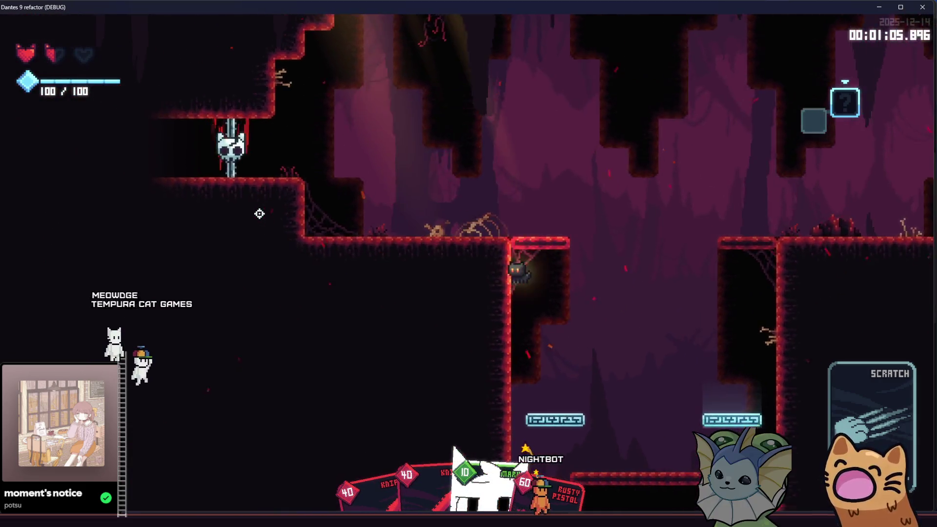
Jump up and left in the central shaft, then wall-jump off the right wall.
{"action": "key", "text": "space"}
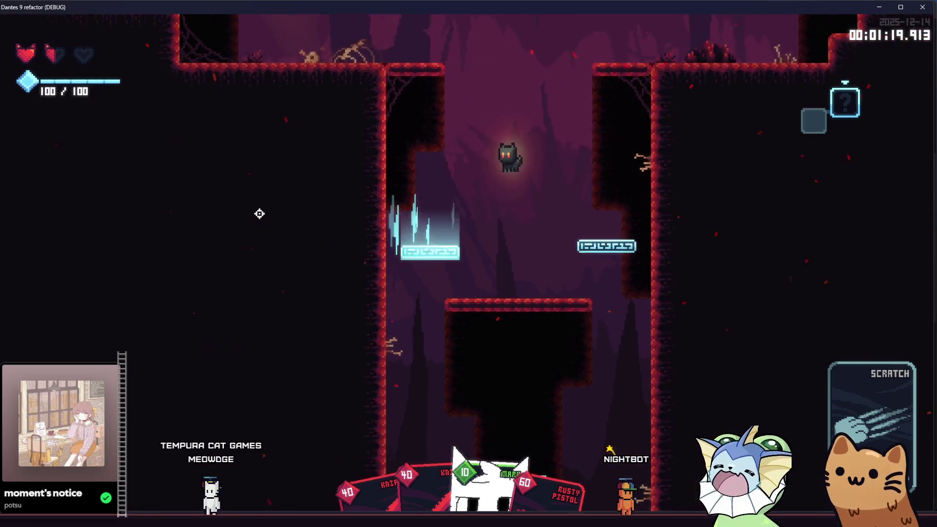
{"action": "key", "text": "space"}
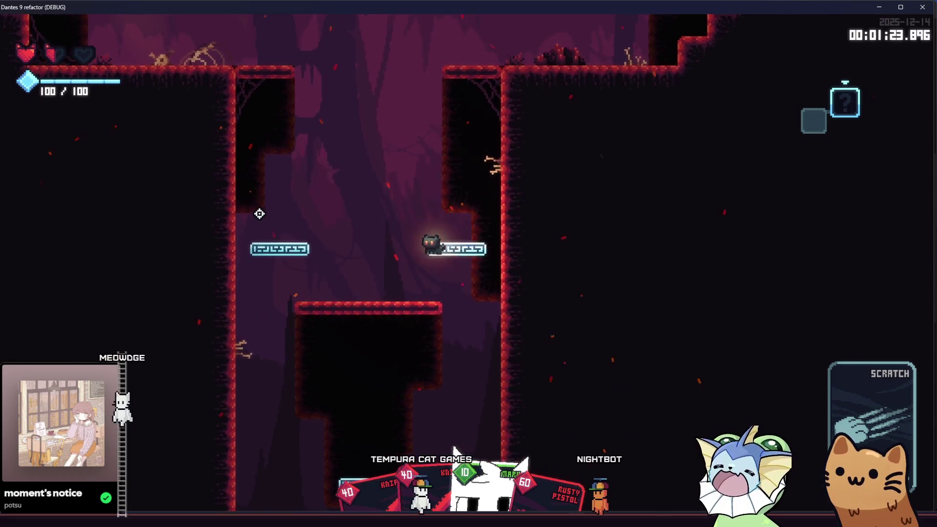
{"action": "key", "text": "a"}
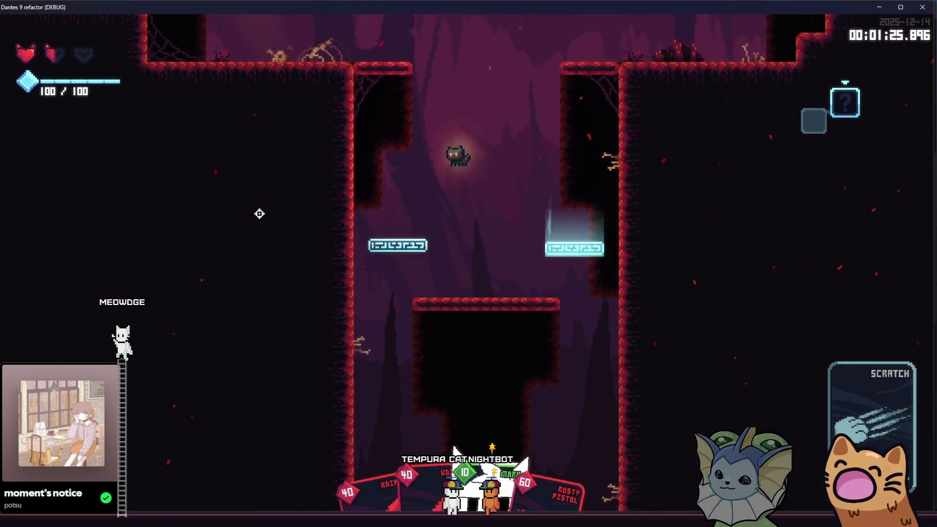
{"action": "key", "text": "space"}
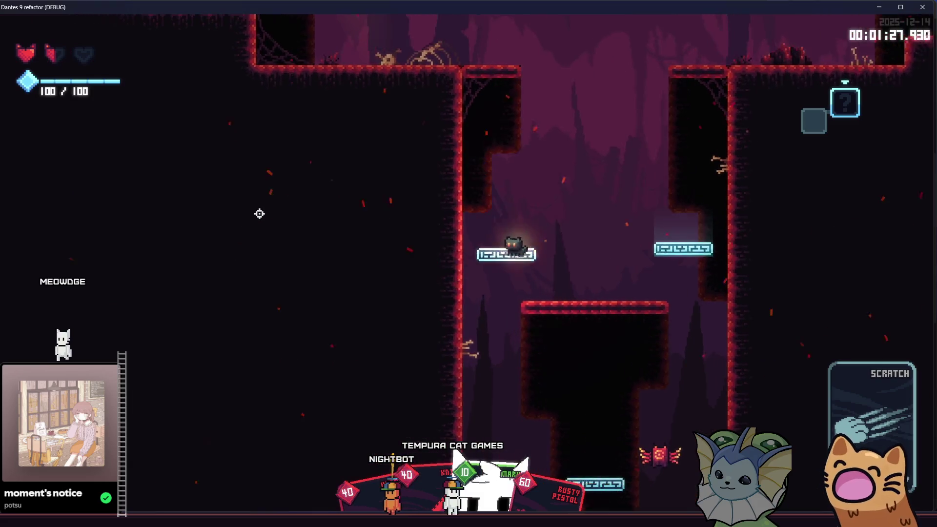
{"action": "key", "text": "d"}
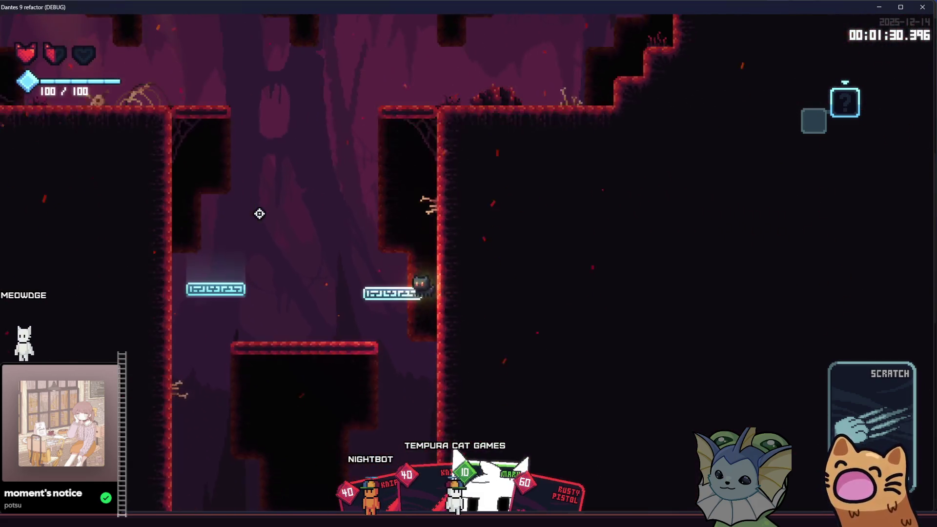
{"action": "key", "text": "space"}
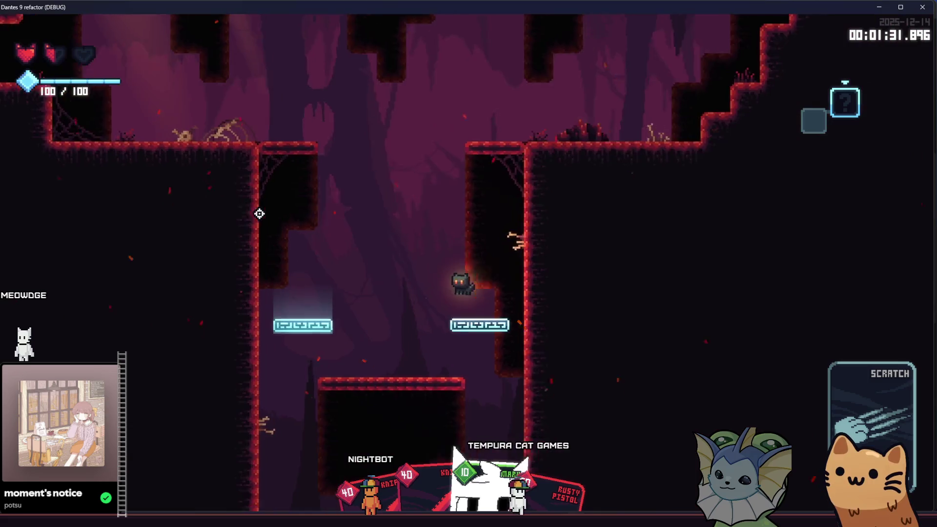
{"action": "key", "text": "space"}
Hop the cat back and forth between the two floating platforms, then drop and climb back to the right platform.
{"action": "key", "text": "a"}
{"action": "key", "text": "d"}
{"action": "key", "text": "space"}
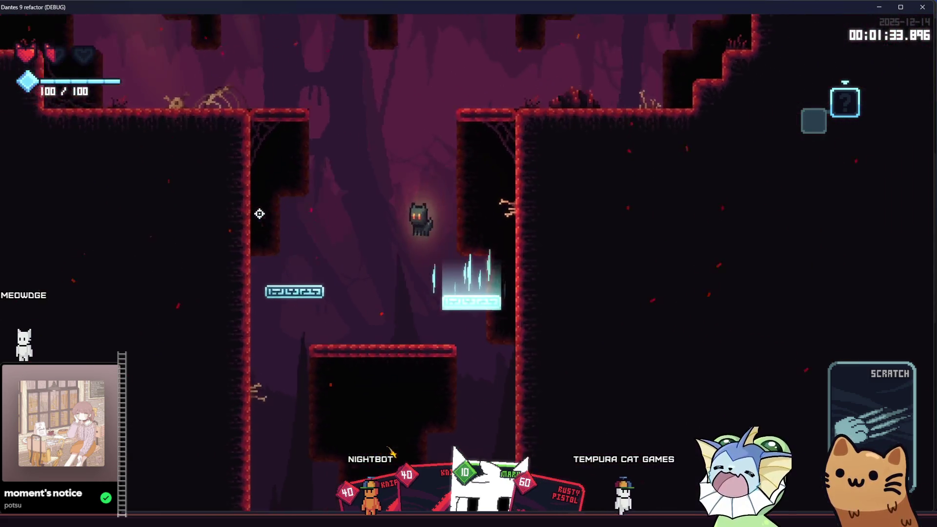
{"action": "key", "text": "a"}
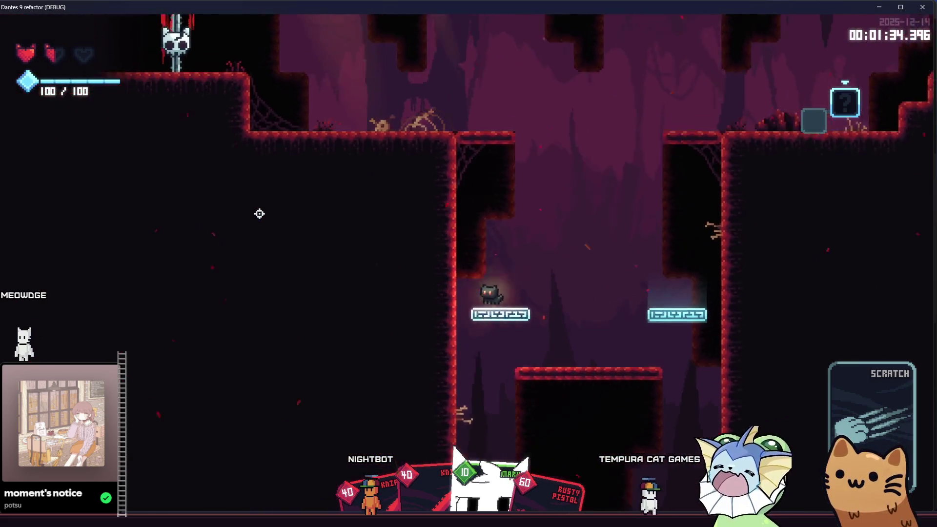
{"action": "key", "text": "space"}
{"action": "key", "text": "d"}
{"action": "key", "text": "space"}
{"action": "key", "text": "a"}
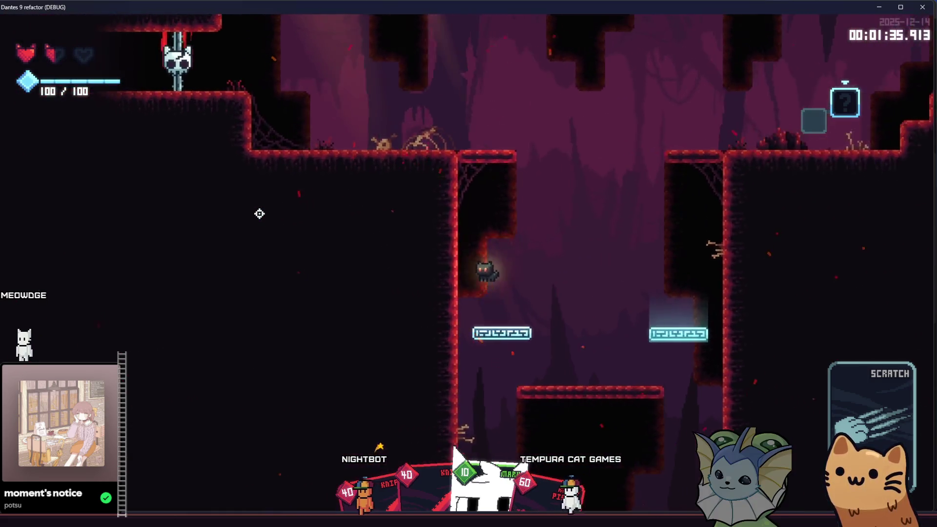
{"action": "key", "text": "space"}
{"action": "key", "text": "d"}
{"action": "key", "text": "d"}
{"action": "key", "text": "space"}
{"action": "key", "text": "a"}
{"action": "key", "text": "space"}
{"action": "key", "text": "d"}
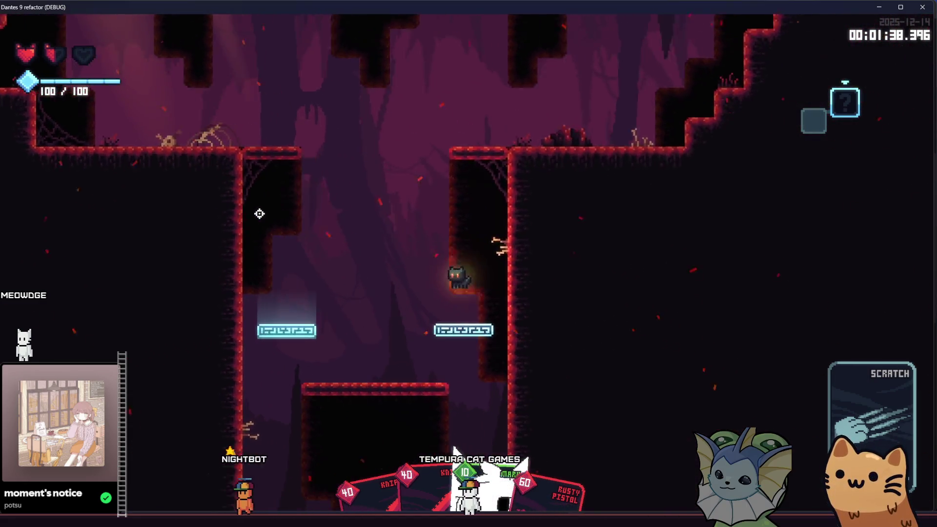
{"action": "key", "text": "space"}
{"action": "key", "text": "a"}
{"action": "key", "text": "space"}
{"action": "key", "text": "d"}
{"action": "key", "text": "space"}
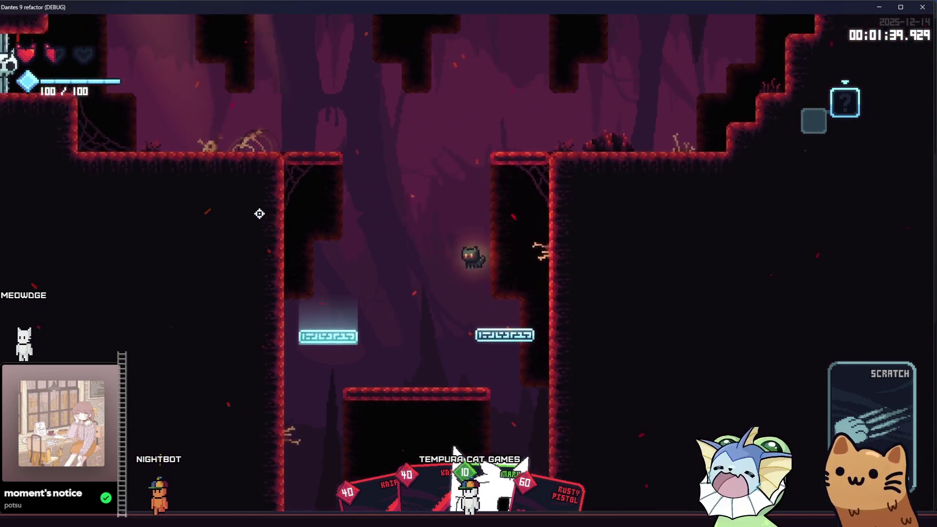
{"action": "key", "text": "a"}
{"action": "key", "text": "space"}
{"action": "key", "text": "d"}
{"action": "key", "text": "space"}
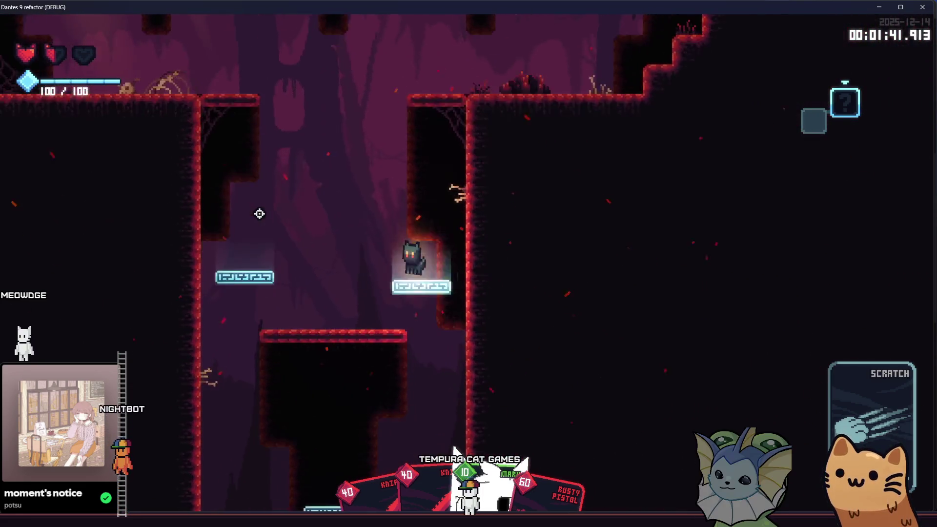
{"action": "key", "text": "a"}
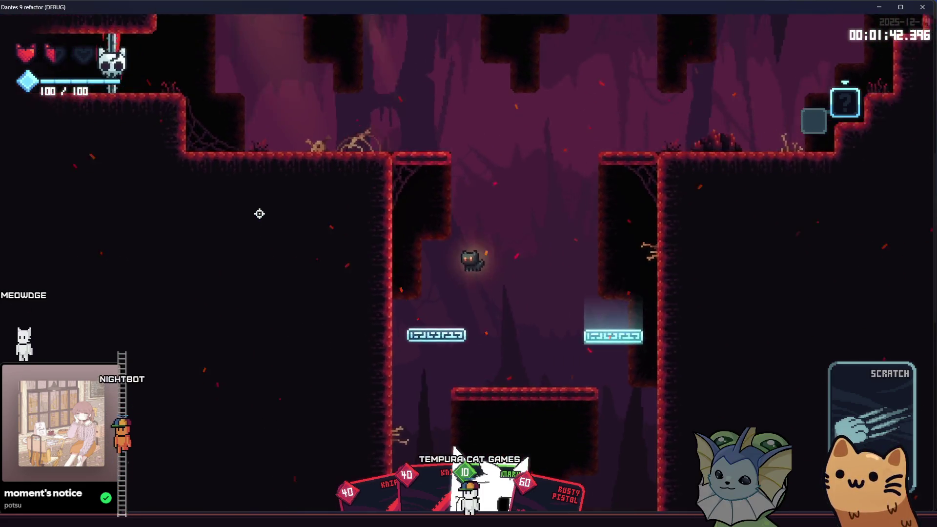
{"action": "key", "text": "space"}
{"action": "key", "text": "d"}
{"action": "key", "text": "space"}
{"action": "key", "text": "a"}
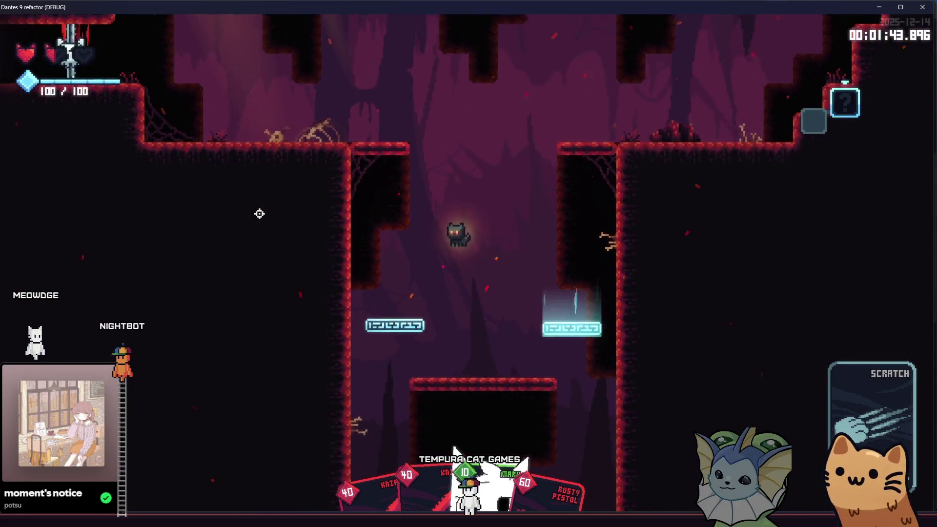
{"action": "key", "text": "space"}
{"action": "key", "text": "a"}
{"action": "key", "text": "space"}
{"action": "key", "text": "d"}
{"action": "key", "text": "space"}
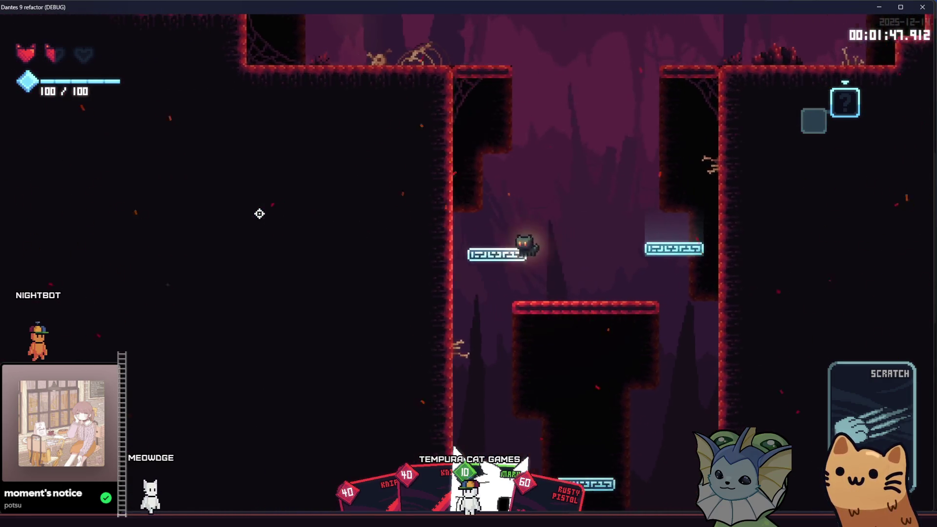
{"action": "key", "text": "space"}
{"action": "key", "text": "d"}
{"action": "key", "text": "space"}
{"action": "key", "text": "a"}
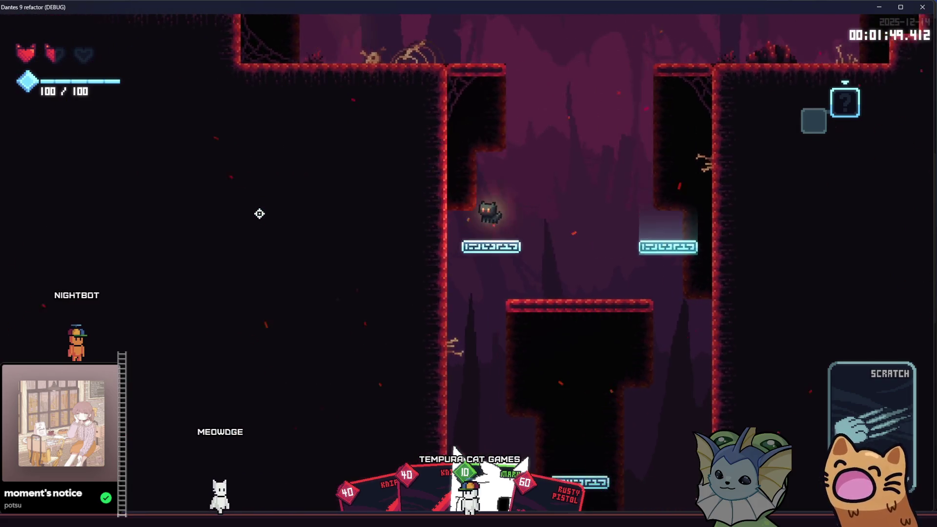
{"action": "key", "text": "space"}
{"action": "key", "text": "d"}
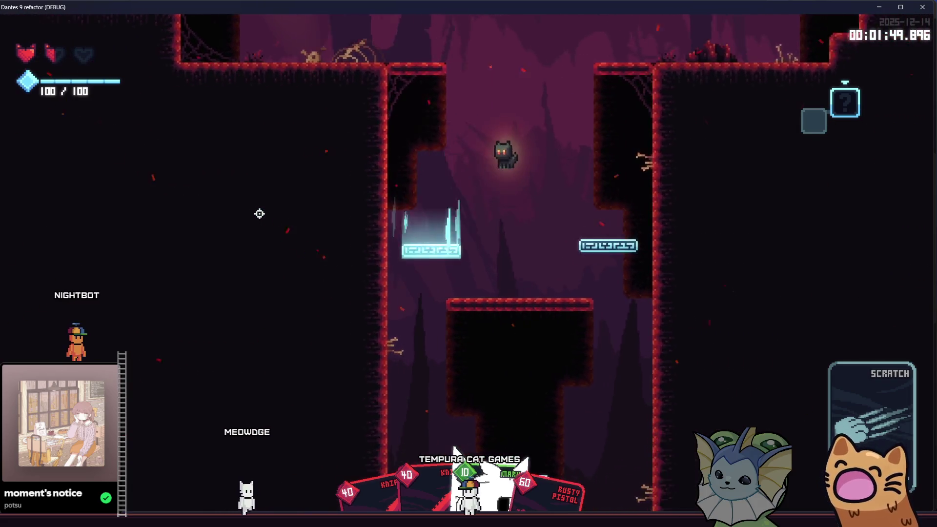
{"action": "key", "text": "space"}
{"action": "key", "text": "a"}
{"action": "key", "text": "space"}
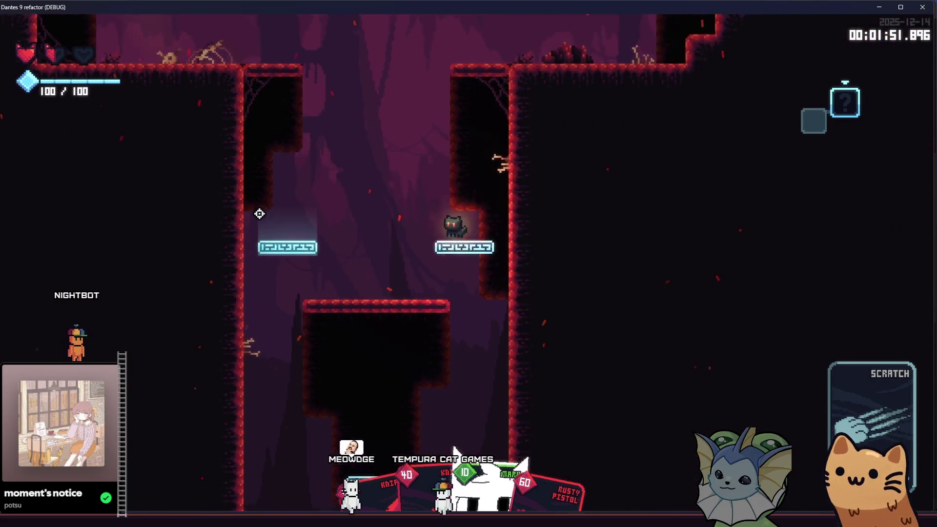
{"action": "key", "text": "space"}
{"action": "key", "text": "a"}
{"action": "key", "text": "d"}
{"action": "key", "text": "a"}
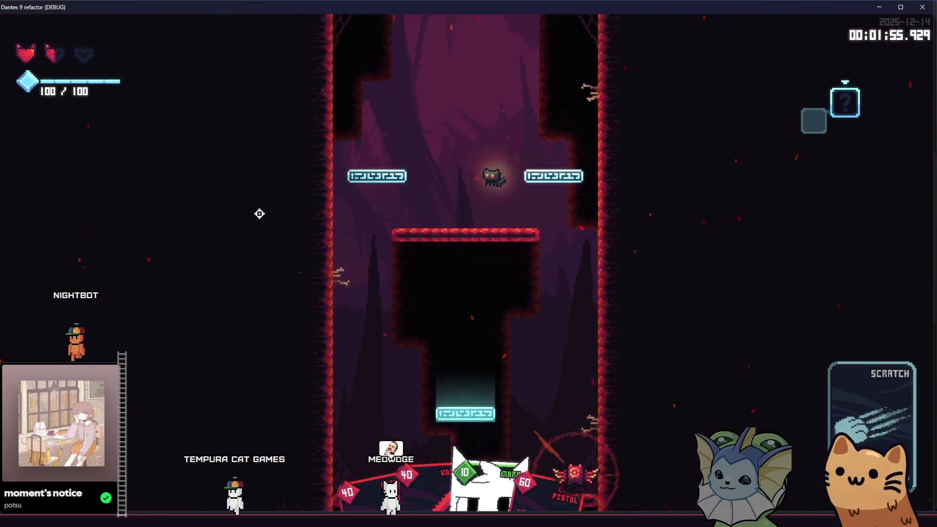
{"action": "key", "text": "space"}
{"action": "key", "text": "space"}
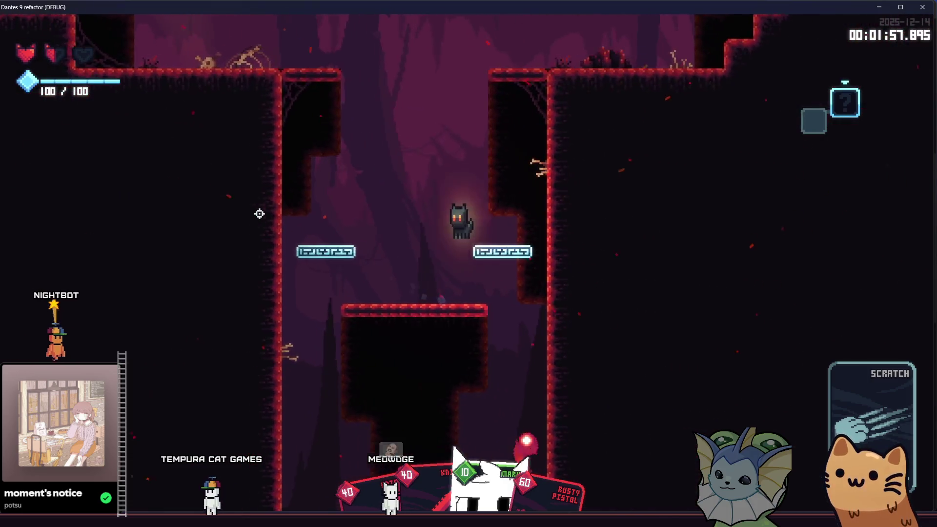
{"action": "key", "text": "d"}
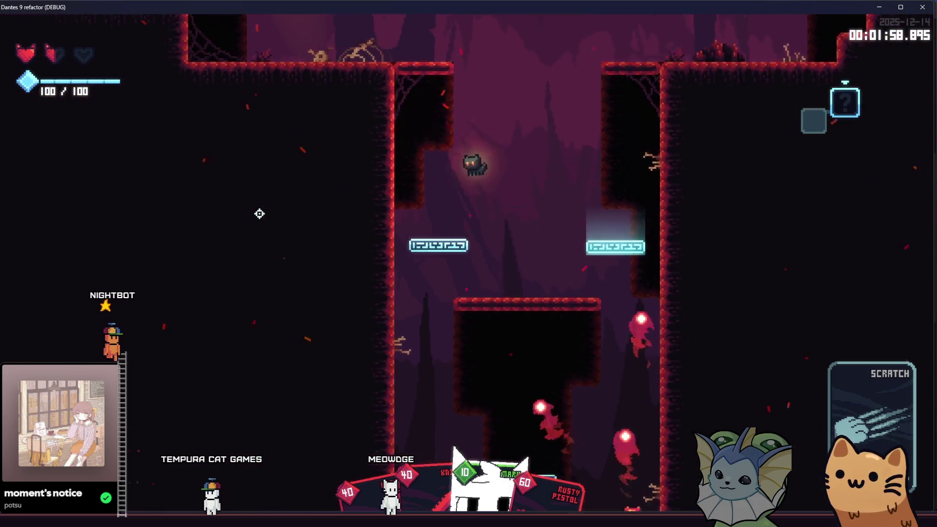
{"action": "key", "text": "d"}
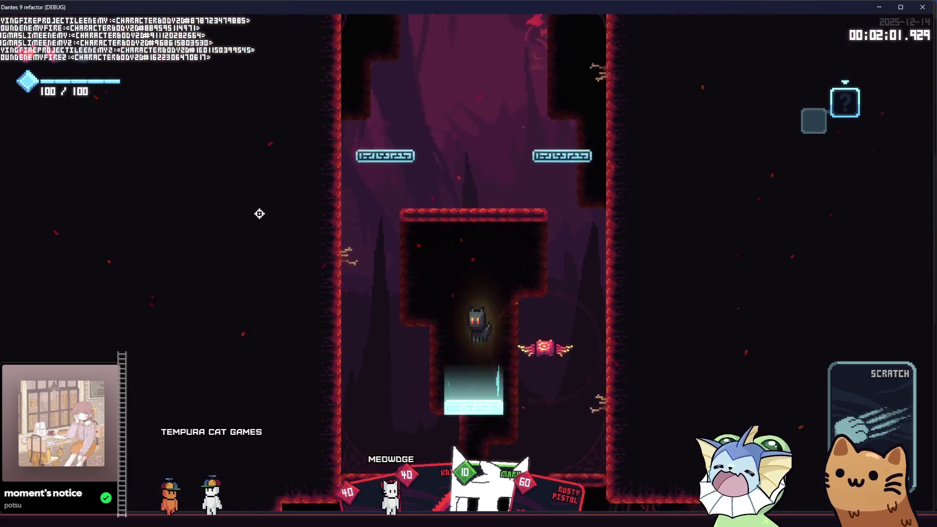
Jump and wall-jump the cat up between the left and right floating platforms.
{"action": "key", "text": "space"}
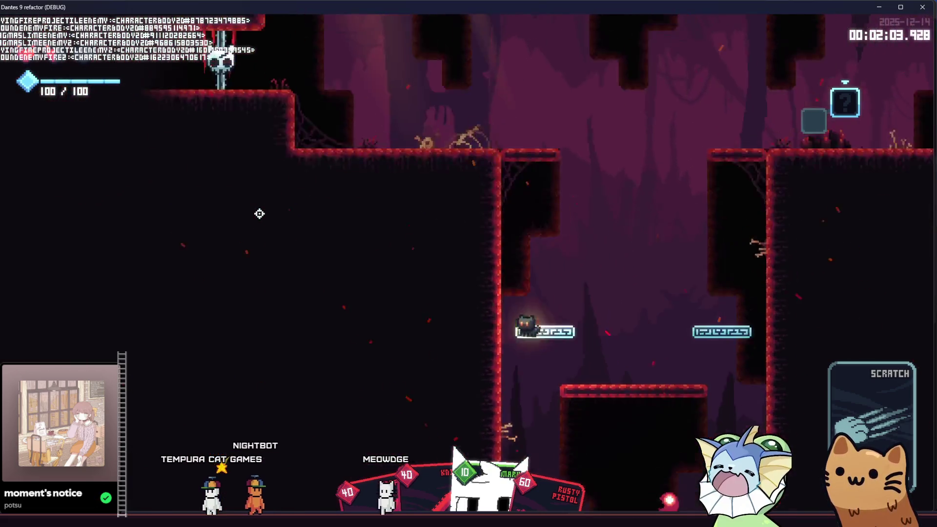
{"action": "key", "text": "a"}
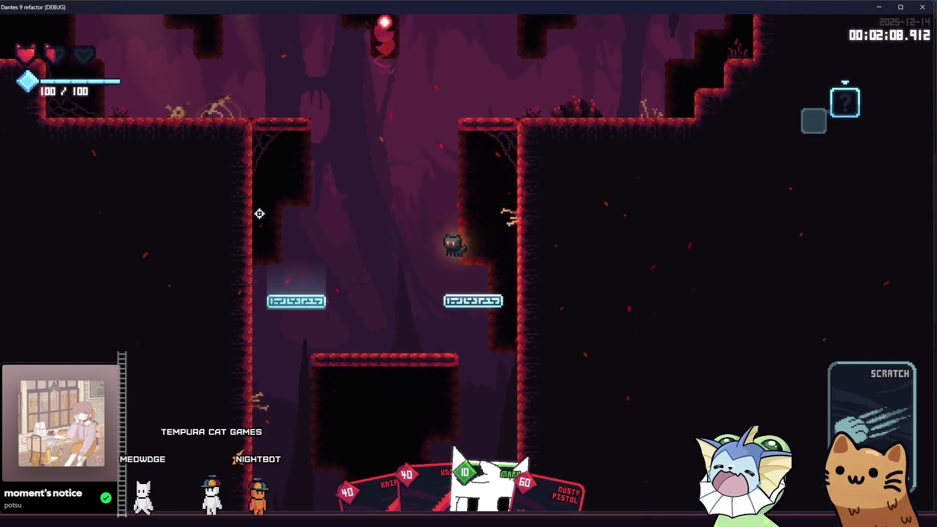
{"action": "key", "text": "space"}
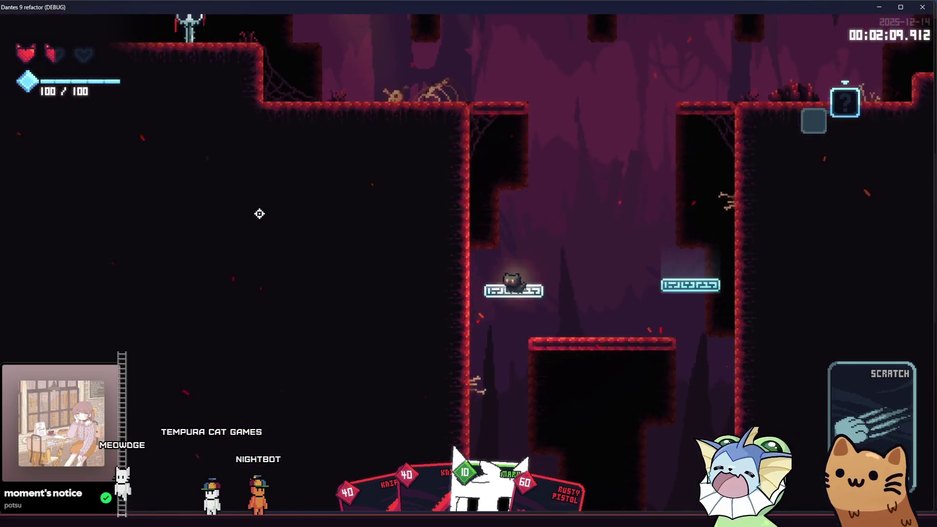
{"action": "key", "text": "d"}
{"action": "key", "text": "space"}
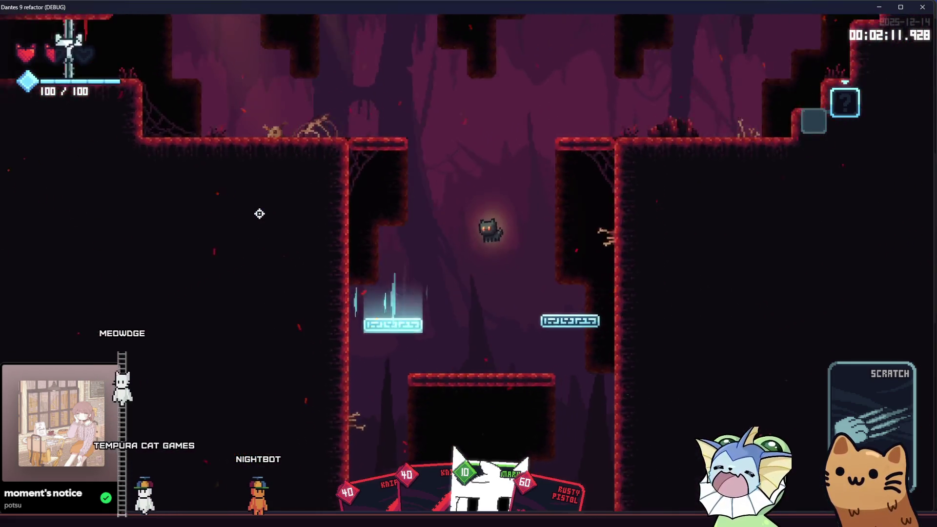
{"action": "key", "text": "d"}
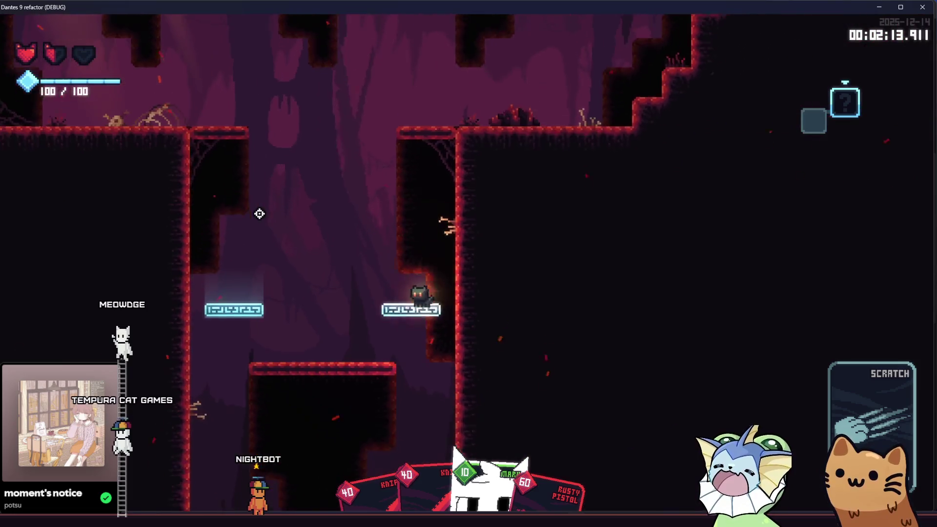
{"action": "key", "text": "space"}
{"action": "key", "text": "a"}
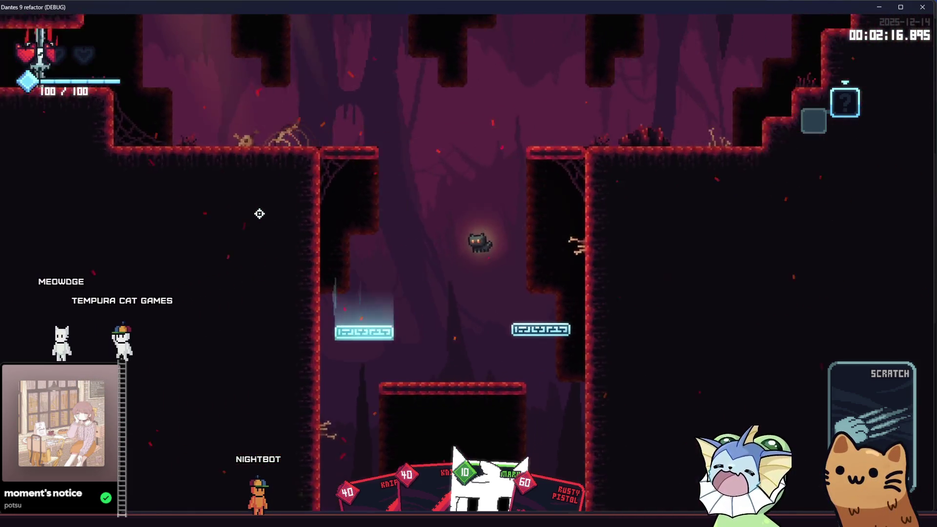
{"action": "key", "text": "a"}
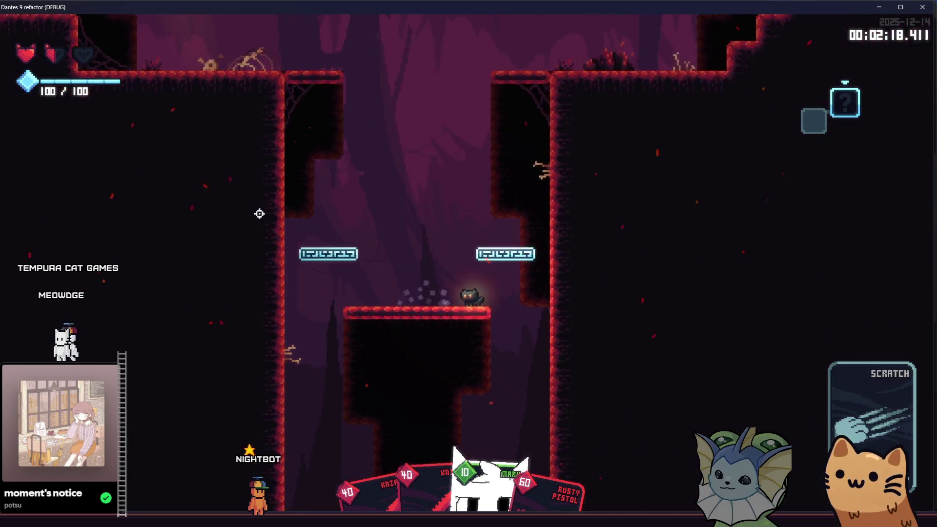
{"action": "key", "text": "space"}
{"action": "key", "text": "a"}
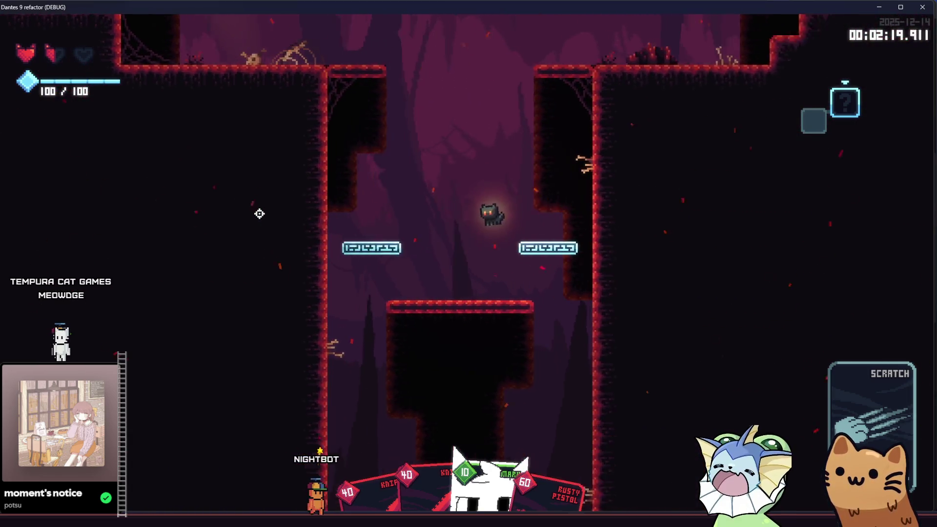
{"action": "key", "text": "space"}
{"action": "key", "text": "d"}
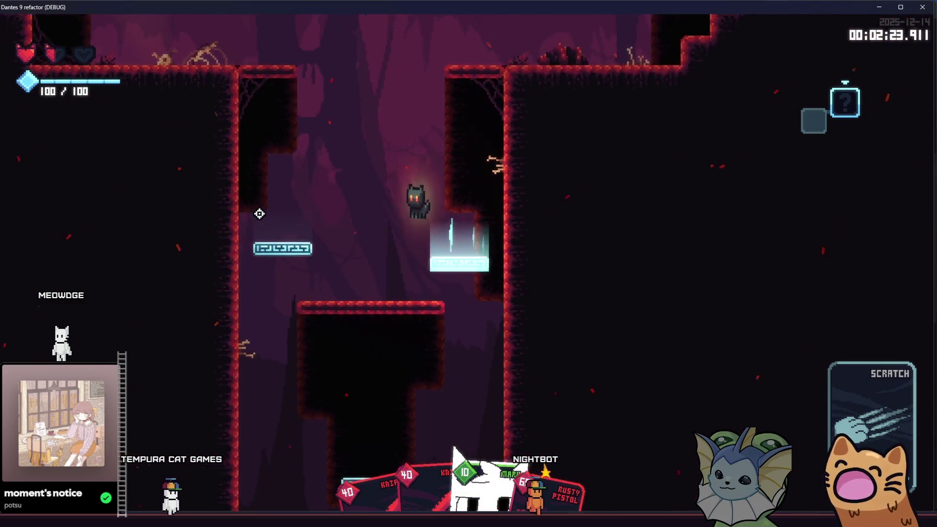
{"action": "key", "text": "a"}
{"action": "key", "text": "space"}
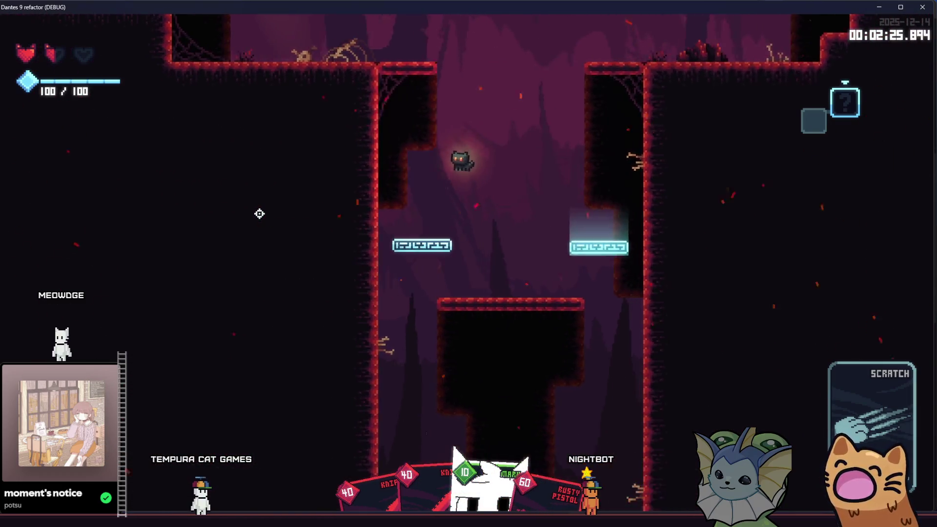
{"action": "key", "text": "space"}
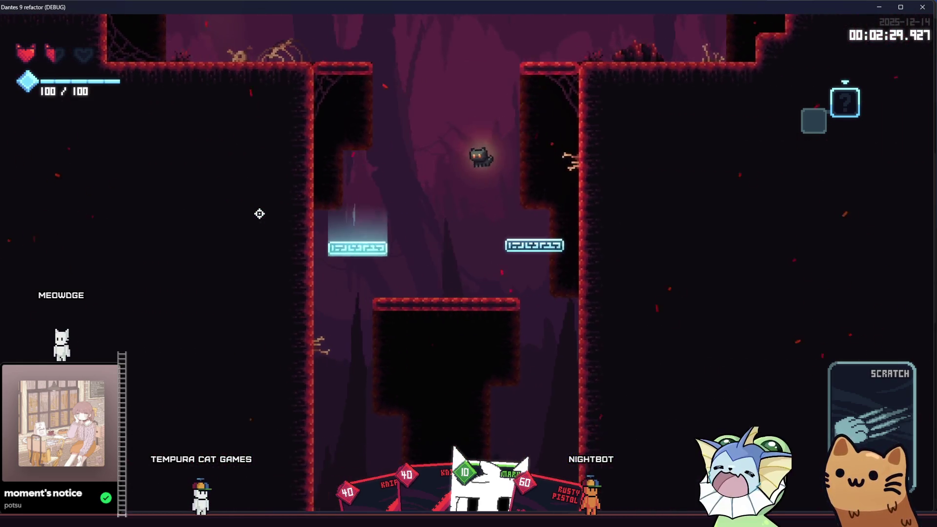
{"action": "key", "text": "a"}
{"action": "key", "text": "space"}
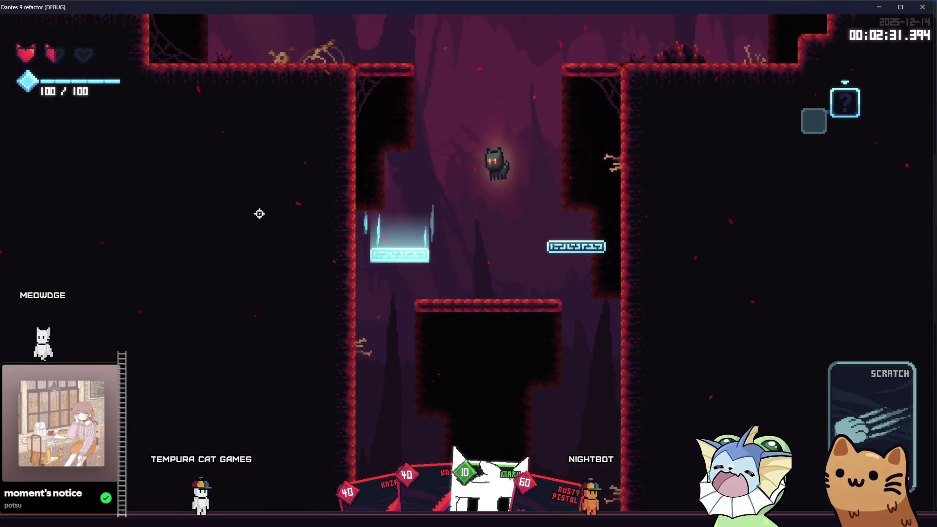
Hop between the two cyan platforms, fall through the pit, and walk left along the ledge.
{"action": "key", "text": "d"}
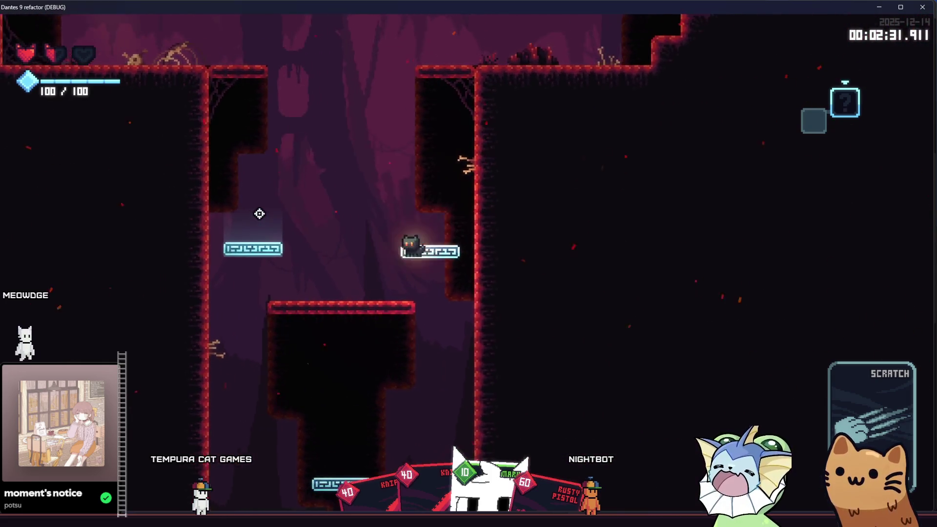
{"action": "key", "text": "a"}
{"action": "key", "text": "space"}
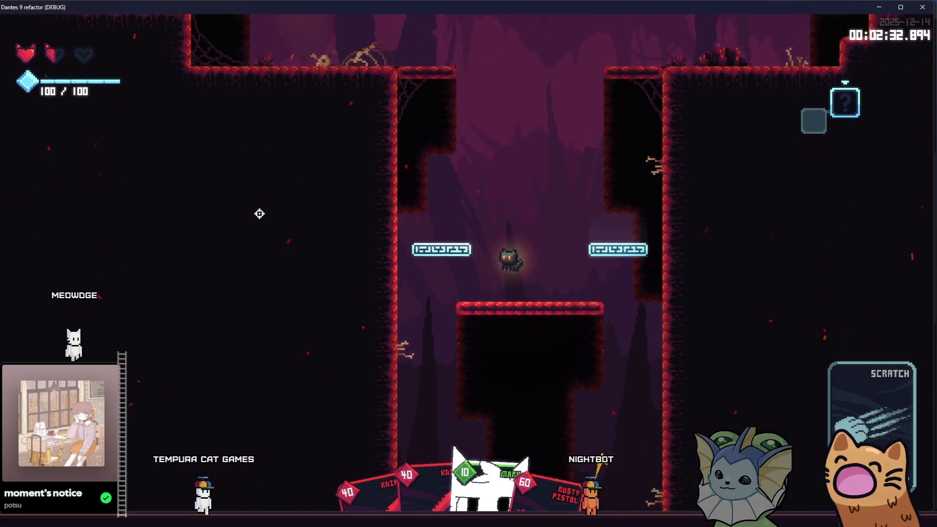
{"action": "key", "text": "d"}
{"action": "key", "text": "space"}
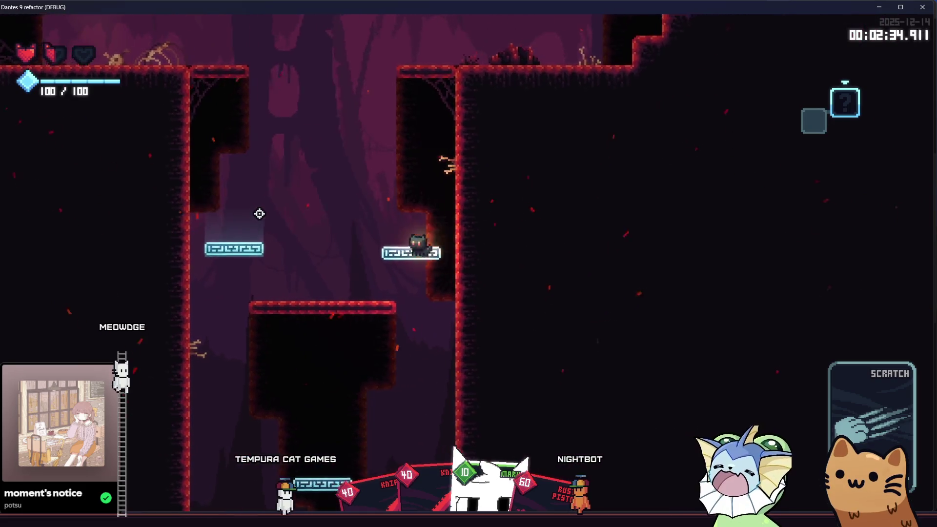
{"action": "key", "text": "a"}
{"action": "key", "text": "space"}
{"action": "key", "text": "d"}
{"action": "key", "text": "space"}
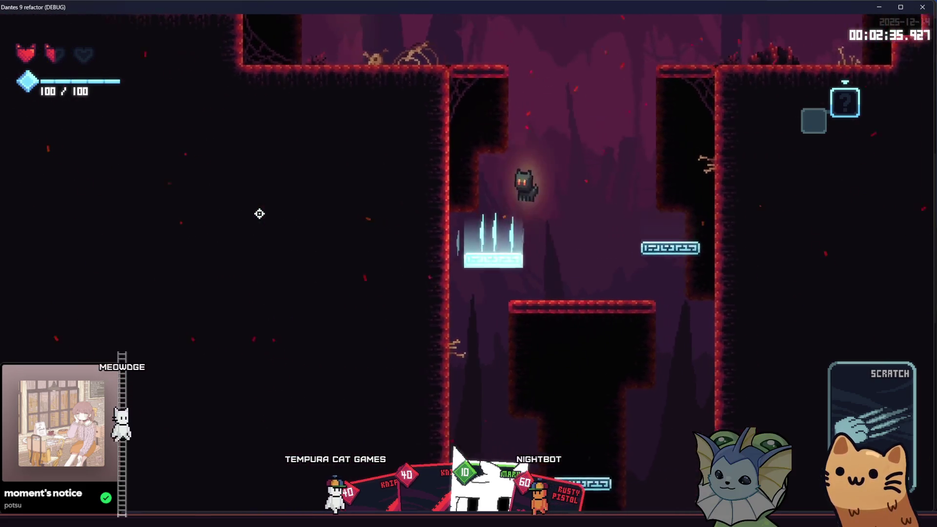
{"action": "key", "text": "a"}
{"action": "key", "text": "space"}
{"action": "key", "text": "a"}
{"action": "key", "text": "space"}
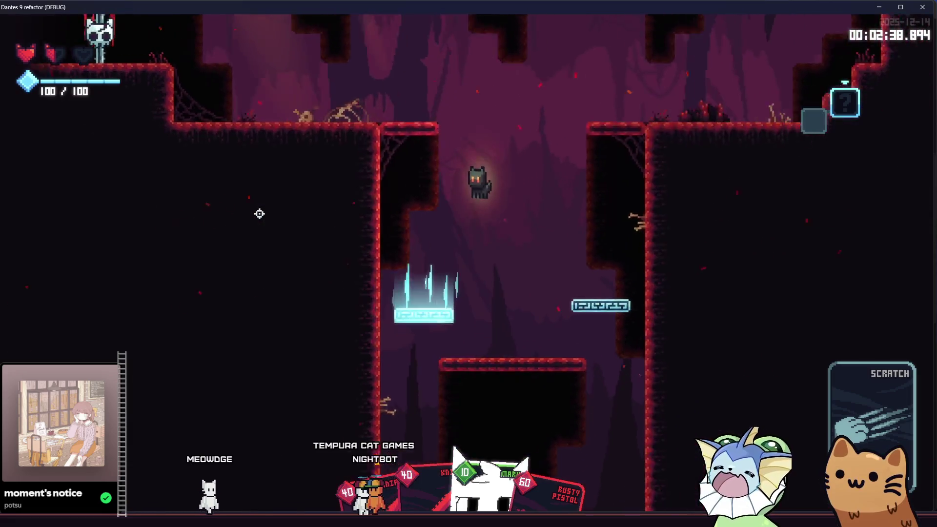
{"action": "key", "text": "d"}
{"action": "key", "text": "space"}
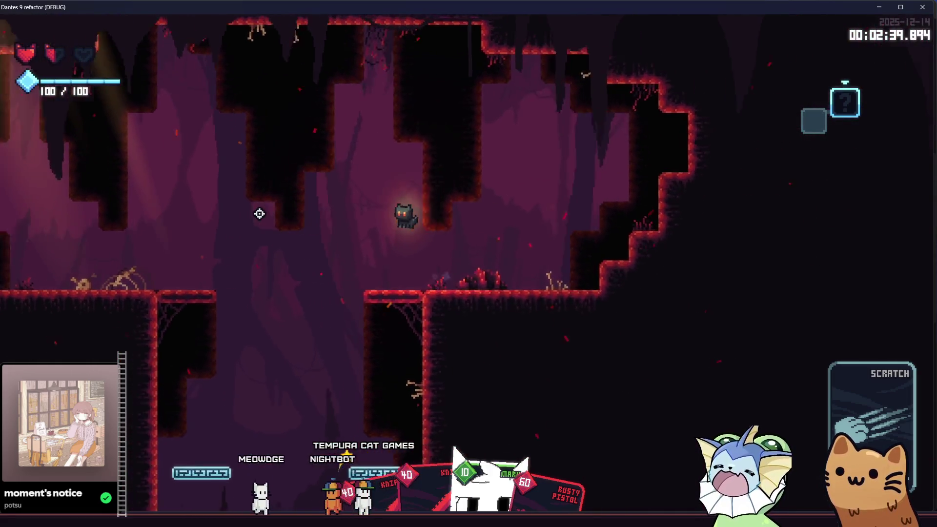
{"action": "key", "text": "a"}
{"action": "key", "text": "space"}
{"action": "key", "text": "a"}
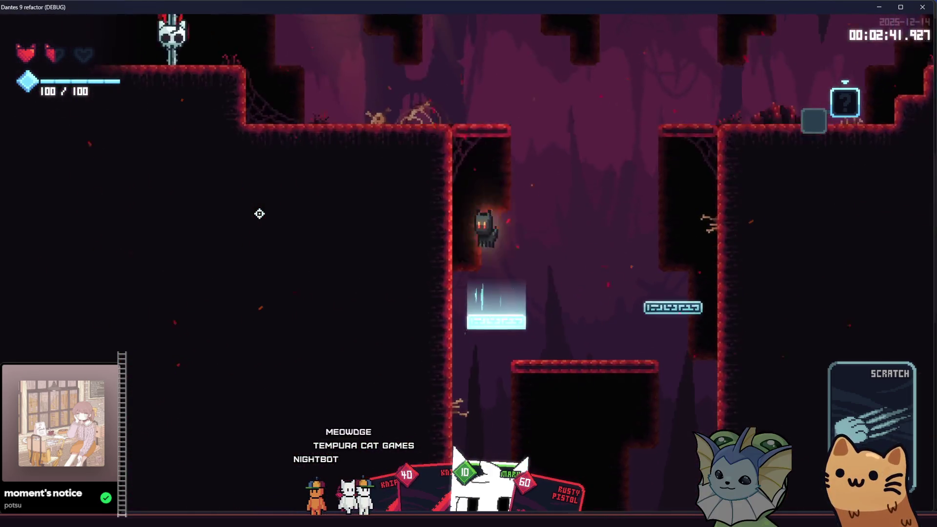
{"action": "key", "text": "d"}
{"action": "key", "text": "a"}
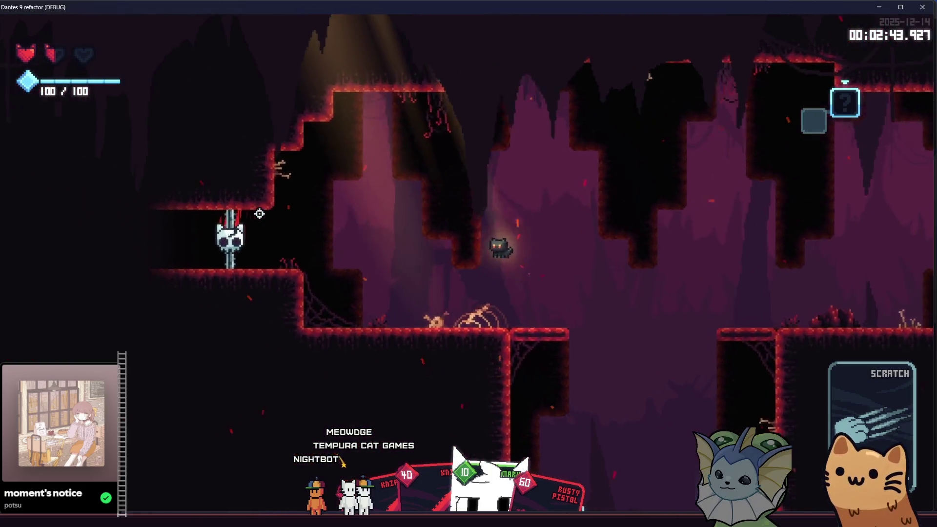
{"action": "key", "text": "space"}
{"action": "key", "text": "d"}
{"action": "key", "text": "d"}
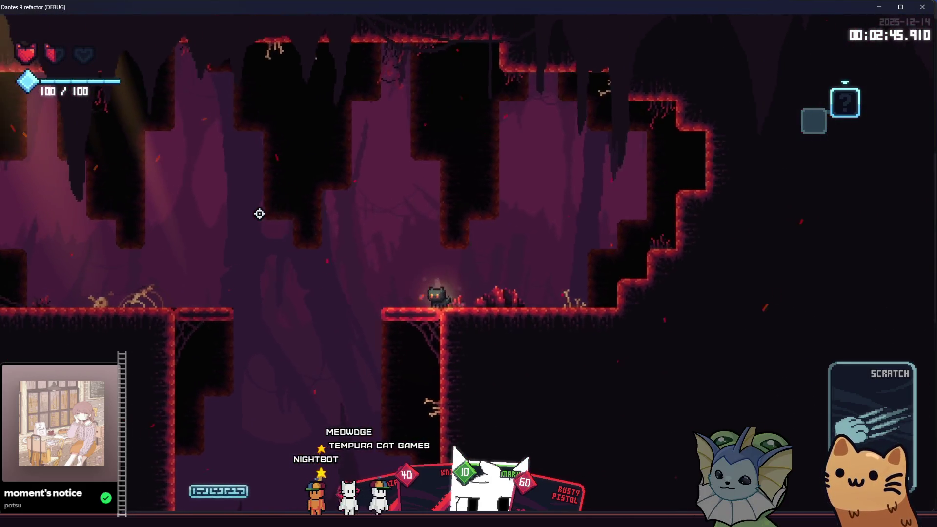
{"action": "key", "text": "a"}
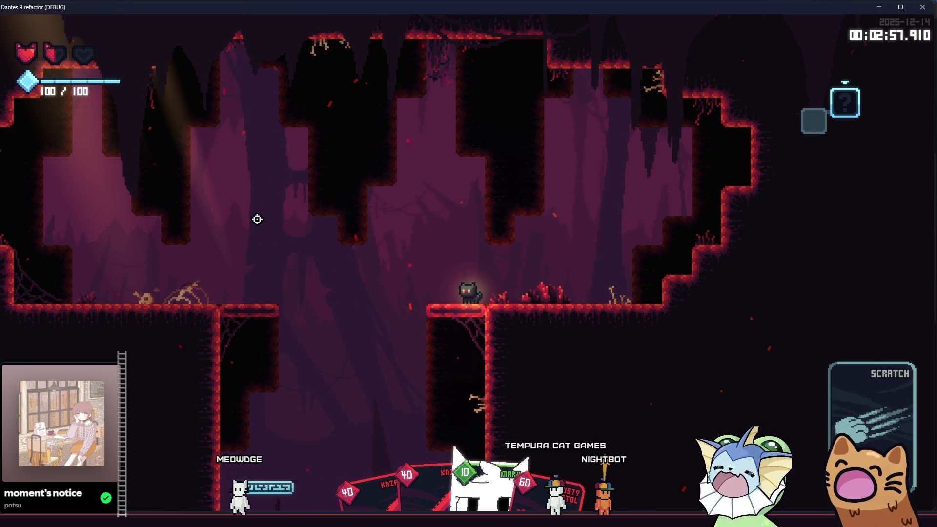
Close the running game and open double_damage.gd through the quick file search.
{"action": "key", "text": "a"}
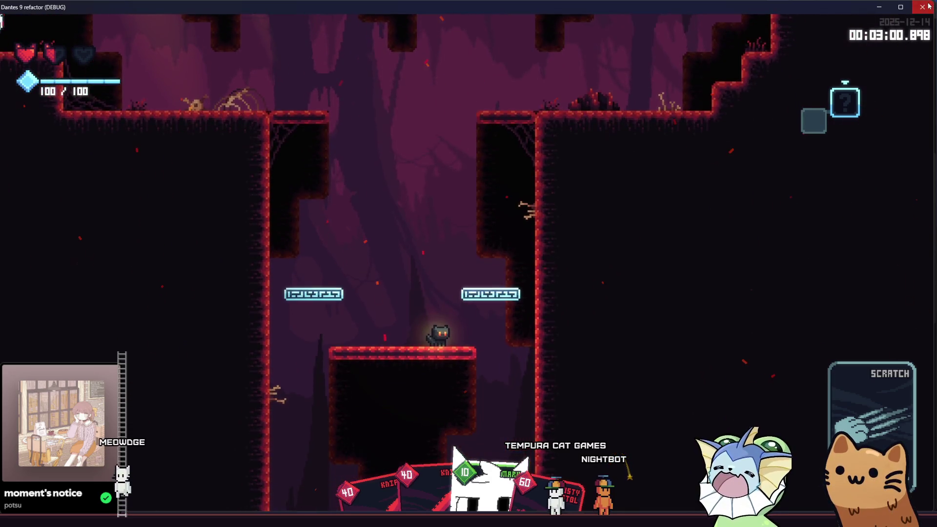
{"action": "left_click", "coordinate": [930, 6]}
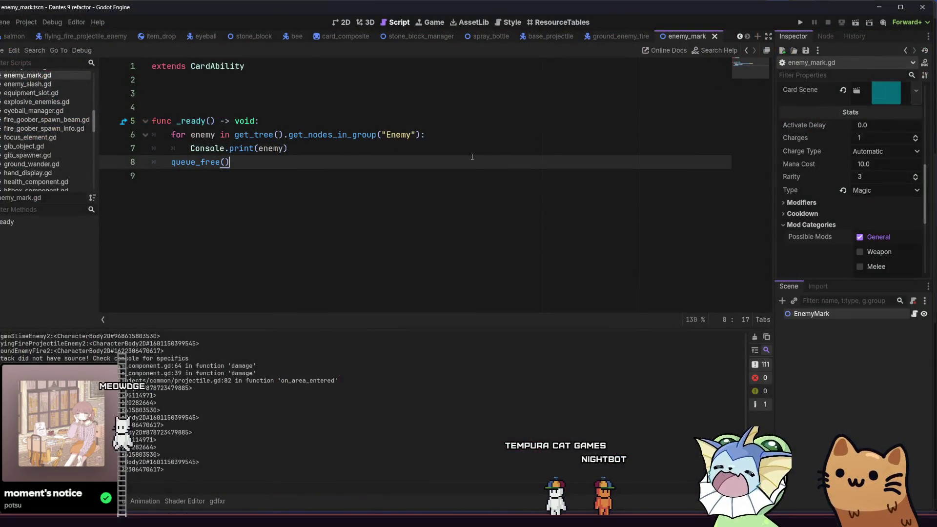
{"action": "key", "text": "shift+alt+o"}
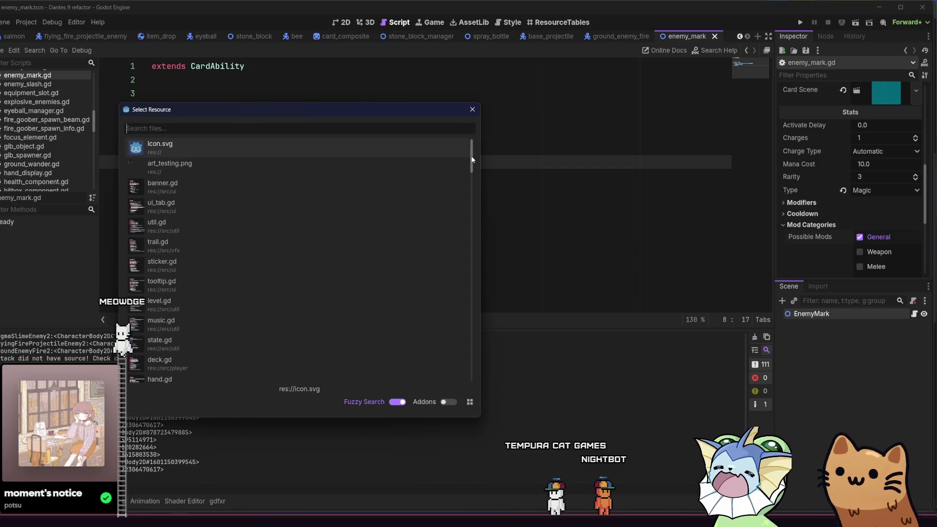
{"action": "type", "text": "skull"}
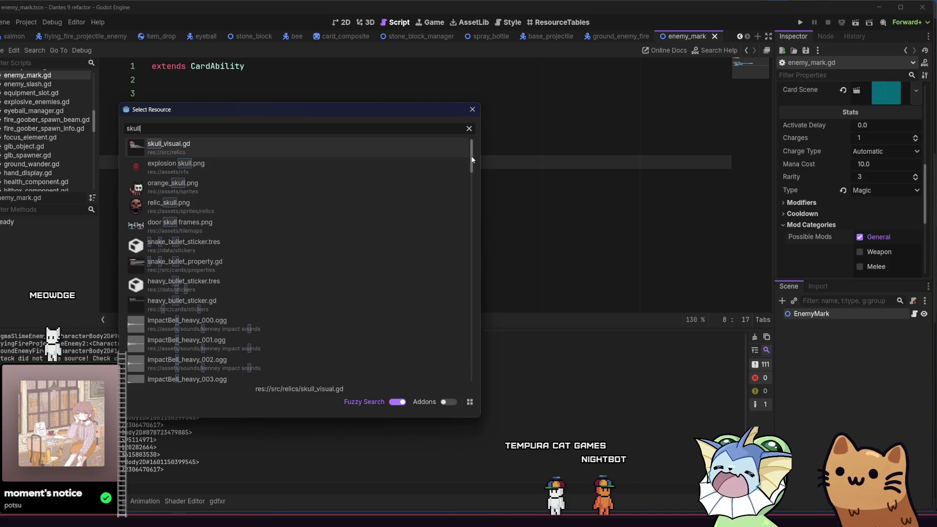
{"action": "key", "text": "BackSpace"}
{"action": "key", "text": "BackSpace"}
{"action": "key", "text": "BackSpace"}
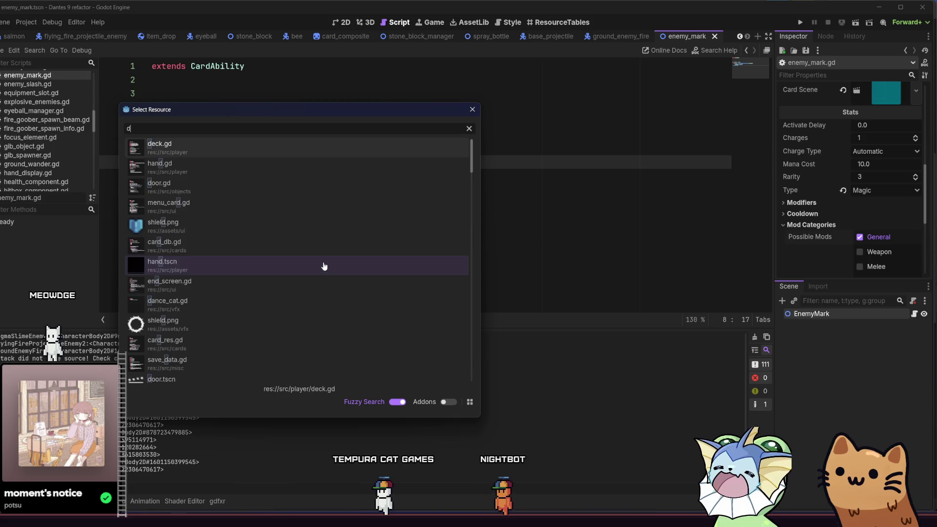
{"action": "type", "text": "oulb"}
{"action": "key", "text": "BackSpace"}
{"action": "key", "text": "BackSpace"}
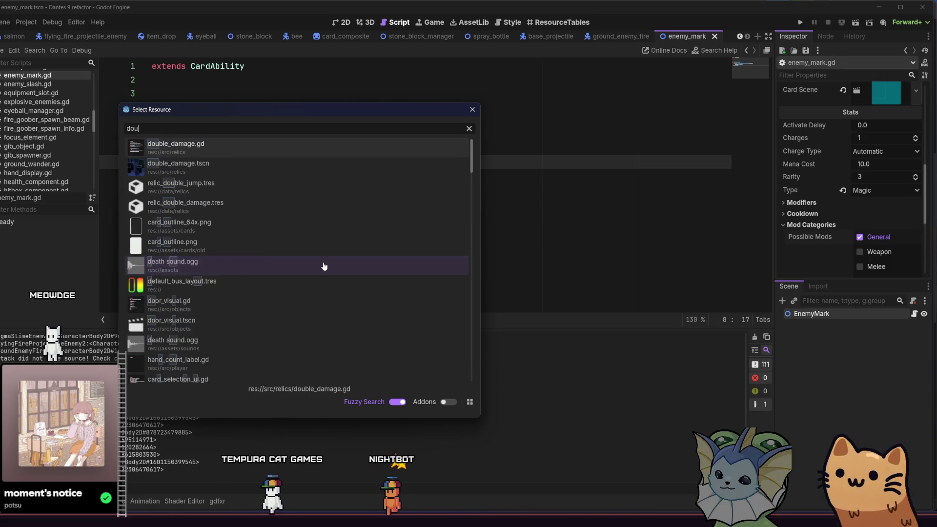
{"action": "type", "text": "b"}
{"action": "double_click", "coordinate": [265, 151]}
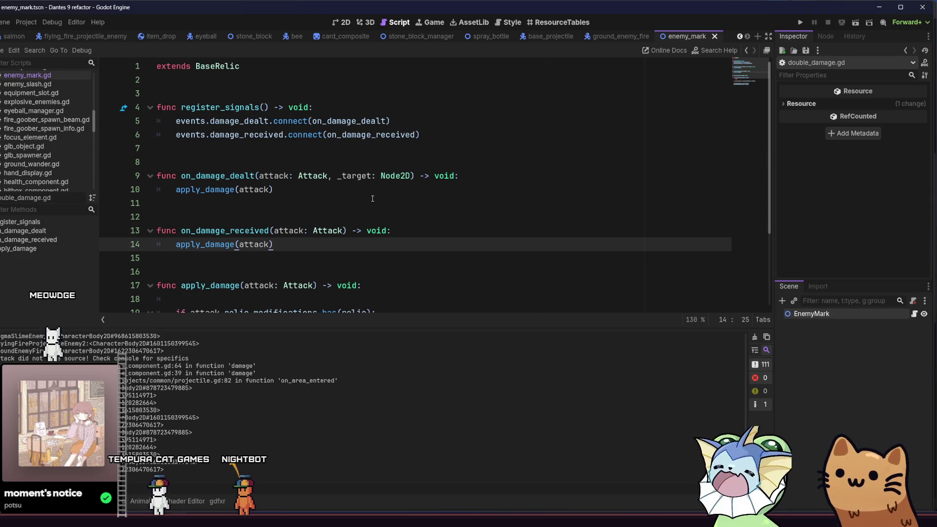
Select and copy the damage-handling functions in double_damage.gd.
{"action": "scroll", "coordinate": [372, 198], "scroll_direction": "down", "scroll_amount": 3}
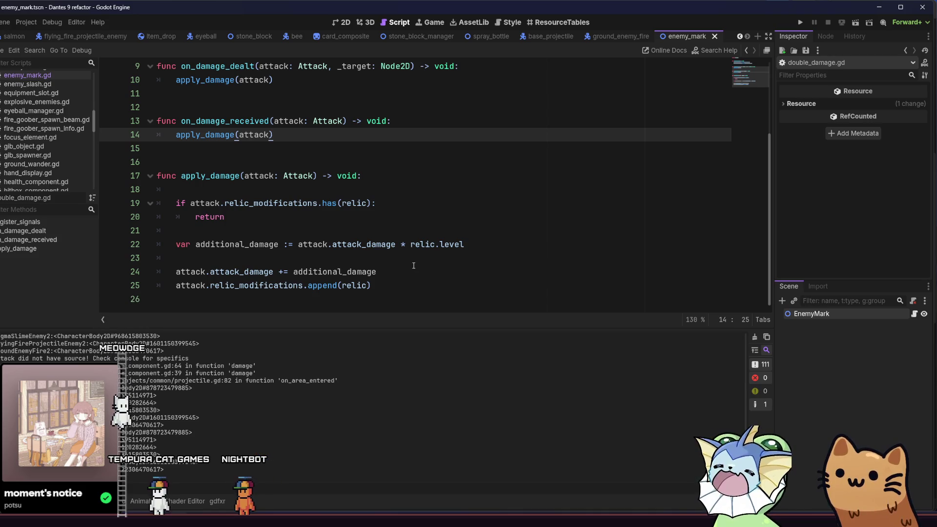
{"action": "scroll", "coordinate": [405, 261], "scroll_direction": "up", "scroll_amount": 2}
{"action": "scroll", "coordinate": [399, 258], "scroll_direction": "up", "scroll_amount": 1}
{"action": "scroll", "coordinate": [397, 260], "scroll_direction": "down", "scroll_amount": 3}
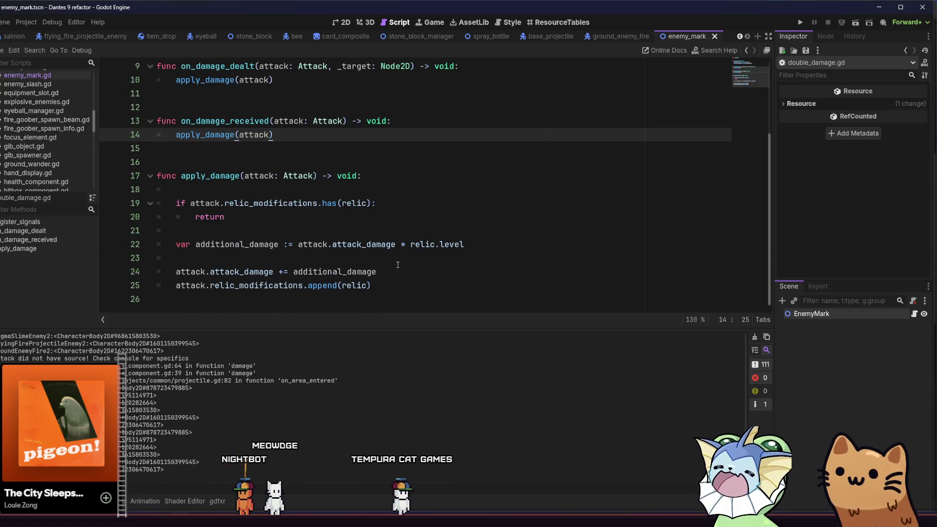
{"action": "mouse_move", "coordinate": [376, 285]}
{"action": "left_mouse_down"}
{"action": "mouse_move", "coordinate": [303, 243]}
{"action": "mouse_move", "coordinate": [303, 188]}
{"action": "mouse_move", "coordinate": [155, 114]}
{"action": "left_mouse_up"}
{"action": "left_click", "coordinate": [300, 126]}
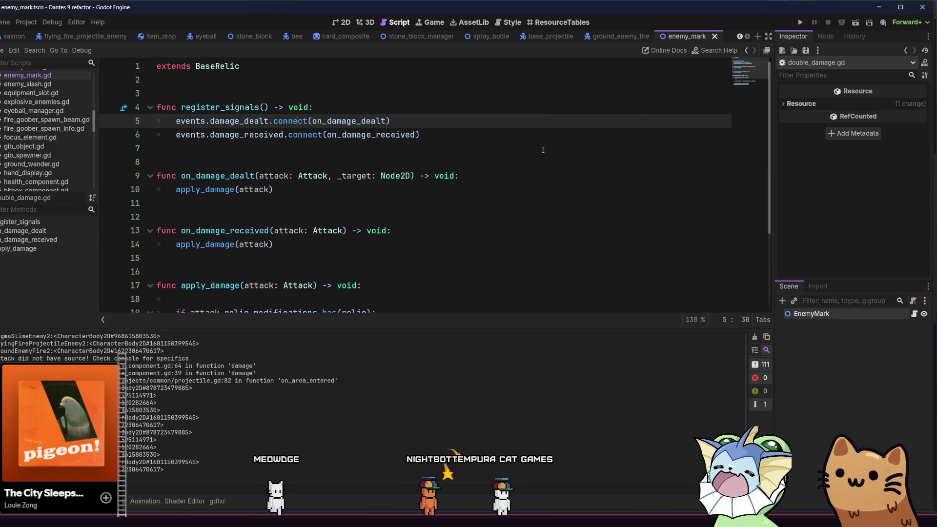
Jump to base_relic.gd from the BaseRelic reference and look over its setup code.
{"action": "scroll", "coordinate": [543, 148], "scroll_direction": "down", "scroll_amount": 3}
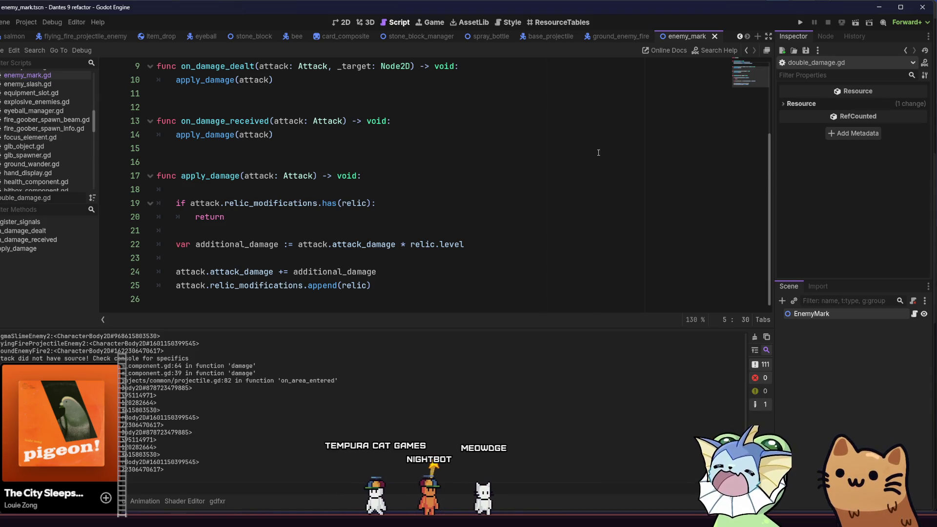
{"action": "scroll", "coordinate": [603, 158], "scroll_direction": "up", "scroll_amount": 3}
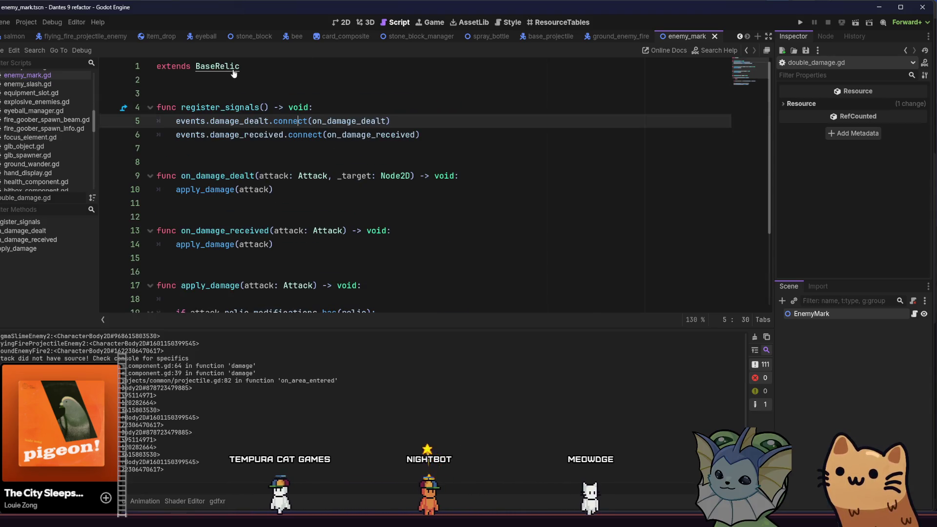
{"action": "left_click", "coordinate": [202, 66], "text": "ctrl"}
{"action": "scroll", "coordinate": [310, 132], "scroll_direction": "down", "scroll_amount": 3}
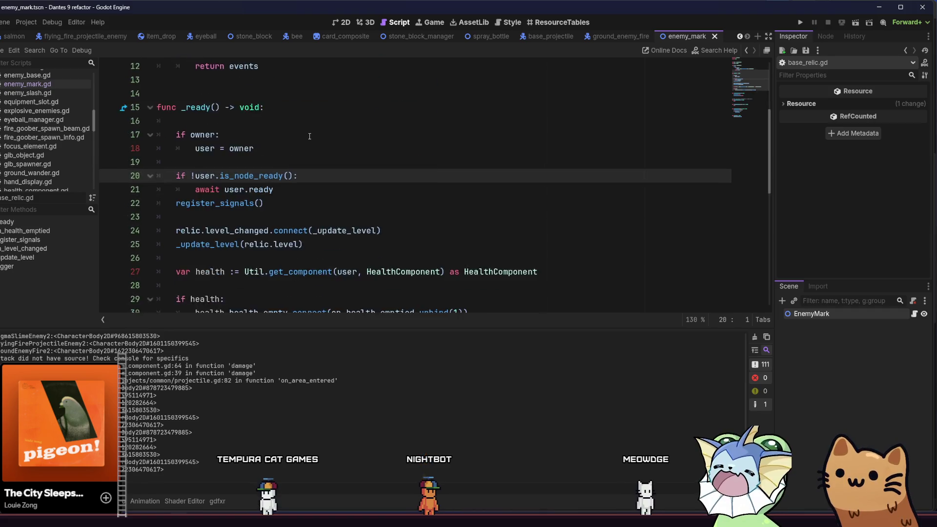
{"action": "scroll", "coordinate": [309, 134], "scroll_direction": "up", "scroll_amount": 2}
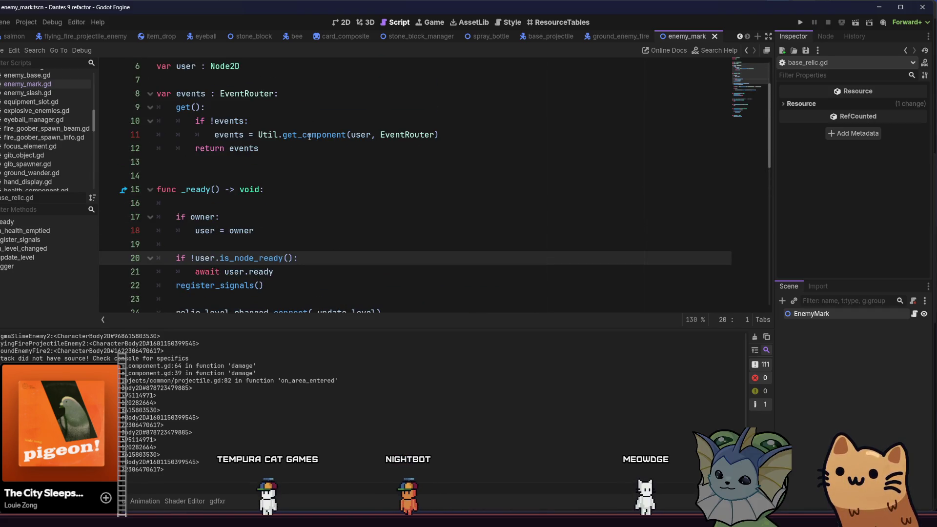
{"action": "scroll", "coordinate": [329, 160], "scroll_direction": "down", "scroll_amount": 5}
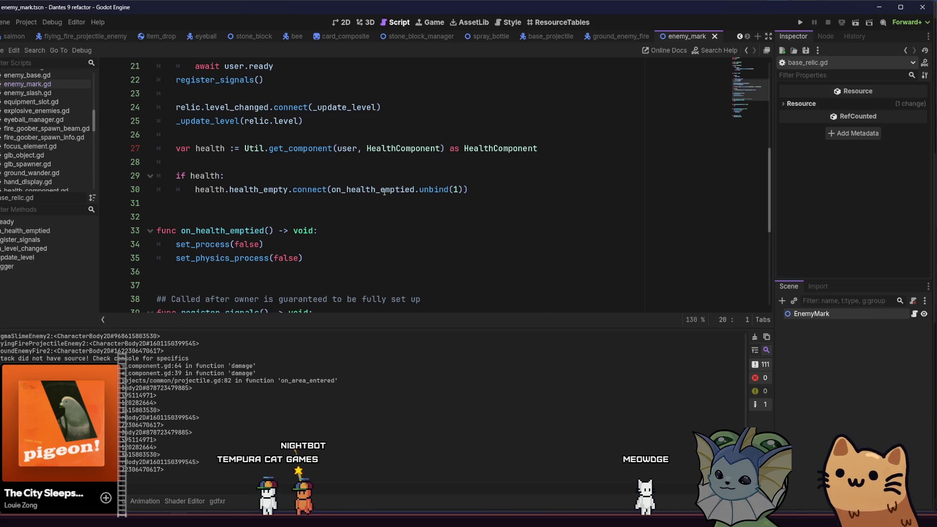
{"action": "scroll", "coordinate": [384, 192], "scroll_direction": "down", "scroll_amount": 2}
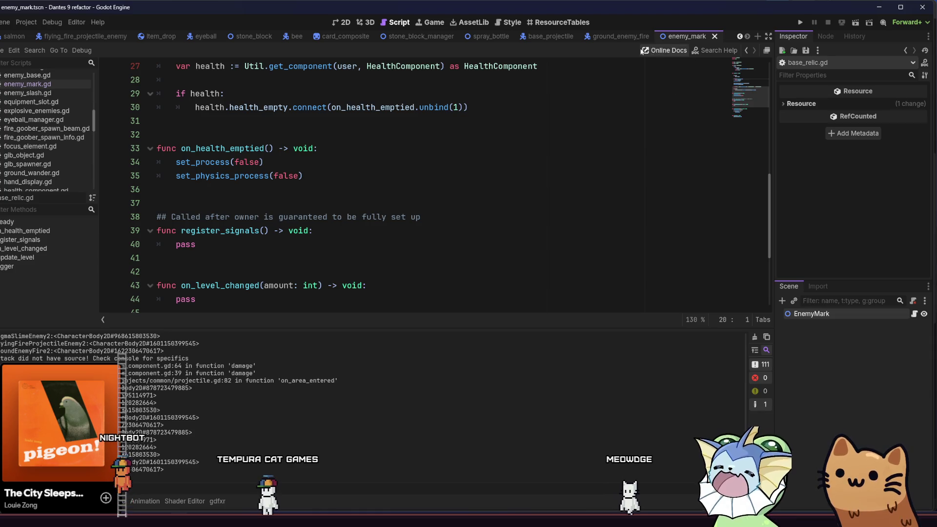
Check the ground_enemy_fire scene, return to enemy_mark, and open the EnemyMark node's script.
{"action": "left_click", "coordinate": [618, 37]}
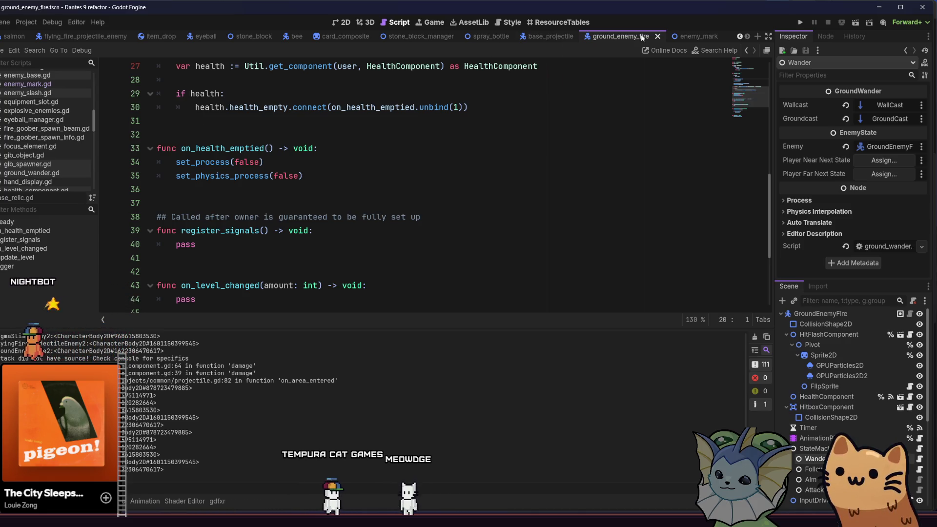
{"action": "left_click", "coordinate": [693, 36]}
{"action": "left_click", "coordinate": [919, 322]}
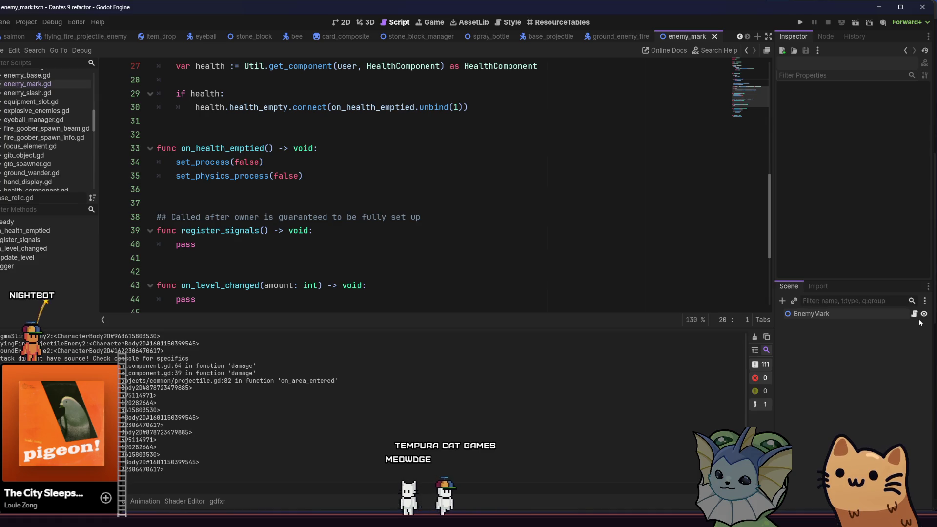
{"action": "left_click", "coordinate": [914, 314]}
Paste the copied relic damage functions below _ready in enemy_mark.gd and review them.
{"action": "left_click", "coordinate": [390, 198]}
{"action": "key", "text": "Return"}
{"action": "key", "text": "ctrl+v"}
{"action": "scroll", "coordinate": [379, 199], "scroll_direction": "up", "scroll_amount": 2}
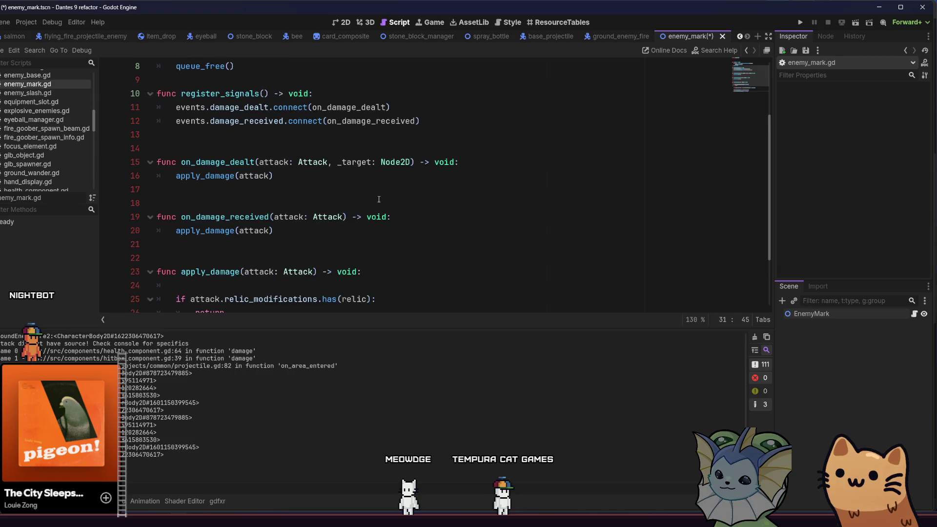
{"action": "key", "text": "Up"}
{"action": "key", "text": "Up"}
{"action": "key", "text": "Up"}
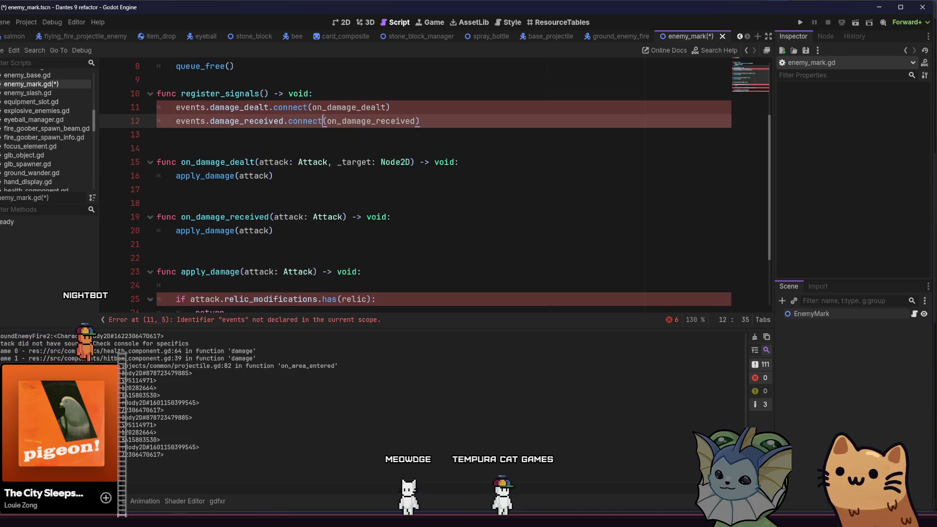
{"action": "key", "text": "shift+Home"}
{"action": "left_click", "coordinate": [202, 135]}
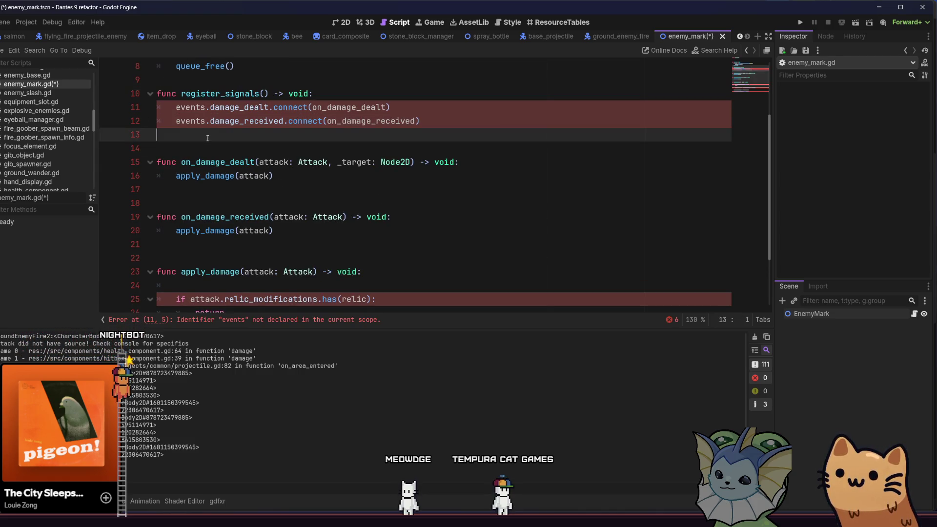
{"action": "scroll", "coordinate": [207, 138], "scroll_direction": "up", "scroll_amount": 3}
{"action": "mouse_move", "coordinate": [233, 148]}
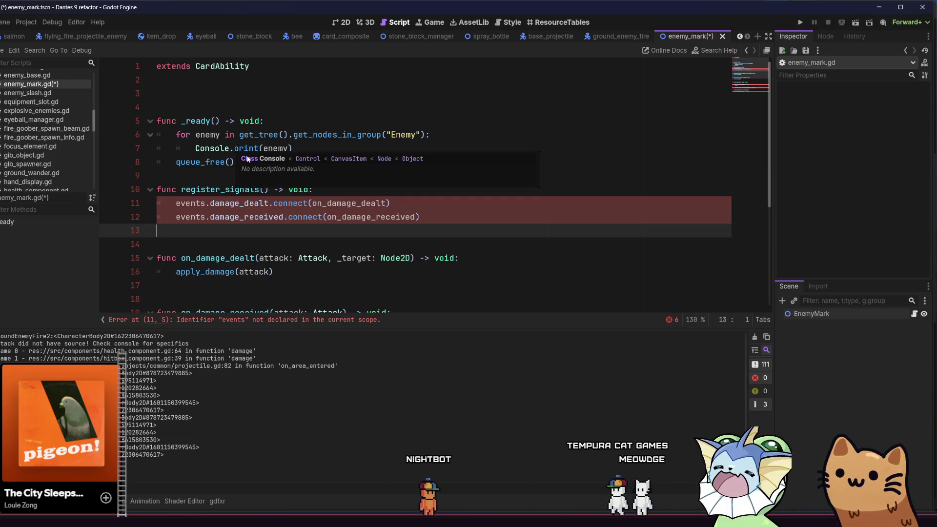
Undo the paste to restore the ready-only script, then quick-search project files for 'slime_'.
{"action": "scroll", "coordinate": [239, 185], "scroll_direction": "down", "scroll_amount": 5}
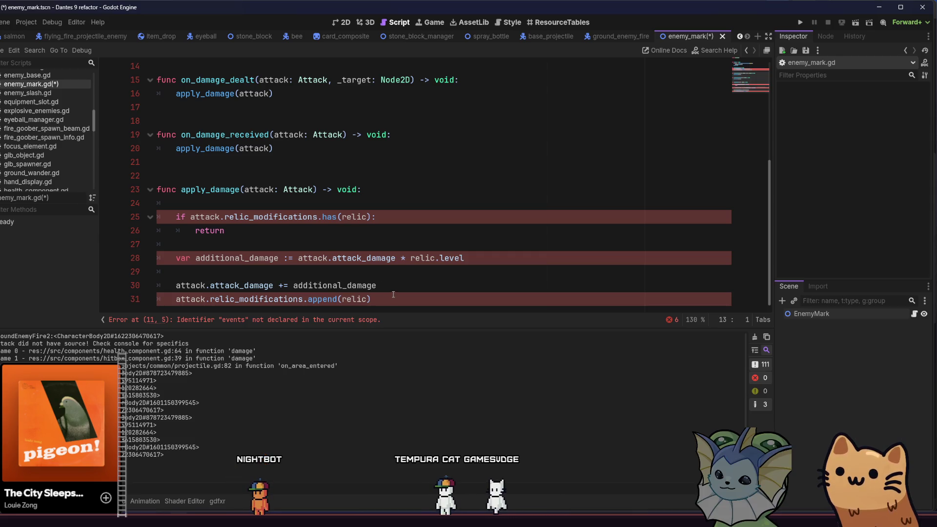
{"action": "scroll", "coordinate": [394, 295], "scroll_direction": "up", "scroll_amount": 5}
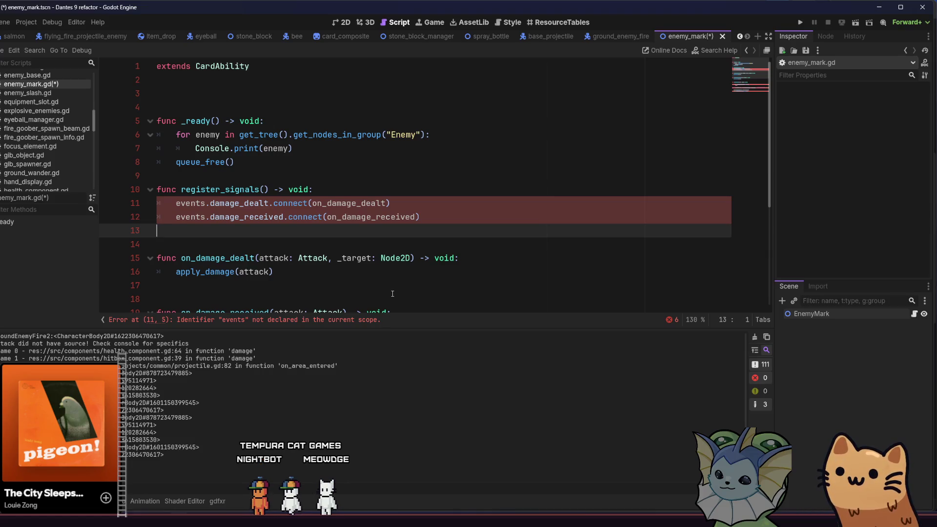
{"action": "scroll", "coordinate": [393, 294], "scroll_direction": "down", "scroll_amount": 5}
{"action": "left_click", "coordinate": [392, 300]}
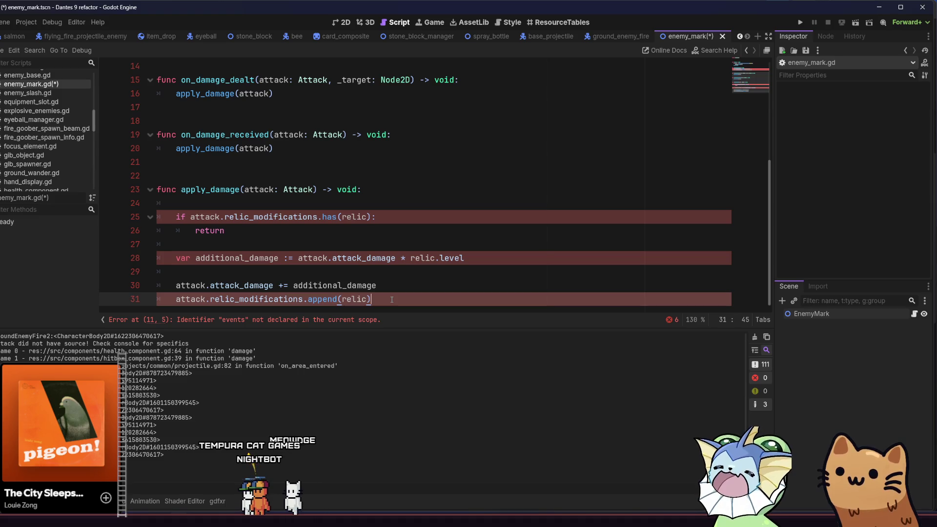
{"action": "key", "text": "ctrl+z"}
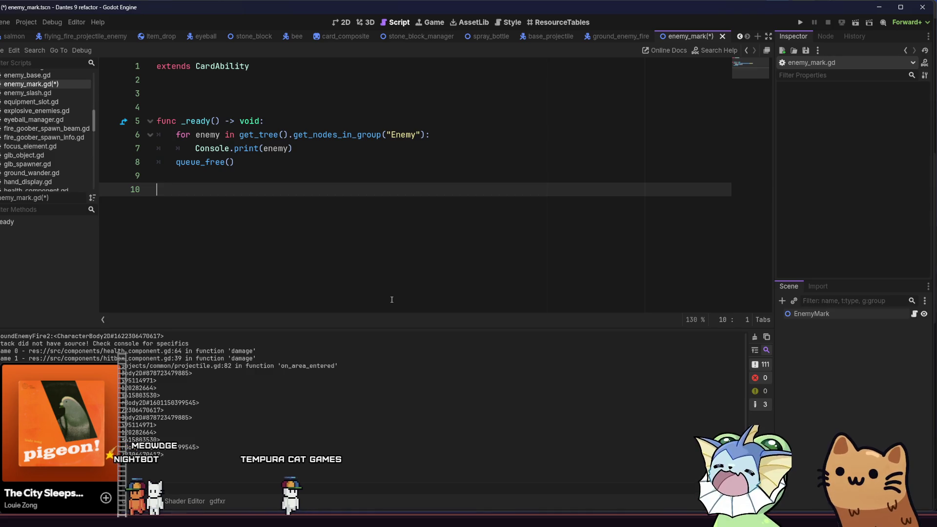
{"action": "key", "text": "alt+shift+o"}
{"action": "type", "text": "slime_"}
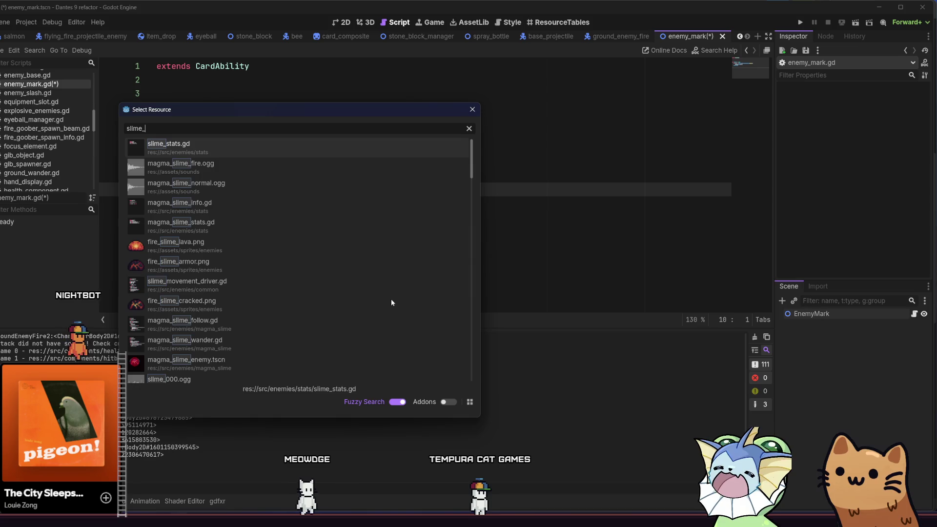
Search for 'damage_red' and open damage_reduction.gd from the results.
{"action": "key", "text": "BackSpace"}
{"action": "key", "text": "BackSpace"}
{"action": "key", "text": "BackSpace"}
{"action": "type", "text": "hle"}
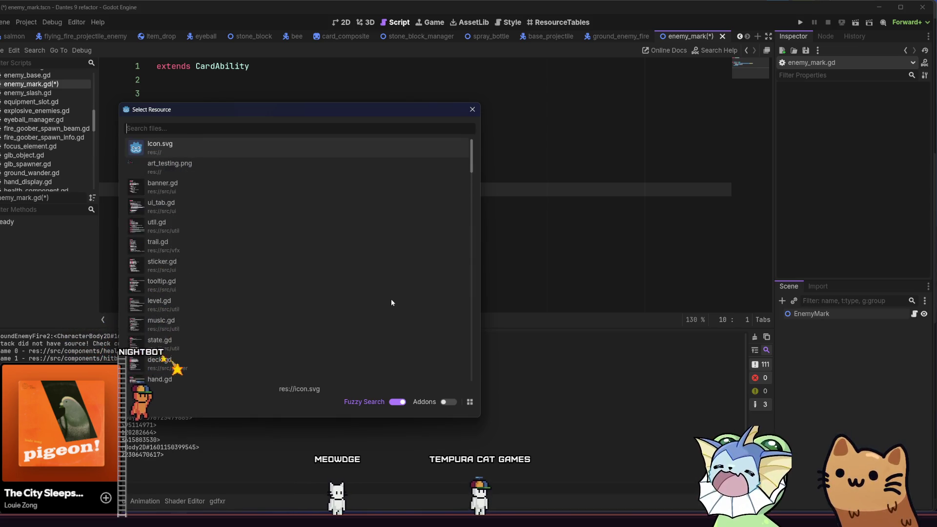
{"action": "key", "text": "BackSpace"}
{"action": "key", "text": "BackSpace"}
{"action": "key", "text": "BackSpace"}
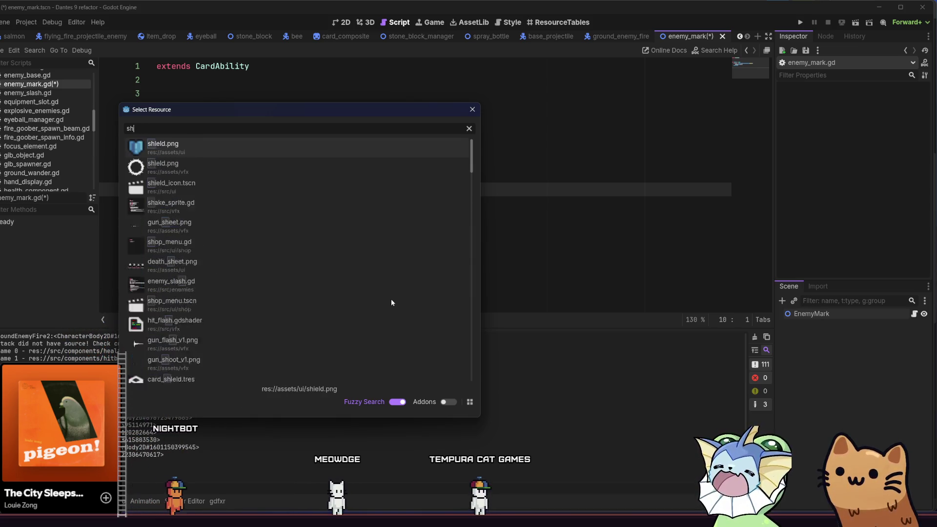
{"action": "type", "text": "damage"}
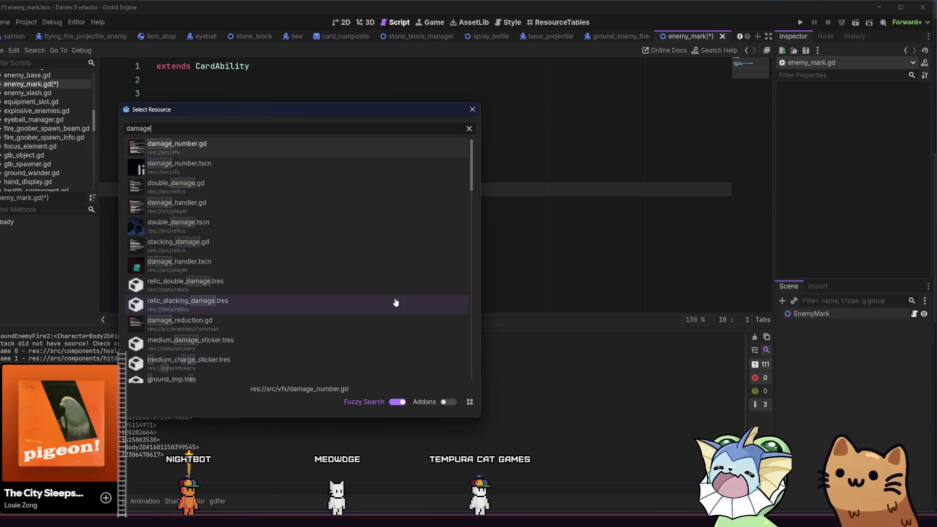
{"action": "type", "text": "_red"}
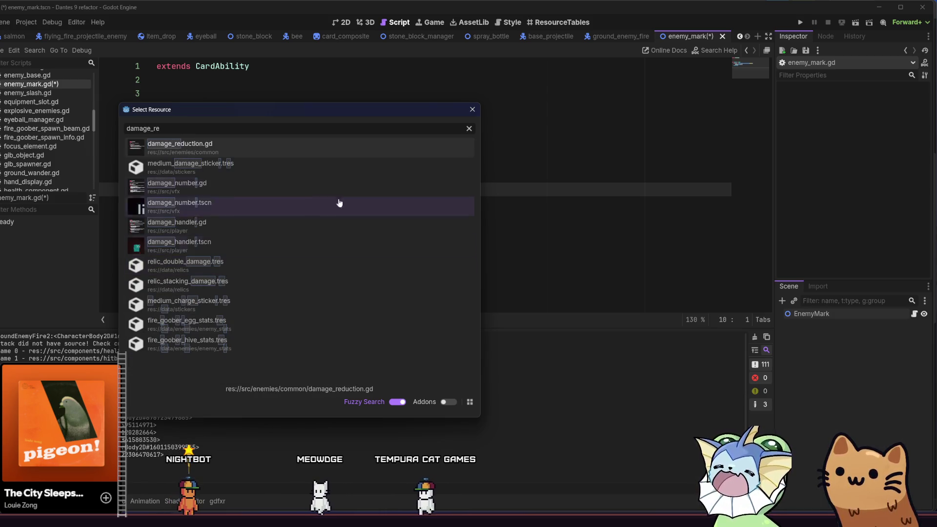
{"action": "double_click", "coordinate": [311, 153]}
Select the damage reduction script's body for reference and save the project.
{"action": "scroll", "coordinate": [325, 162], "scroll_direction": "down", "scroll_amount": 1}
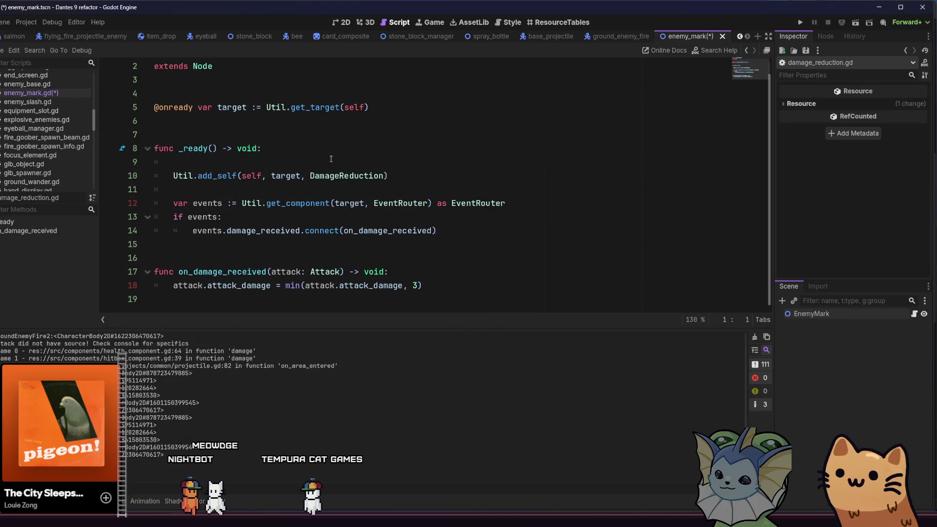
{"action": "scroll", "coordinate": [337, 168], "scroll_direction": "up", "scroll_amount": 1}
{"action": "mouse_move", "coordinate": [439, 301]}
{"action": "left_mouse_down"}
{"action": "mouse_move", "coordinate": [156, 188]}
{"action": "mouse_move", "coordinate": [146, 121]}
{"action": "left_mouse_up"}
{"action": "key", "text": "ctrl+c"}
{"action": "left_click", "coordinate": [162, 147]}
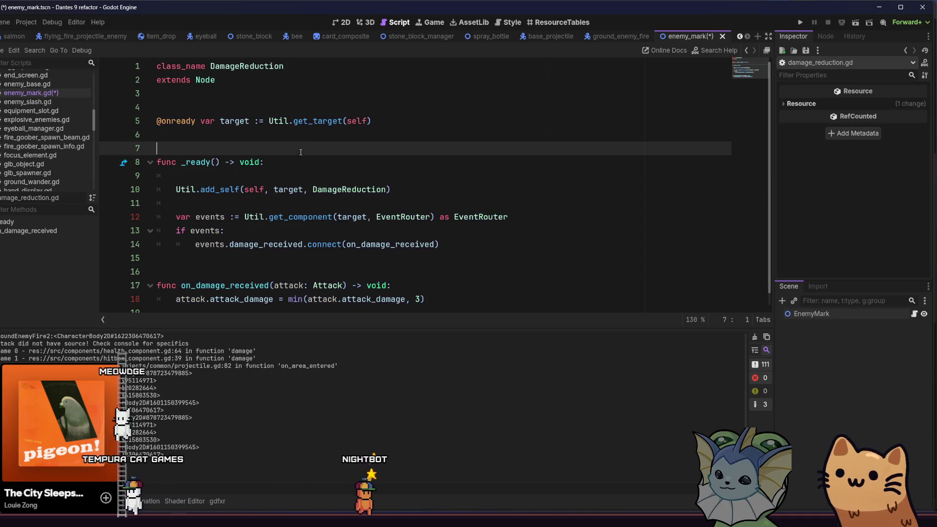
{"action": "key", "text": "ctrl+s"}
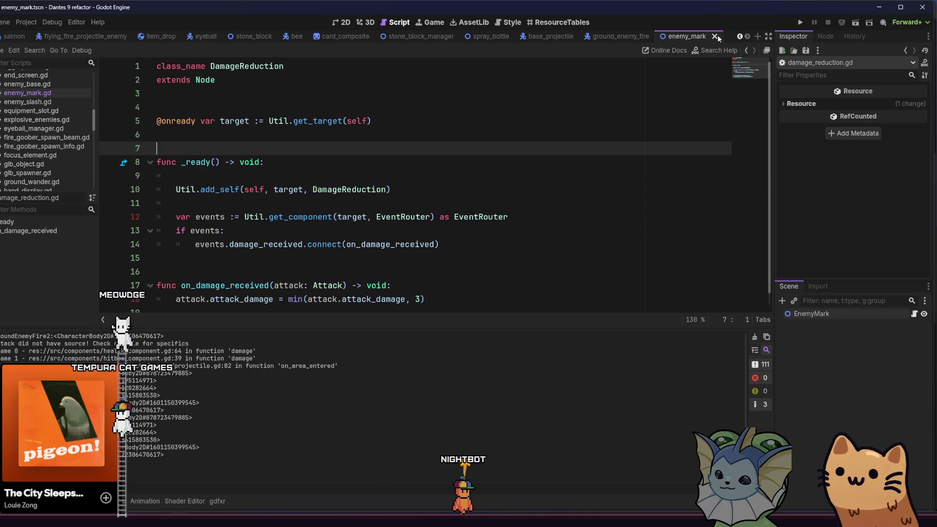
Paste the copied damage reduction code at the end of enemy_mark.gd.
{"action": "left_click", "coordinate": [910, 318]}
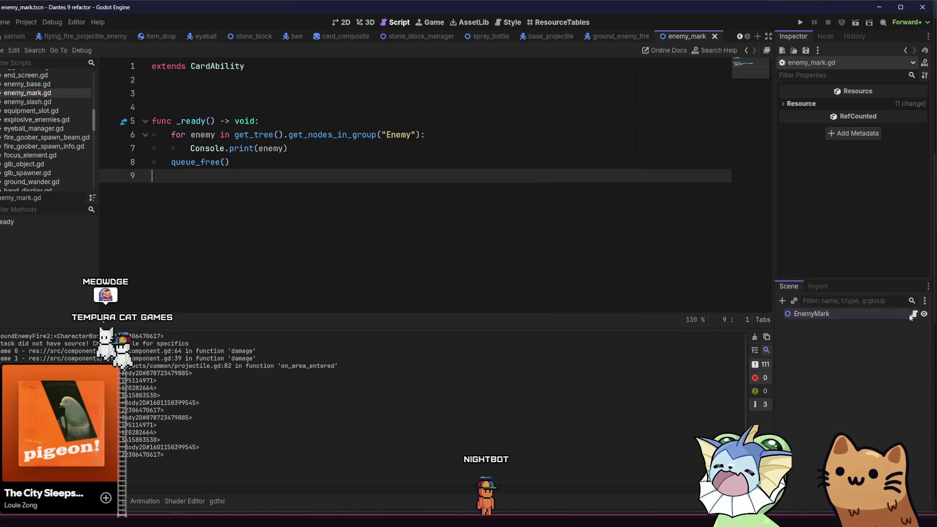
{"action": "left_click", "coordinate": [308, 167]}
{"action": "key", "text": "Down"}
{"action": "key", "text": "Return"}
{"action": "key", "text": "ctrl+v"}
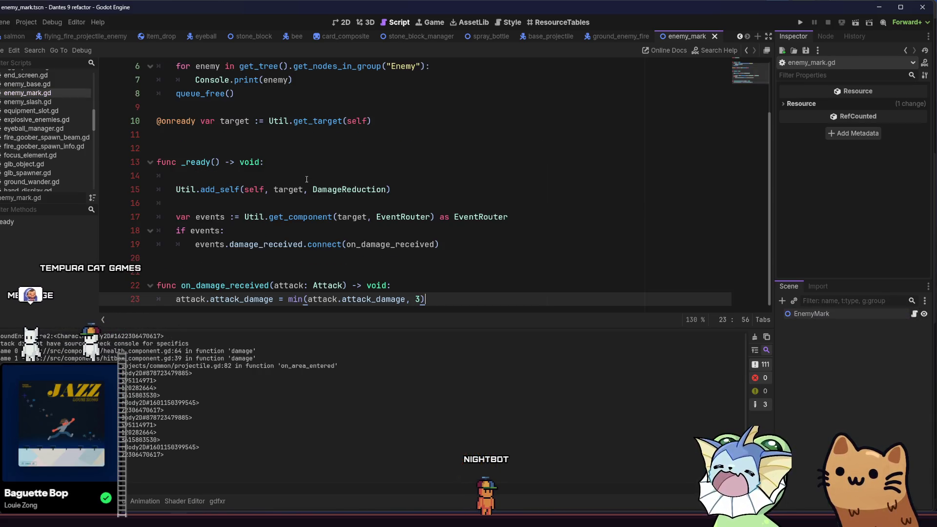
Delete the pasted target variable line, then undo that deletion.
{"action": "left_click_drag", "start_coordinate": [391, 117], "coordinate": [156, 121]}
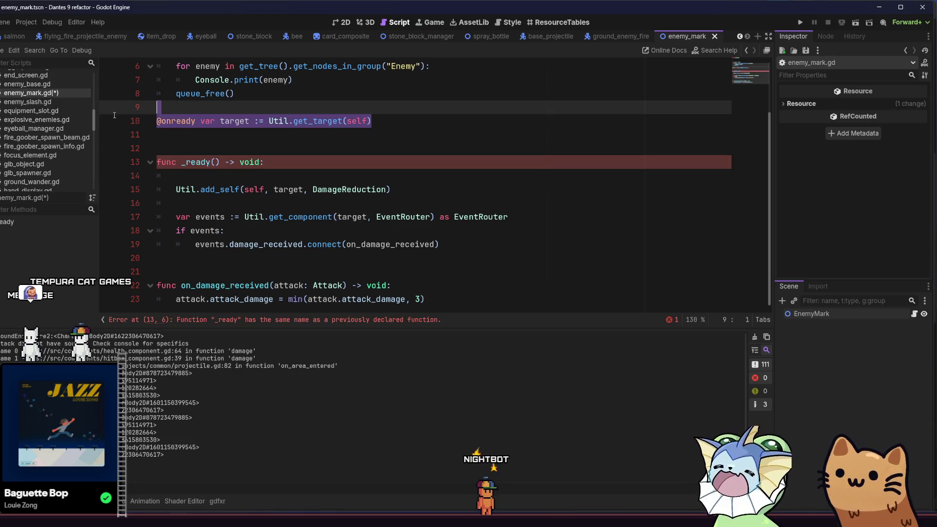
{"action": "key", "text": "BackSpace"}
{"action": "key", "text": "BackSpace"}
{"action": "key", "text": "BackSpace"}
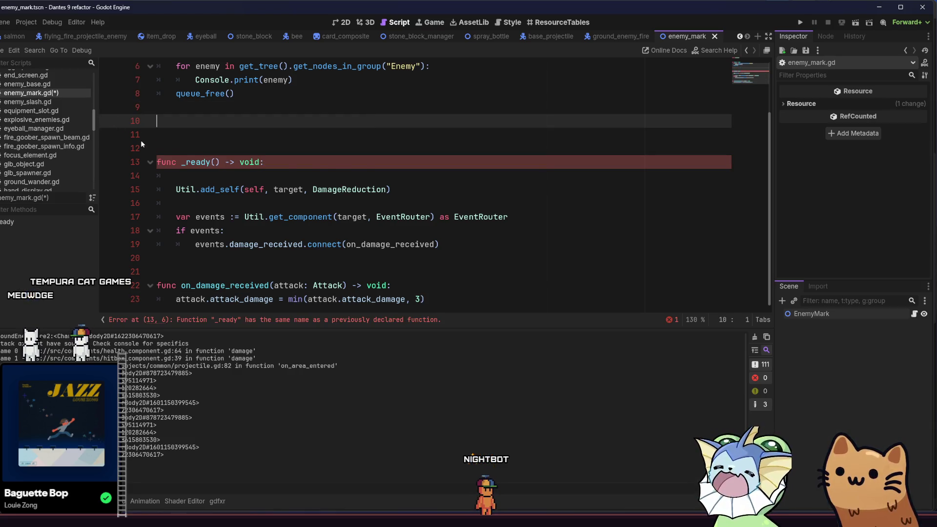
{"action": "left_click_drag", "start_coordinate": [390, 162], "coordinate": [195, 162]}
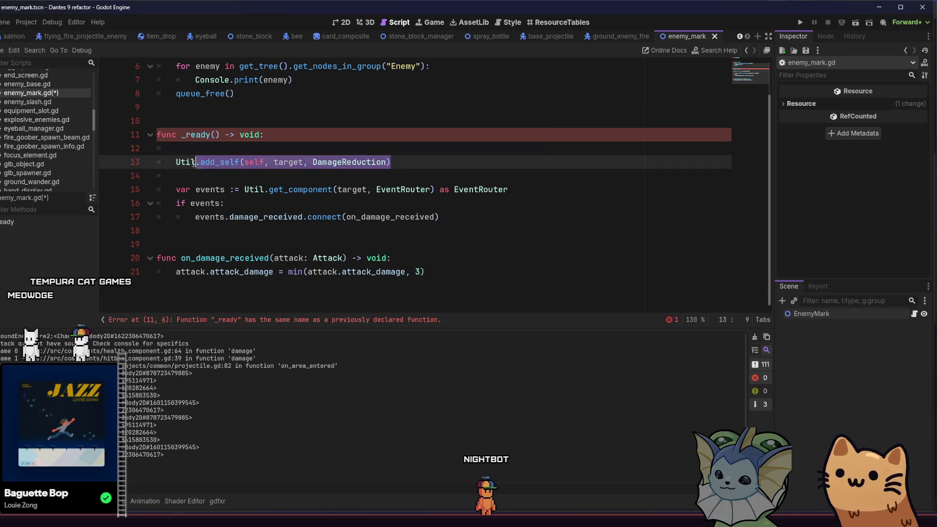
{"action": "left_click", "coordinate": [190, 174]}
{"action": "scroll", "coordinate": [244, 196], "scroll_direction": "up", "scroll_amount": 2}
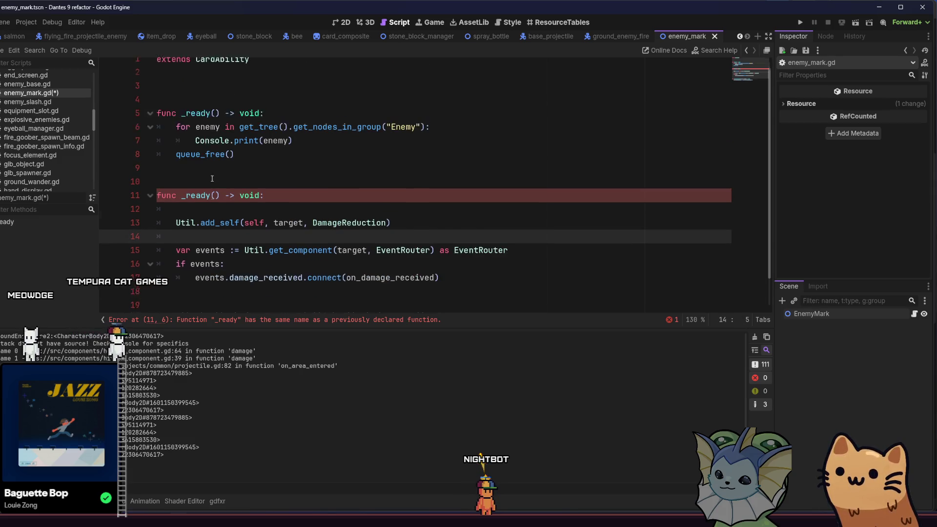
{"action": "scroll", "coordinate": [281, 209], "scroll_direction": "down", "scroll_amount": 1}
{"action": "key", "text": "ctrl+z"}
{"action": "key", "text": "ctrl+z"}
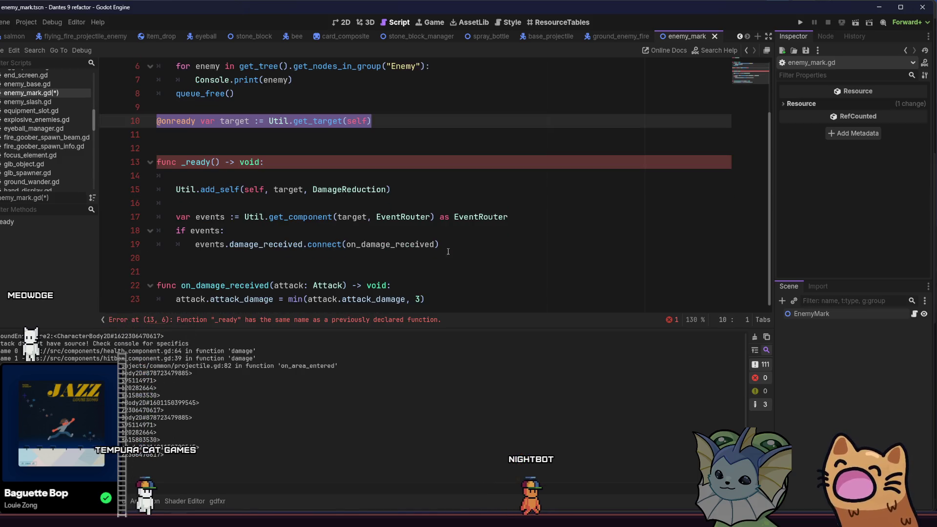
Remove the pasted _ready and damage handler functions and the leftover target variable line.
{"action": "mouse_move", "coordinate": [426, 298]}
{"action": "left_mouse_down"}
{"action": "mouse_move", "coordinate": [146, 142]}
{"action": "mouse_move", "coordinate": [142, 160]}
{"action": "left_mouse_up"}
{"action": "key", "text": "BackSpace"}
{"action": "key", "text": "BackSpace"}
{"action": "key", "text": "BackSpace"}
{"action": "left_click_drag", "start_coordinate": [372, 189], "coordinate": [153, 191]}
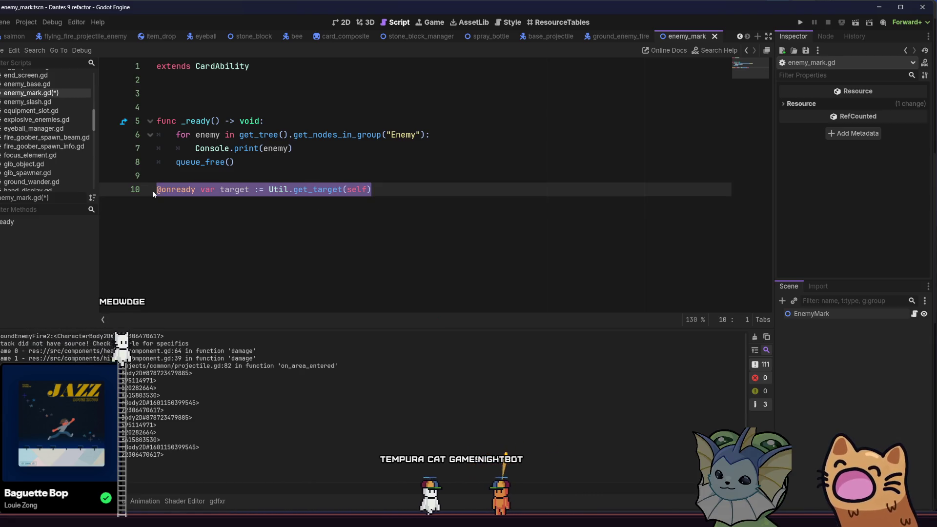
{"action": "key", "text": "BackSpace"}
{"action": "key", "text": "BackSpace"}
{"action": "key", "text": "BackSpace"}
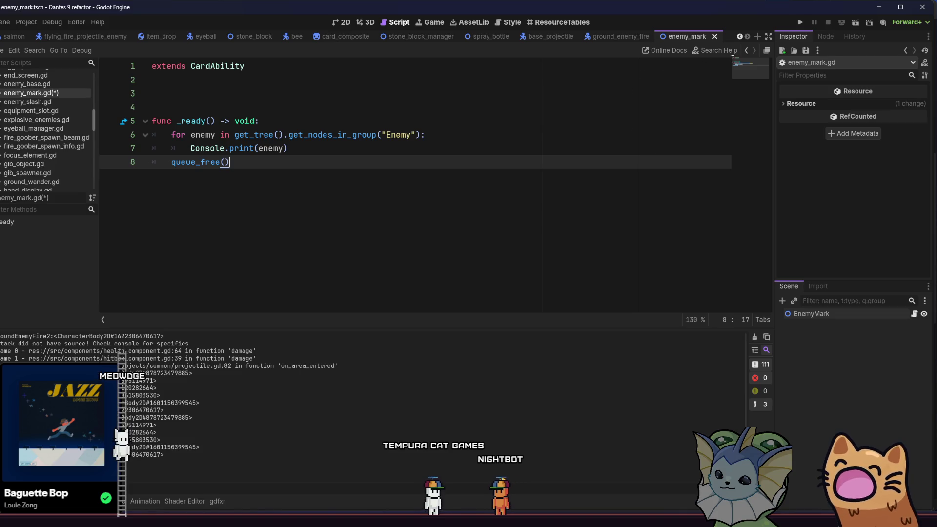
Create a new 2D scene with root named EnemyMark and save it as enemy_mark.tscn.
{"action": "left_click", "coordinate": [758, 38]}
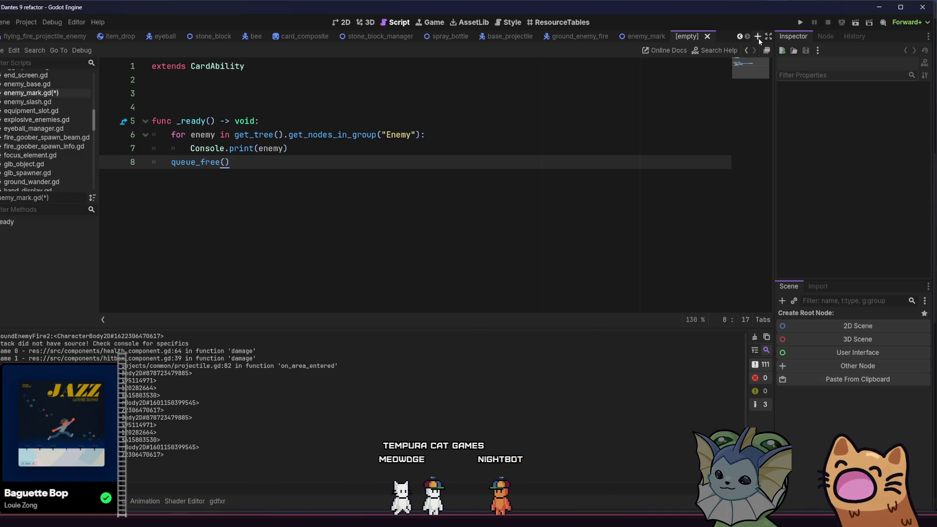
{"action": "left_click", "coordinate": [813, 325]}
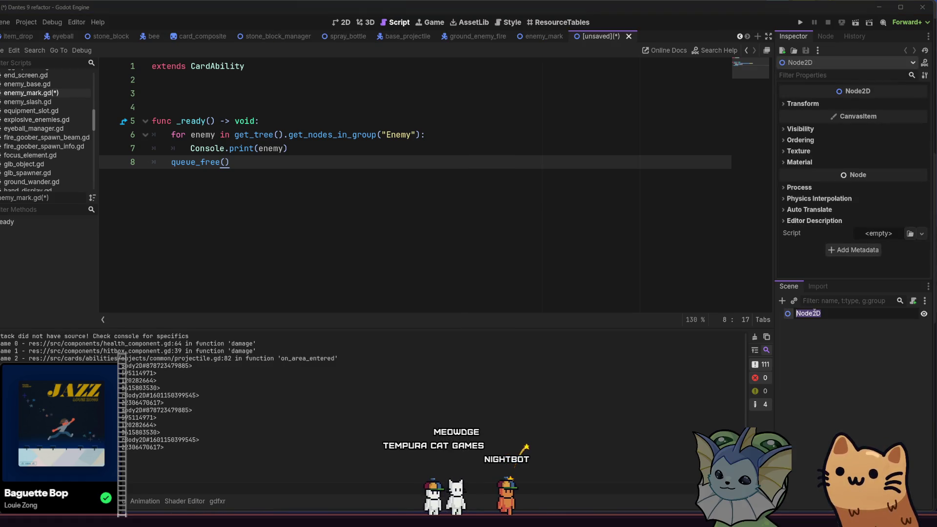
{"action": "type", "text": "nemyMarkAttackment"}
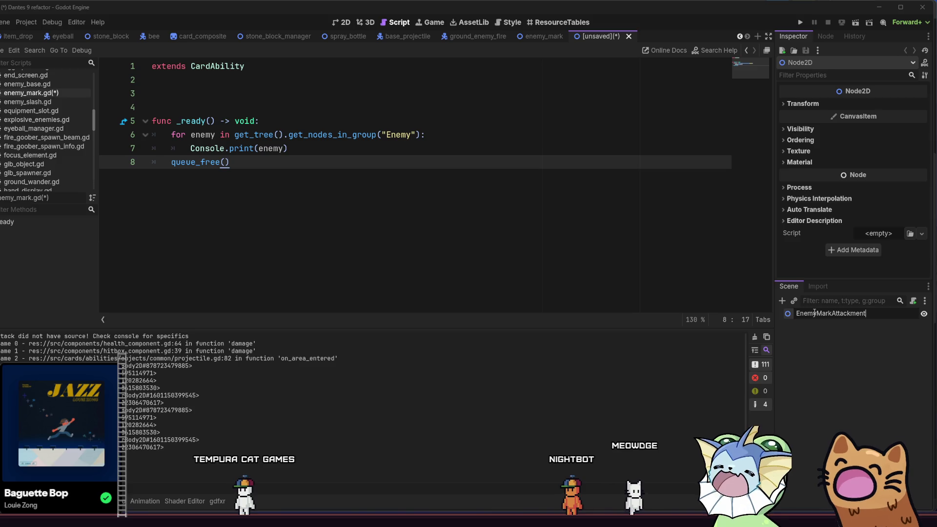
{"action": "key", "text": "Return"}
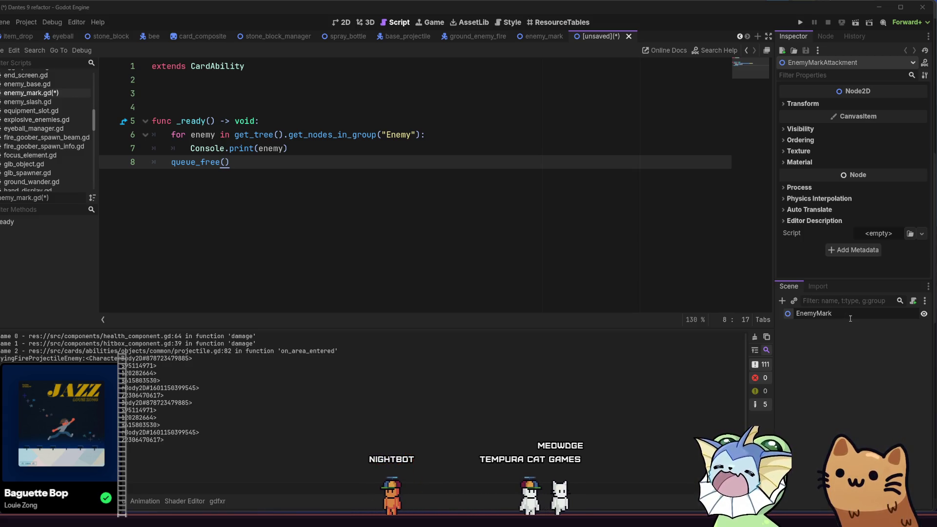
{"action": "key", "text": "Return"}
{"action": "key", "text": "ctrl+s"}
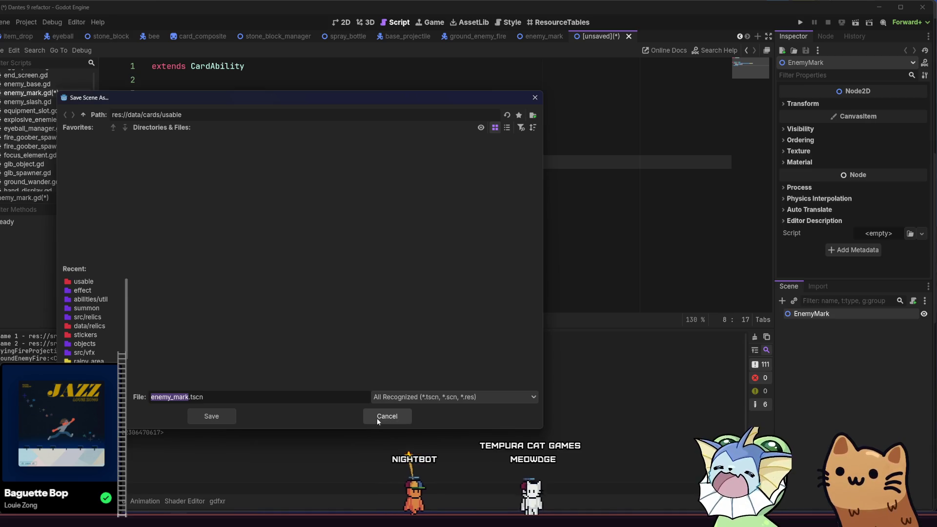
{"action": "key", "text": "Return"}
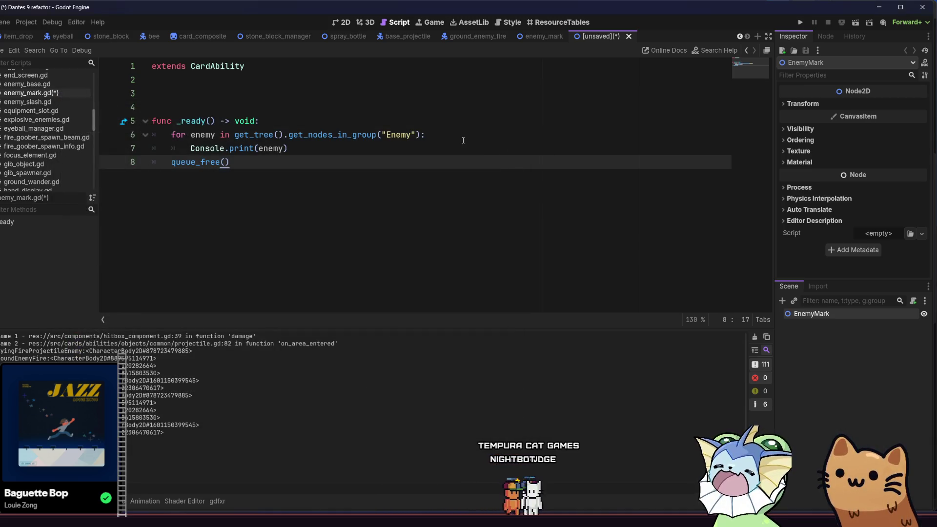
Attach enemy_mark.gd to the root, rename it EnemyMarkAbility, and save the scene.
{"action": "left_click", "coordinate": [534, 40]}
{"action": "left_click", "coordinate": [825, 313]}
{"action": "left_click", "coordinate": [826, 313]}
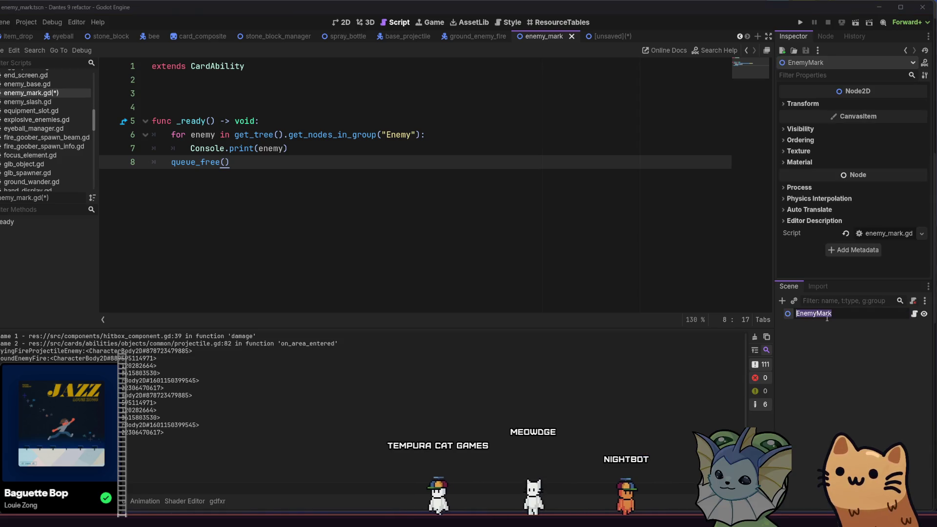
{"action": "type", "text": "Abilit"}
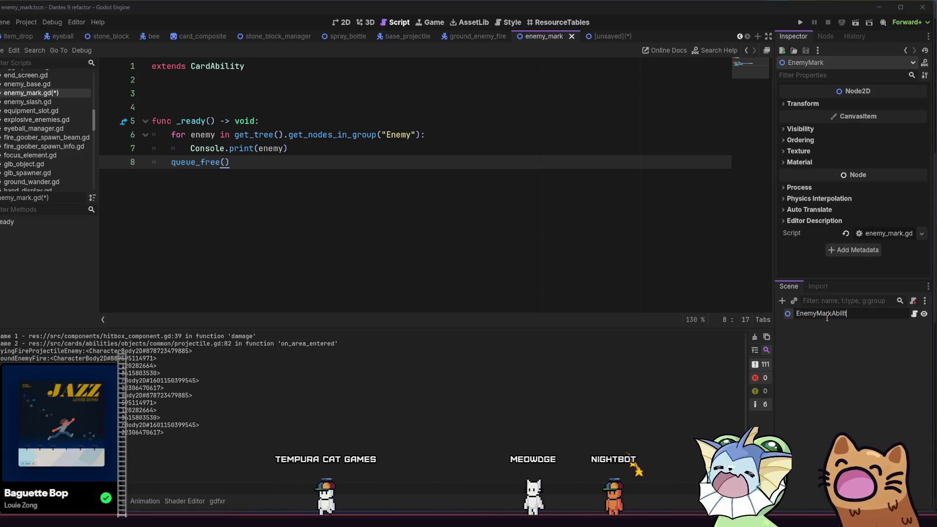
{"action": "type", "text": "y"}
{"action": "key", "text": "Return"}
{"action": "key", "text": "ctrl+s"}
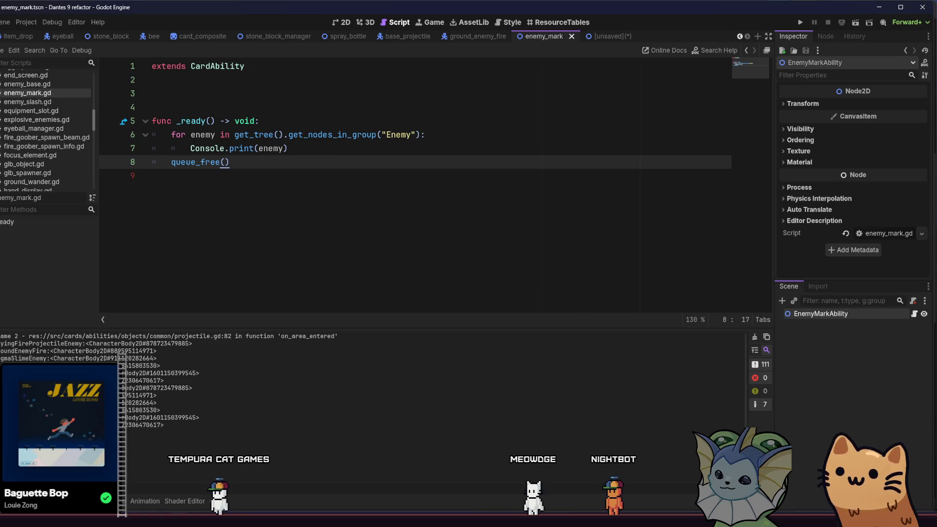
{"action": "key", "text": "alt+f"}
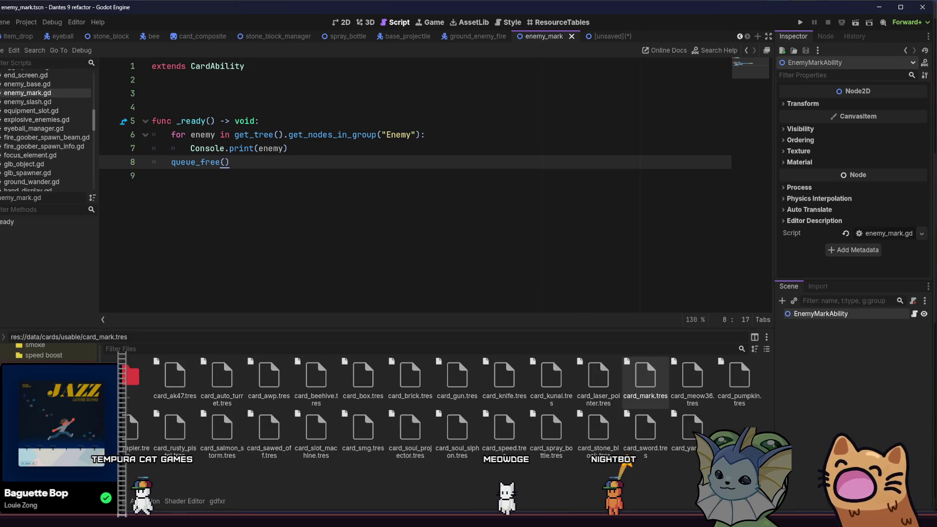
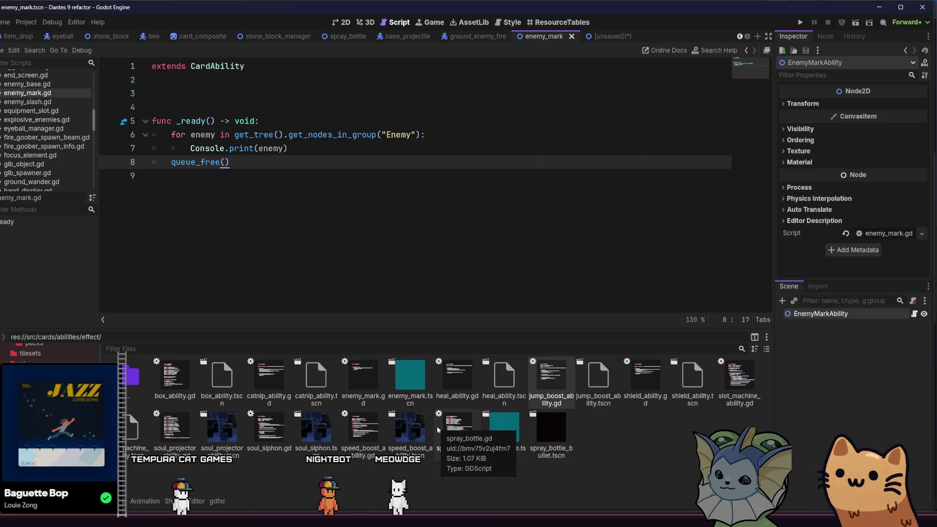
Rename the enemy_mark.tscn scene file to enemy_mark_ability.tscn.
{"action": "right_click", "coordinate": [421, 397]}
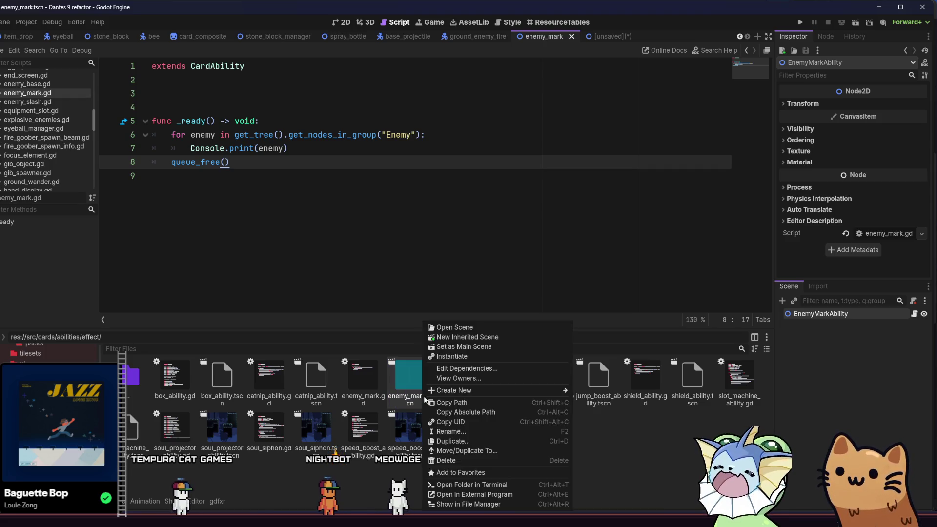
{"action": "left_click", "coordinate": [472, 432]}
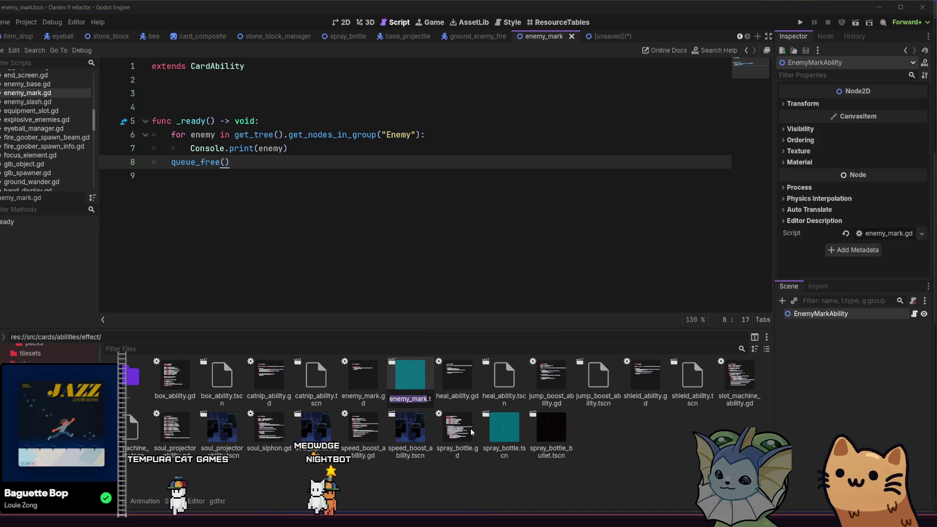
{"action": "key", "text": "ctrl+Right"}
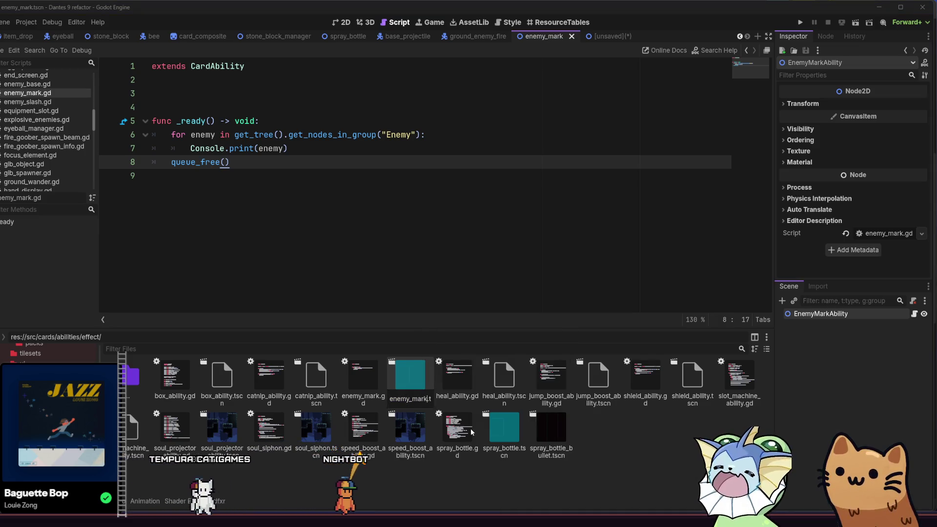
{"action": "type", "text": "_ability"}
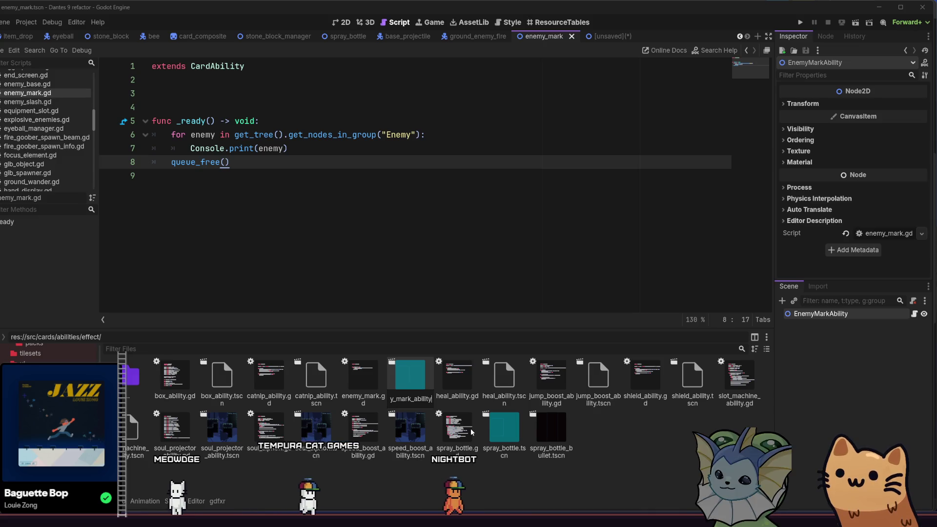
{"action": "key", "text": "Return"}
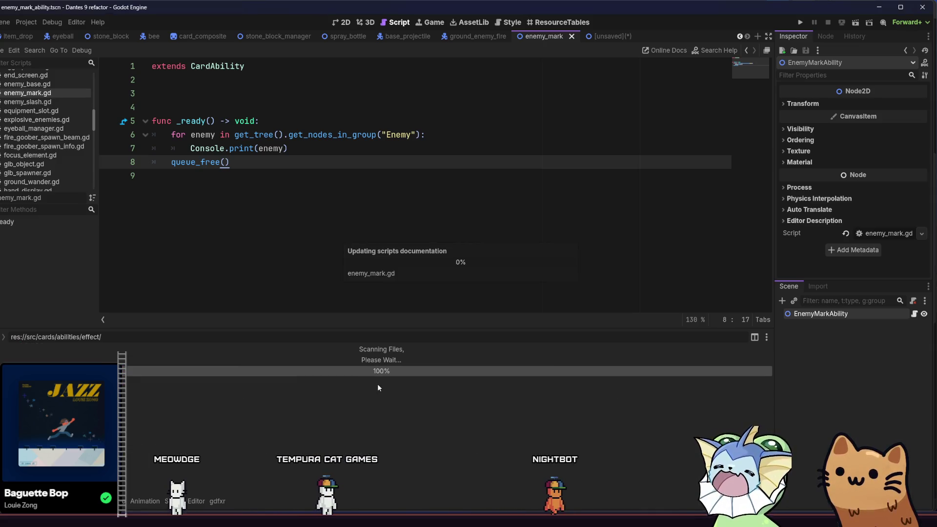
Rename enemy_mark.gd to enemy_mark_ability.gd, open it, and return to the unsaved scene.
{"action": "right_click", "coordinate": [366, 382]}
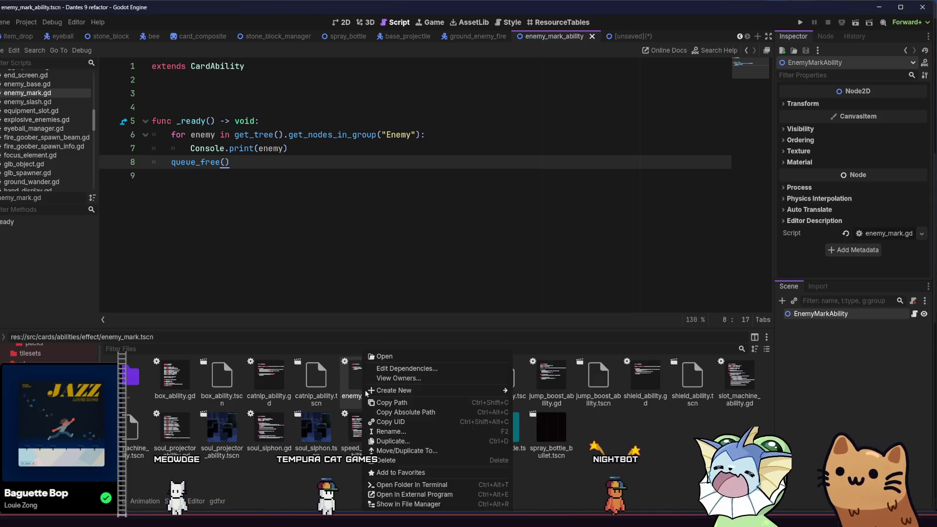
{"action": "left_click", "coordinate": [404, 432]}
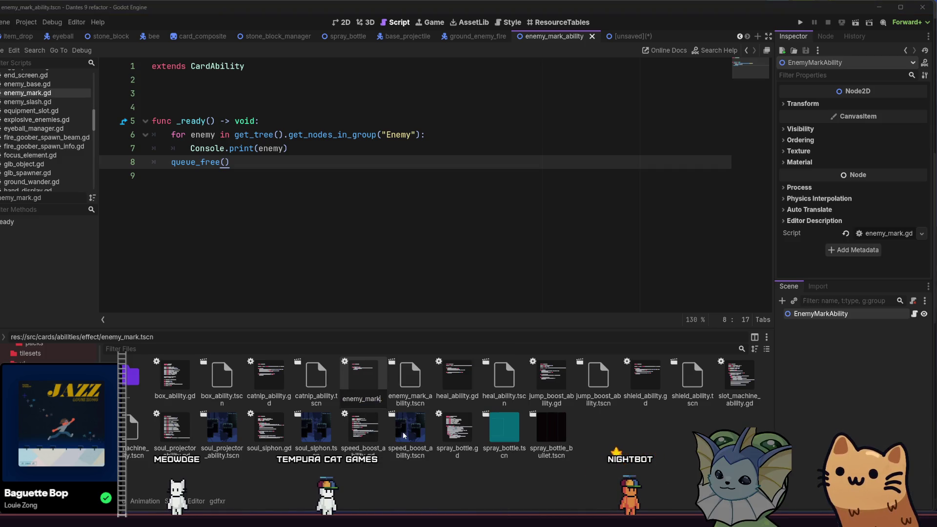
{"action": "type", "text": "_abilit"}
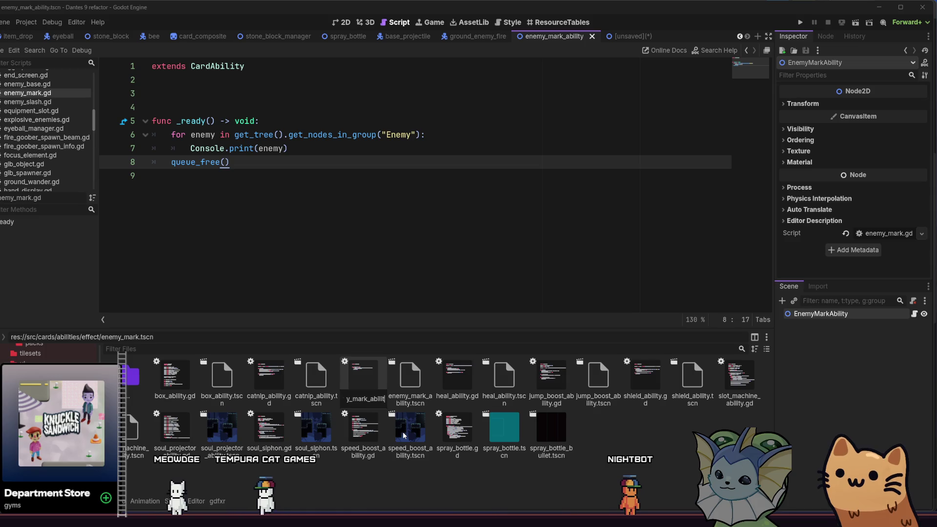
{"action": "key", "text": "Return"}
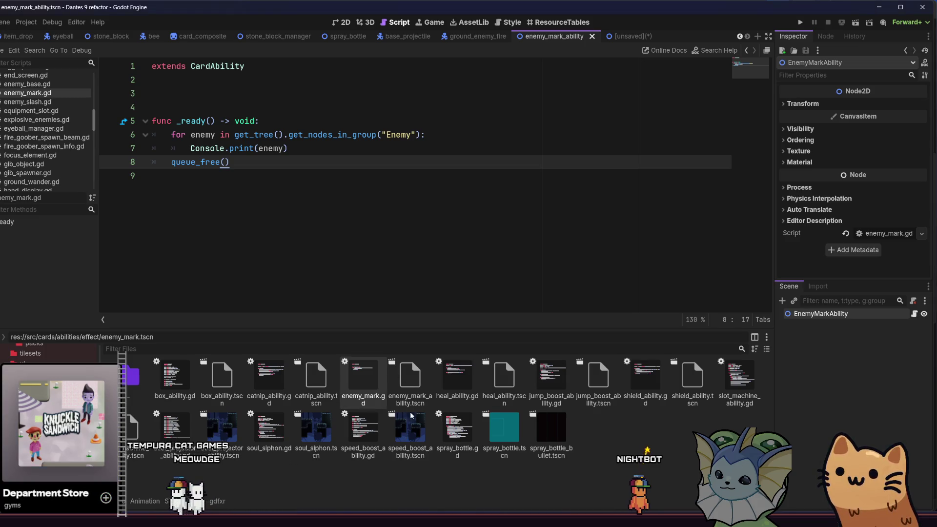
{"action": "left_click", "coordinate": [371, 381]}
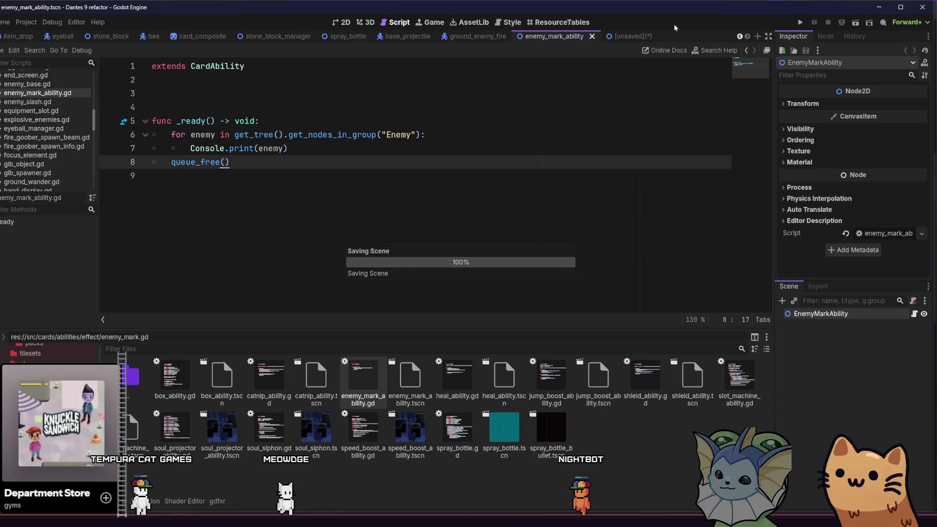
{"action": "left_click", "coordinate": [621, 36]}
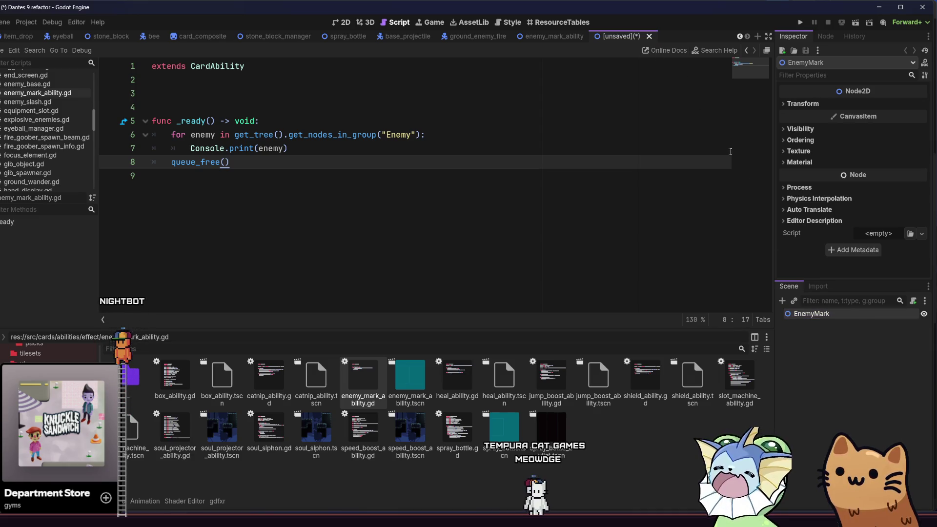
Attach a new enemy_mark.gd script to EnemyMark and save the scene as enemy_mark.tscn in src/cards/abilities/effect.
{"action": "left_click", "coordinate": [912, 302]}
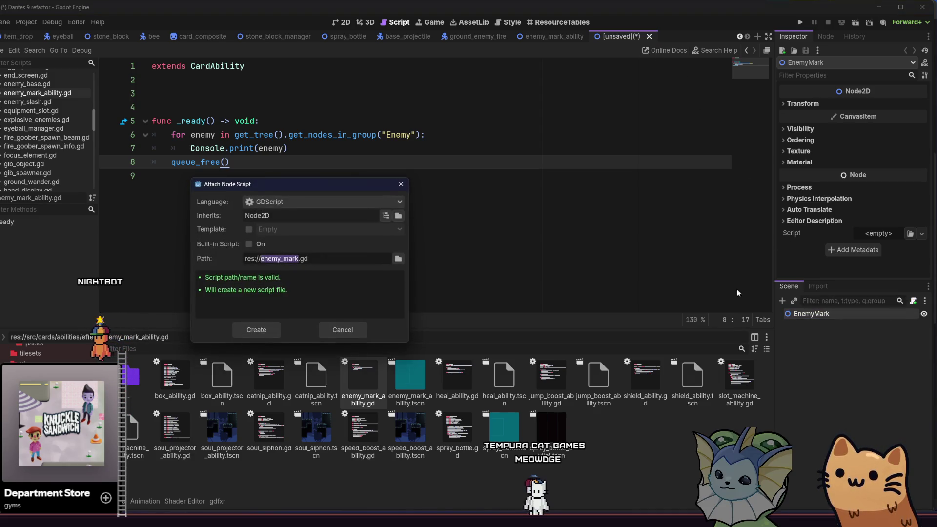
{"action": "left_click", "coordinate": [268, 330]}
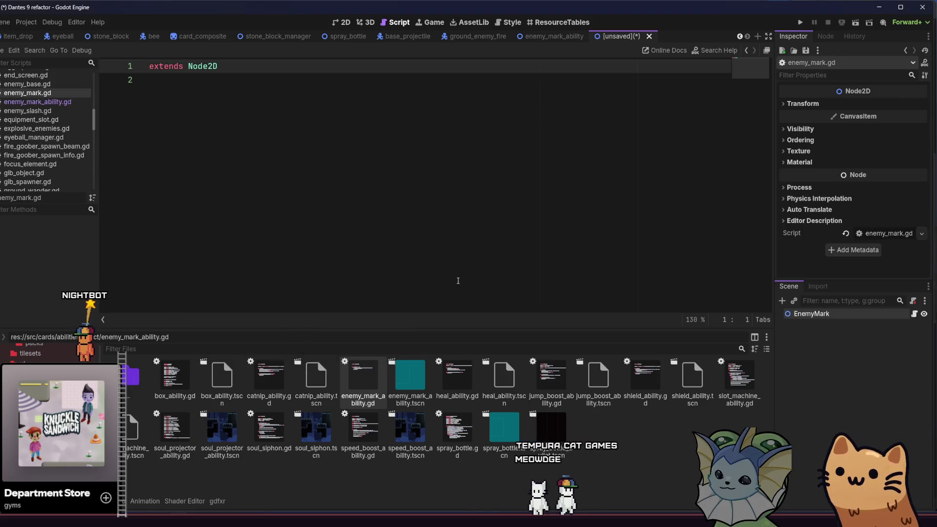
{"action": "key", "text": "ctrl+s"}
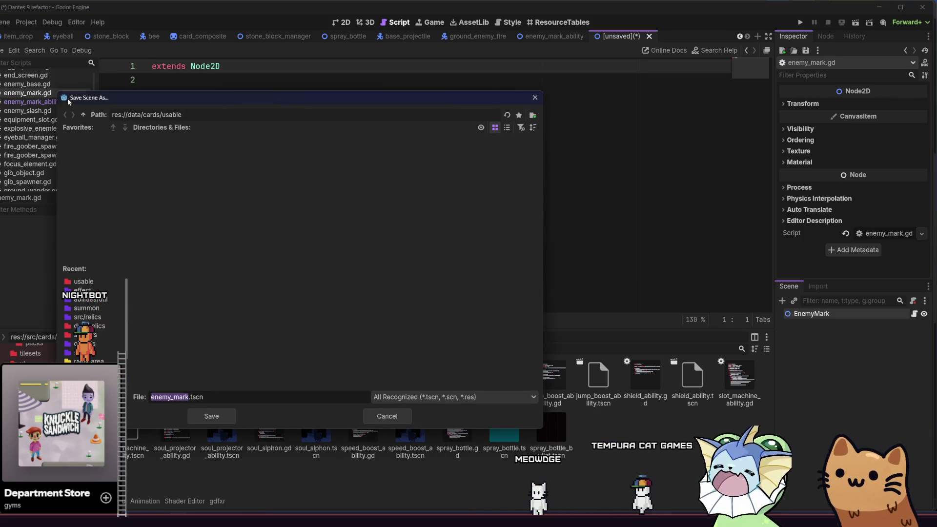
{"action": "left_click", "coordinate": [87, 113]}
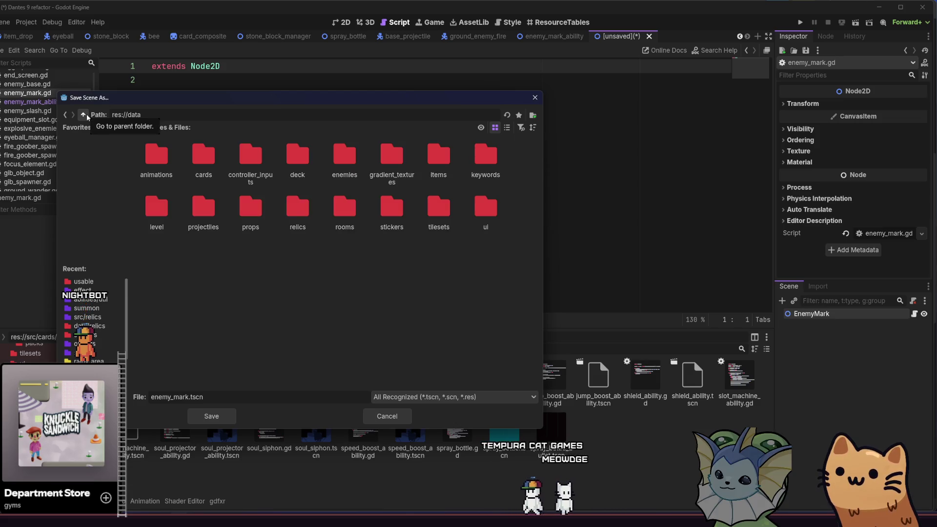
{"action": "left_click", "coordinate": [90, 299]}
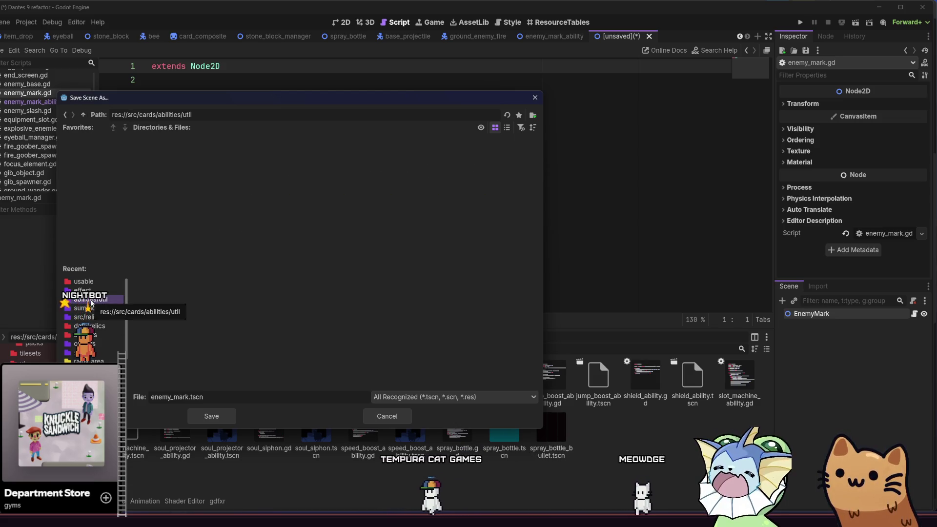
{"action": "left_click", "coordinate": [93, 309]}
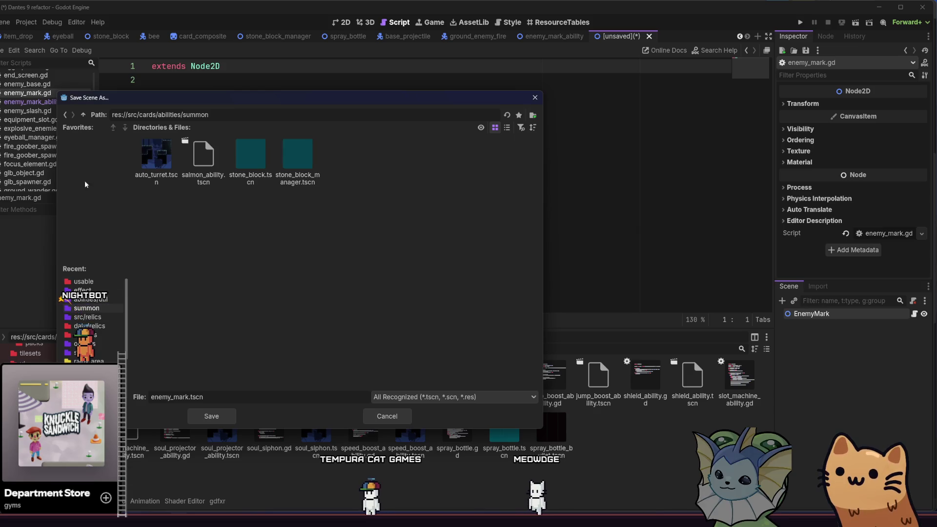
{"action": "left_click", "coordinate": [83, 115]}
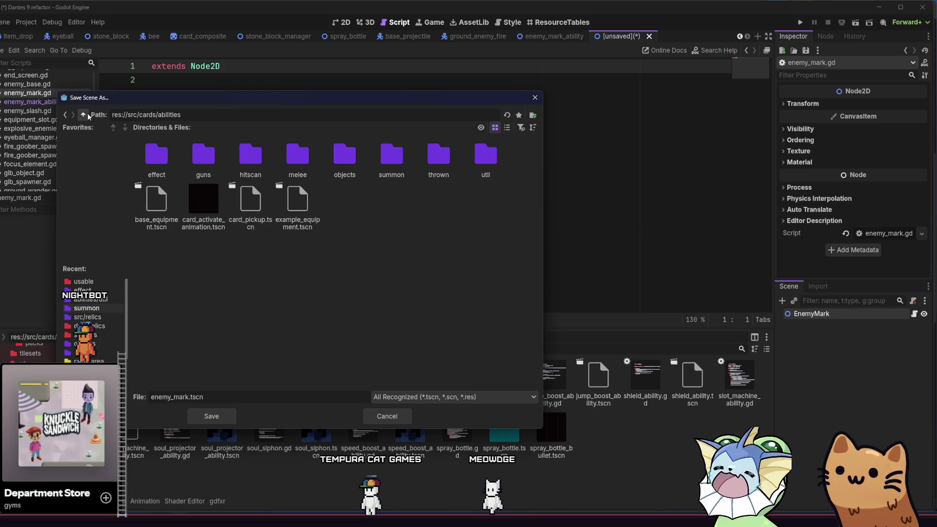
{"action": "double_click", "coordinate": [147, 157]}
{"action": "left_click", "coordinate": [211, 416]}
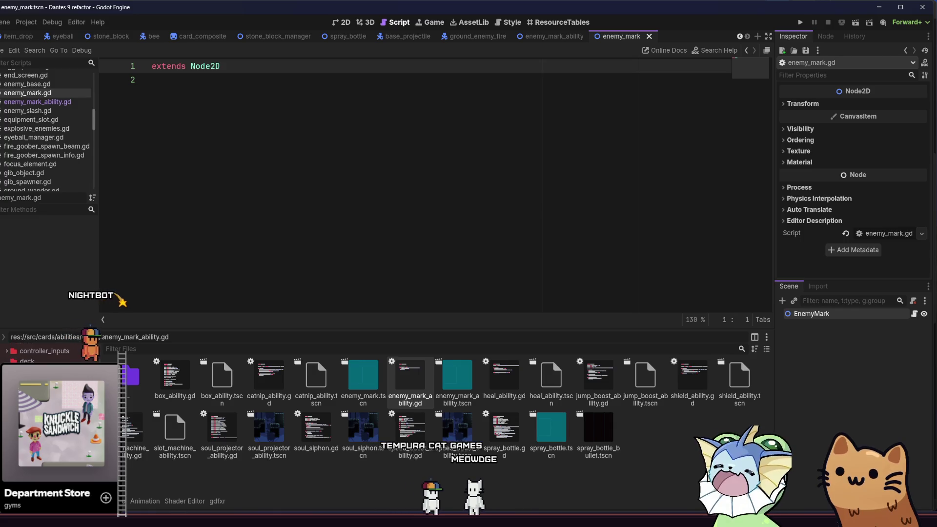
Save the scene, then drag enemy_mark.gd from the project root into src/cards/abilities/effect.
{"action": "left_click", "coordinate": [28, 347]}
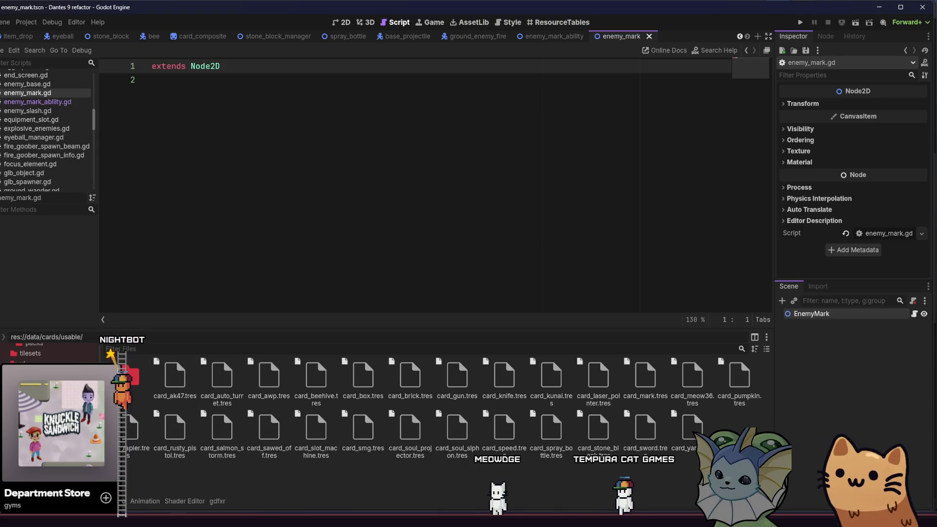
{"action": "key", "text": "ctrl+s"}
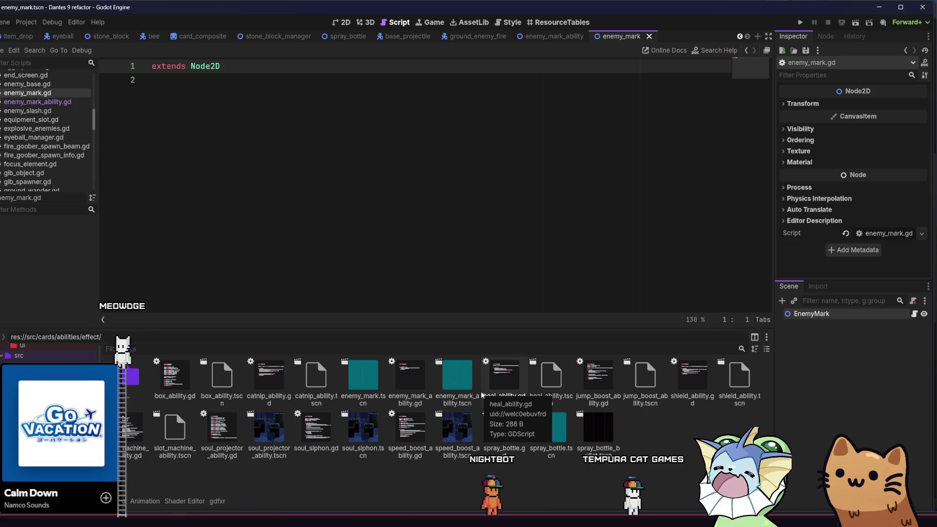
{"action": "key", "text": "ctrl+s"}
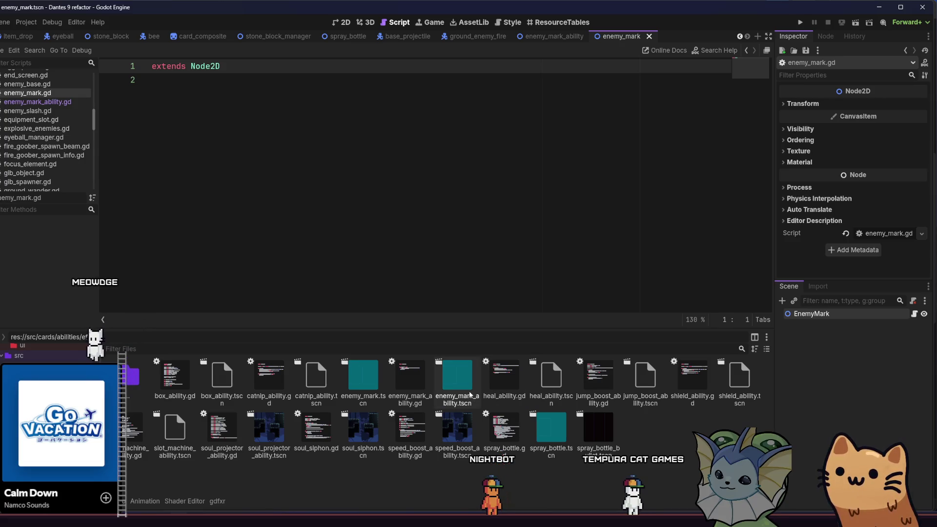
{"action": "right_click", "coordinate": [50, 94]}
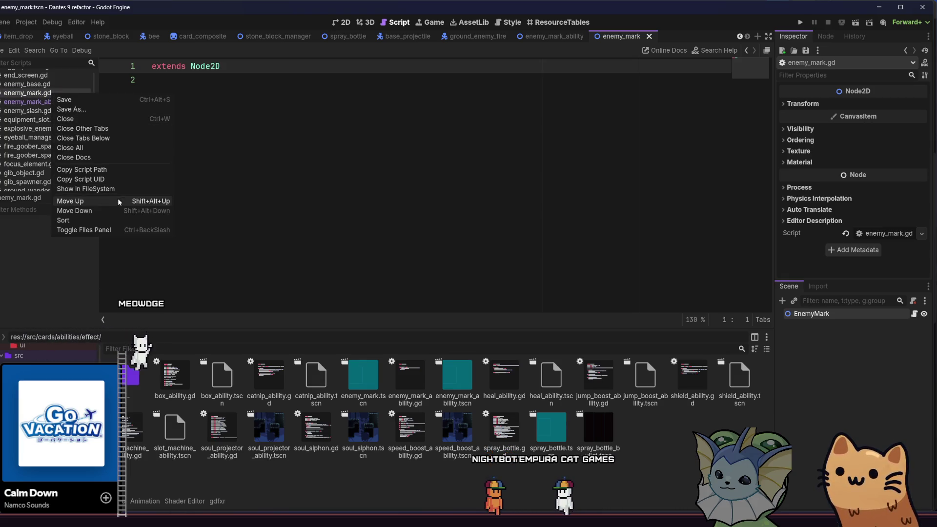
{"action": "left_click", "coordinate": [127, 189]}
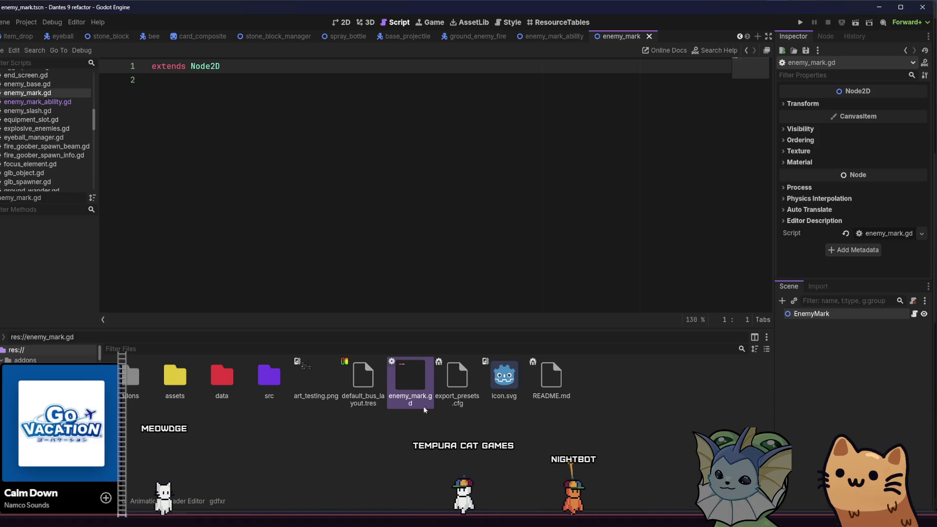
{"action": "mouse_move", "coordinate": [414, 401]}
{"action": "left_mouse_down"}
{"action": "mouse_move", "coordinate": [219, 371]}
{"action": "mouse_move", "coordinate": [49, 360]}
{"action": "left_mouse_up"}
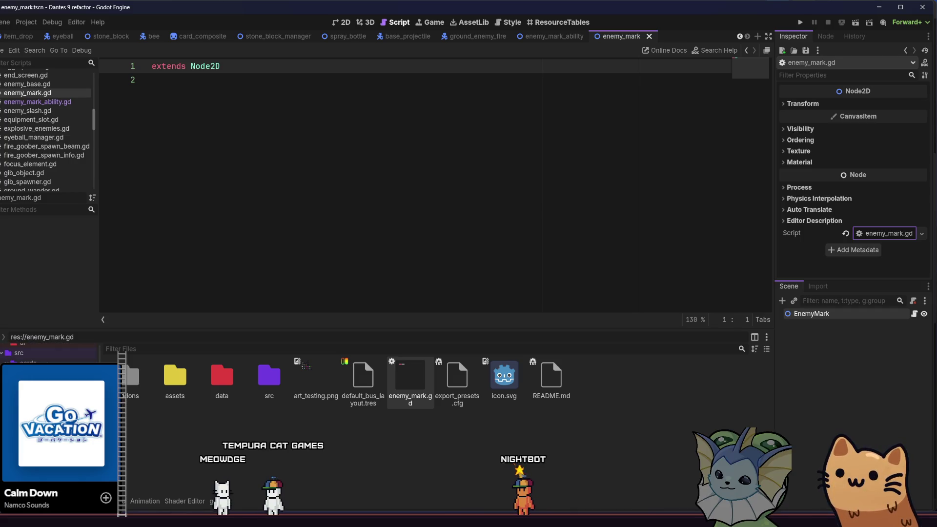
{"action": "left_click_drag", "start_coordinate": [48, 360], "coordinate": [49, 360]}
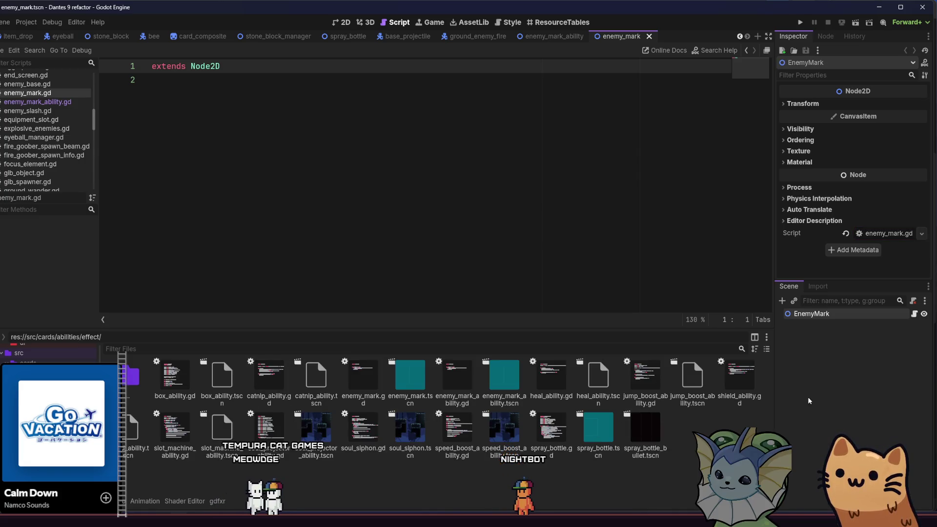
Try pasting the add_self call into enemy_mark.gd's second line, then undo it.
{"action": "left_click", "coordinate": [485, 193]}
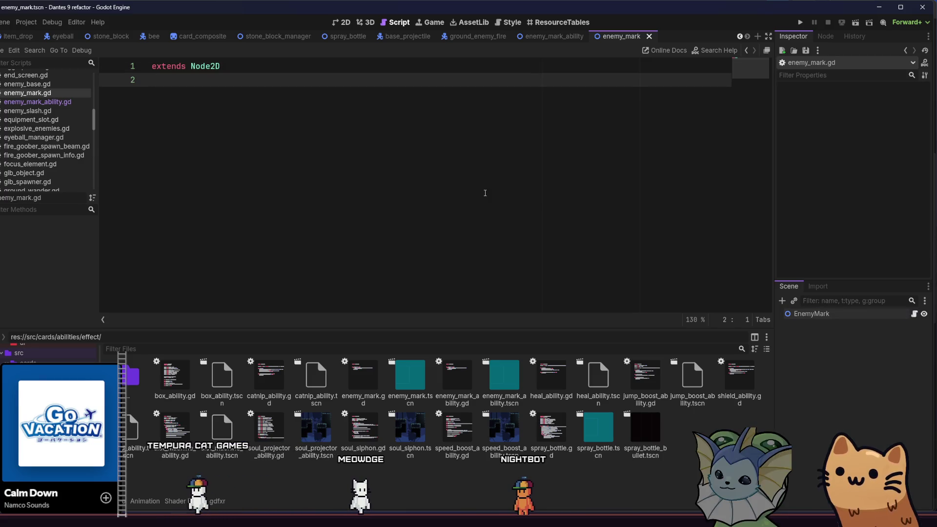
{"action": "key", "text": "Return"}
{"action": "type", "text": "Util.add_self(self, target, DamageReduction)"}
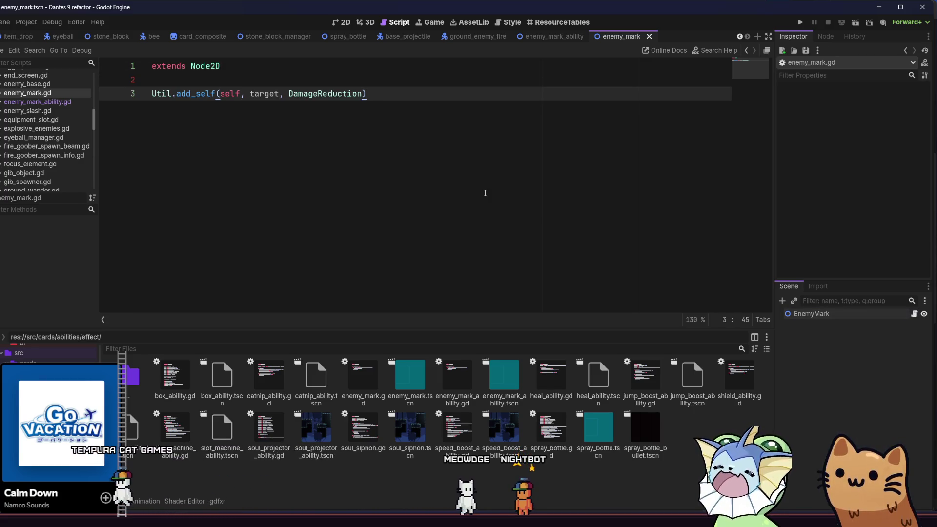
{"action": "key", "text": "ctrl+z"}
{"action": "key", "text": "ctrl+shift+z"}
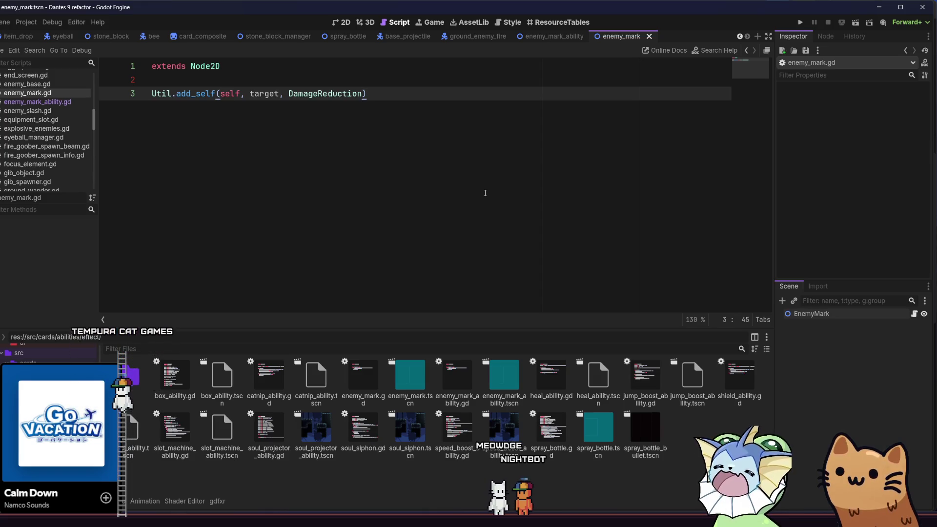
{"action": "key", "text": "ctrl+z"}
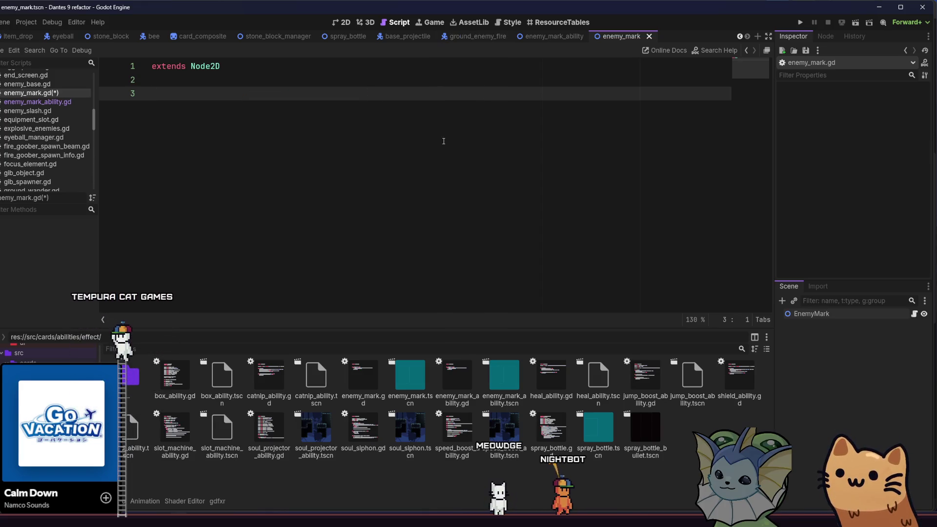
{"action": "scroll", "coordinate": [71, 111], "scroll_direction": "up", "scroll_amount": 3}
{"action": "scroll", "coordinate": [71, 110], "scroll_direction": "down", "scroll_amount": 5}
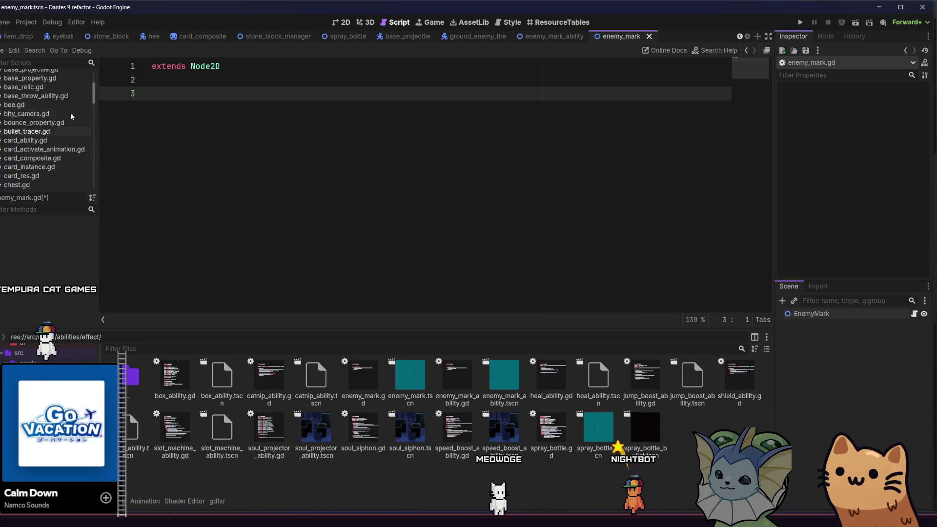
{"action": "scroll", "coordinate": [47, 119], "scroll_direction": "up", "scroll_amount": 4}
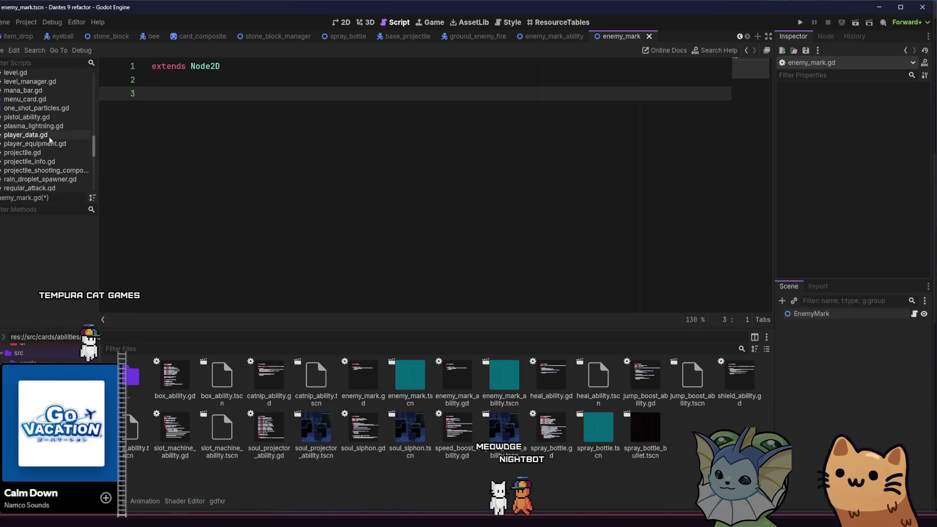
{"action": "scroll", "coordinate": [61, 136], "scroll_direction": "up", "scroll_amount": 2}
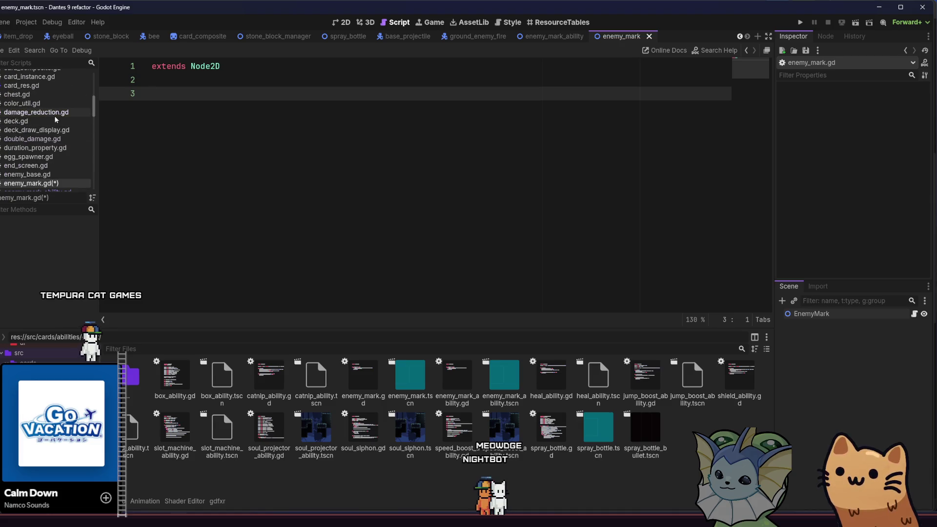
Copy the damage reduction code from damage_reduction.gd into enemy_mark.gd below extends Node2D.
{"action": "left_click", "coordinate": [55, 113]}
{"action": "scroll", "coordinate": [293, 195], "scroll_direction": "down", "scroll_amount": 1}
{"action": "mouse_move", "coordinate": [432, 288]}
{"action": "left_mouse_down"}
{"action": "mouse_move", "coordinate": [157, 272]}
{"action": "mouse_move", "coordinate": [148, 124]}
{"action": "left_mouse_up"}
{"action": "key", "text": "ctrl+c"}
{"action": "left_click", "coordinate": [61, 181]}
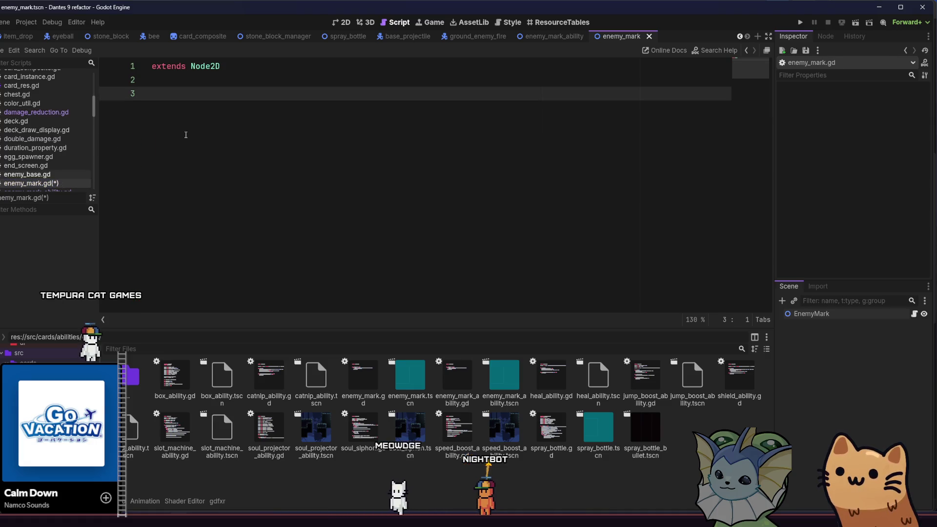
{"action": "key", "text": "ctrl+v"}
{"action": "left_click", "coordinate": [223, 80]}
{"action": "key", "text": "Return"}
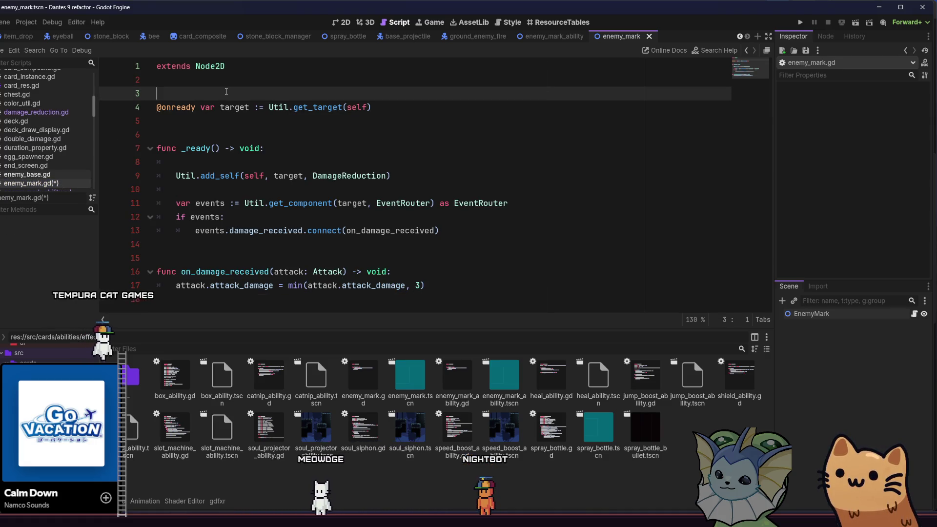
{"action": "left_click", "coordinate": [358, 107]}
{"action": "left_click", "coordinate": [396, 119]}
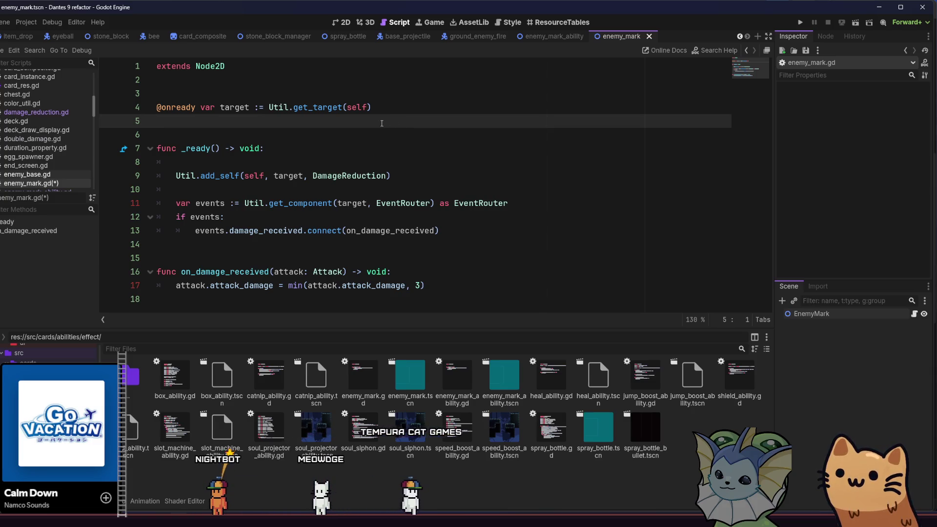
Check the get_target definition in util.gd, then review the pasted enemy_mark lines.
{"action": "left_click", "coordinate": [335, 104], "text": "ctrl"}
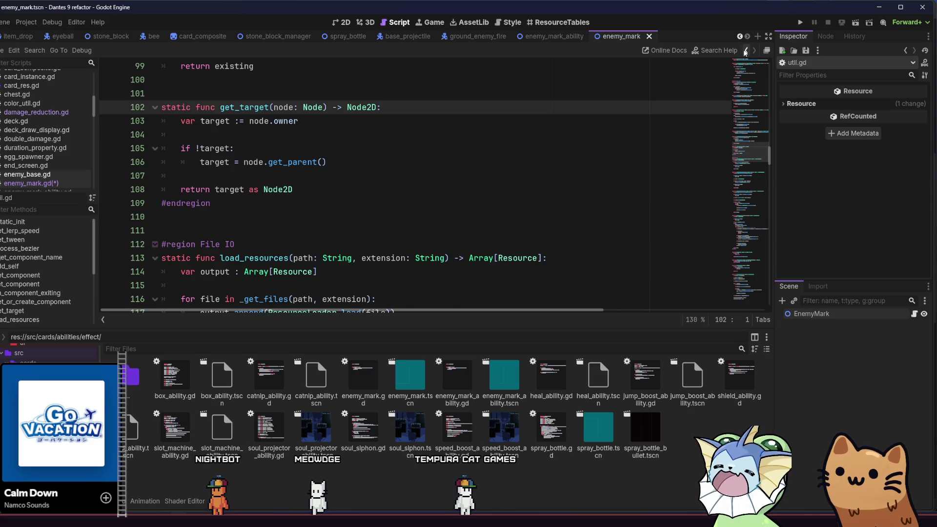
{"action": "scroll", "coordinate": [451, 162], "scroll_direction": "up", "scroll_amount": 20}
{"action": "scroll", "coordinate": [452, 161], "scroll_direction": "down", "scroll_amount": 4}
{"action": "scroll", "coordinate": [451, 162], "scroll_direction": "down", "scroll_amount": 1}
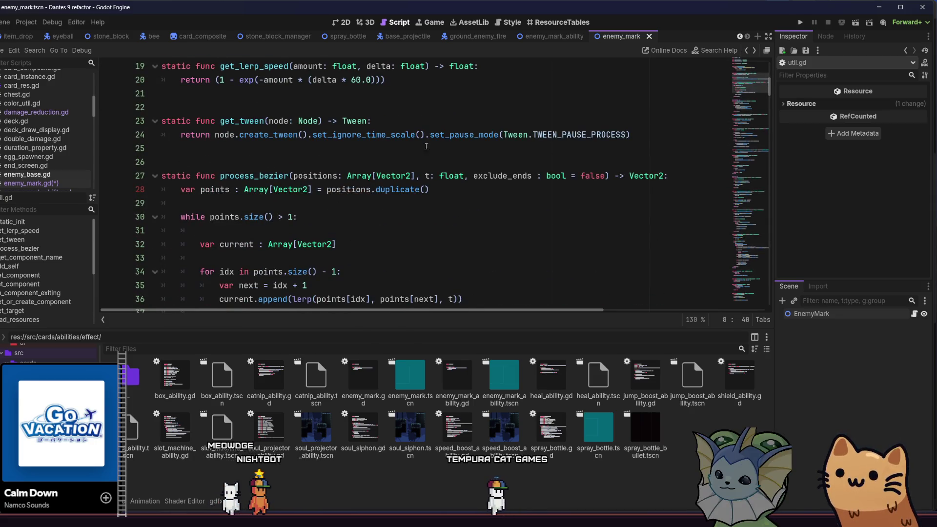
{"action": "left_click", "coordinate": [49, 184]}
{"action": "left_click", "coordinate": [219, 189]}
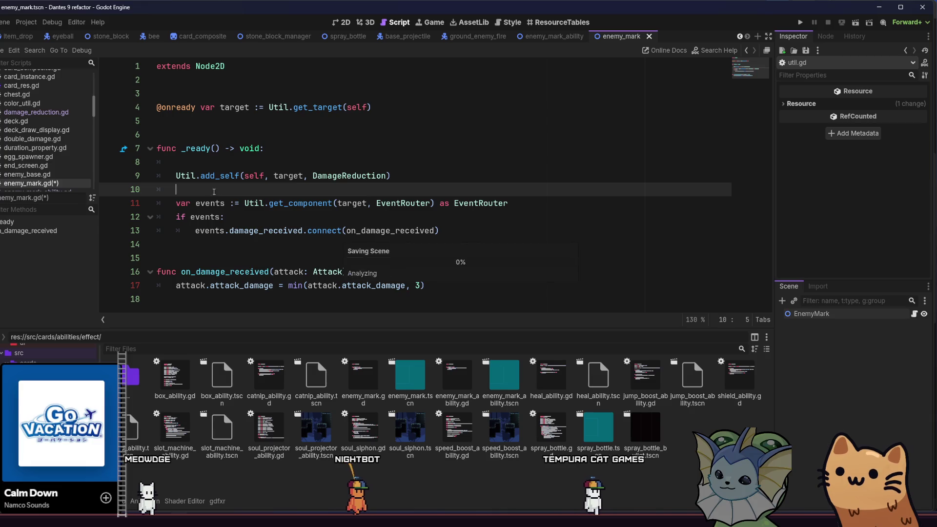
{"action": "left_click", "coordinate": [371, 176]}
{"action": "left_click", "coordinate": [413, 187]}
{"action": "left_click", "coordinate": [485, 203]}
{"action": "left_click", "coordinate": [482, 230]}
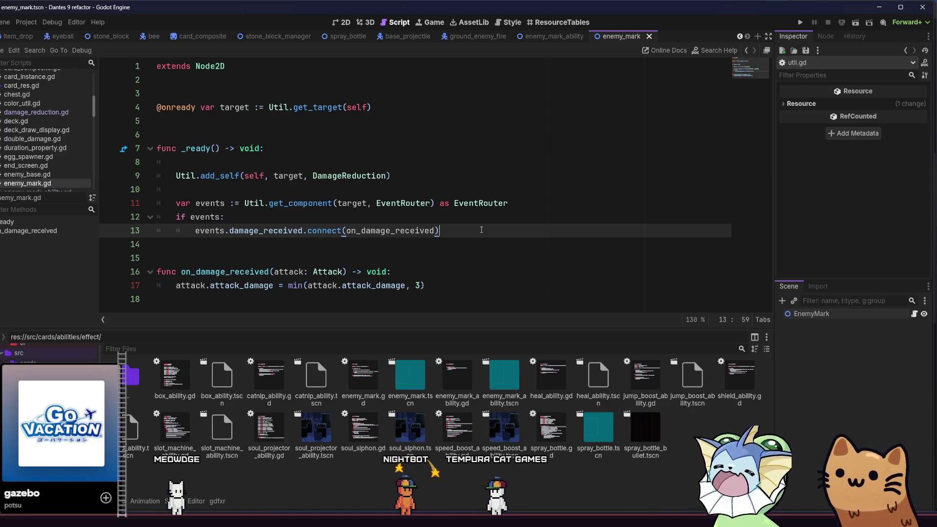
Add class_name EnemyMark, change DamageReduction to EnemyMark in add_self, and save.
{"action": "left_click", "coordinate": [162, 66]}
{"action": "key", "text": "ctrl+shift+Return"}
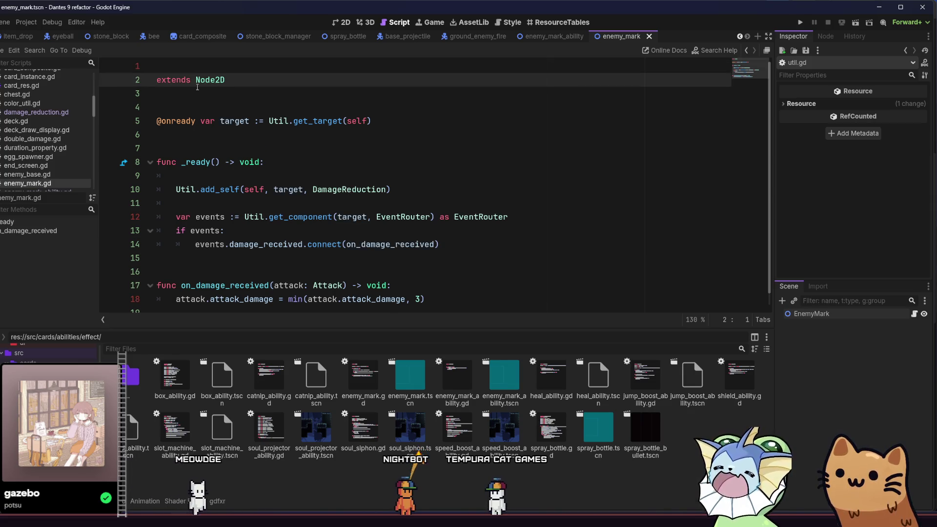
{"action": "type", "text": "name "}
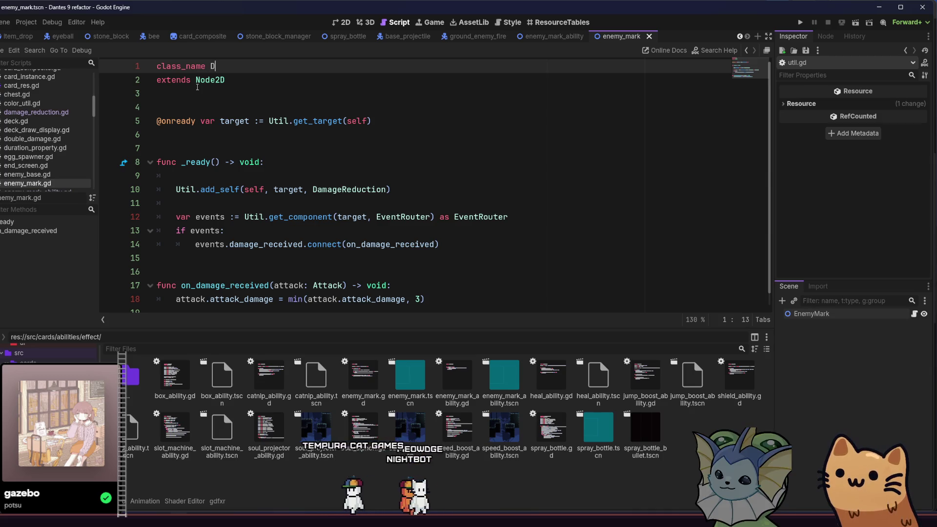
{"action": "type", "text": "EnemyMark"}
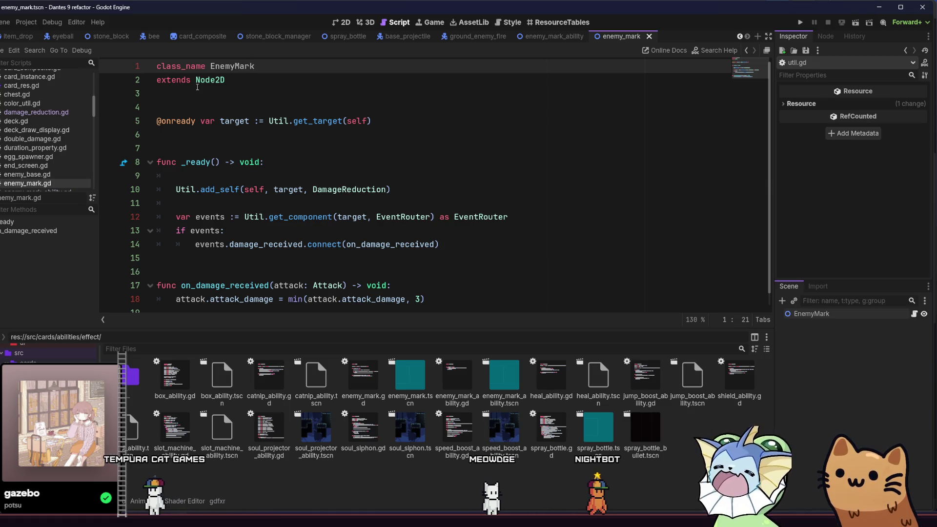
{"action": "double_click", "coordinate": [350, 189]}
{"action": "type", "text": "EnemyM"}
{"action": "key", "text": "Return"}
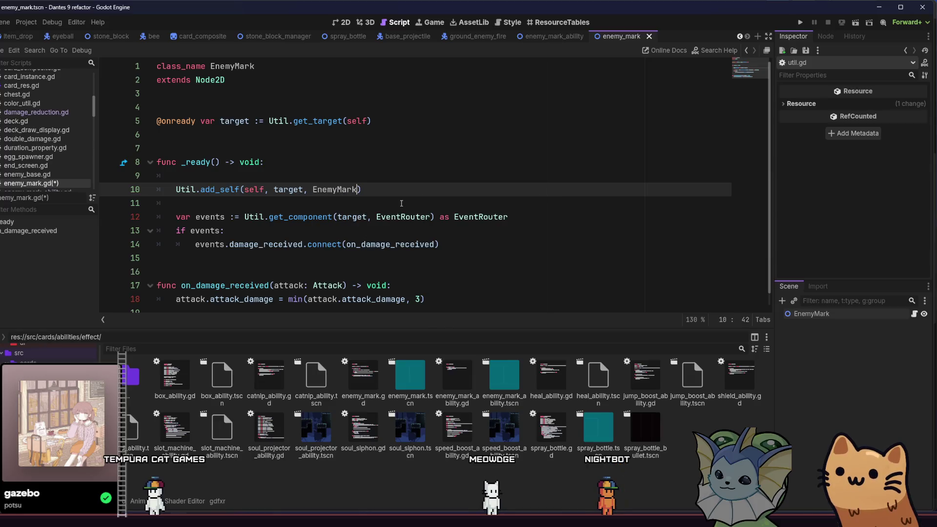
{"action": "left_click", "coordinate": [401, 203]}
{"action": "key", "text": "ctrl+s"}
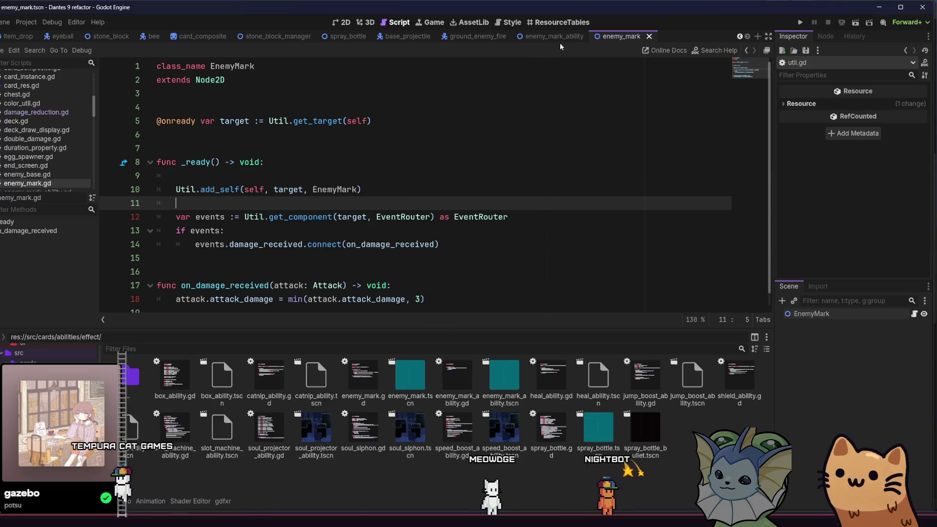
Add 'class_name EnemyMarkAbility' on line 1 of the enemy_mark_ability script and save it.
{"action": "left_click", "coordinate": [556, 39]}
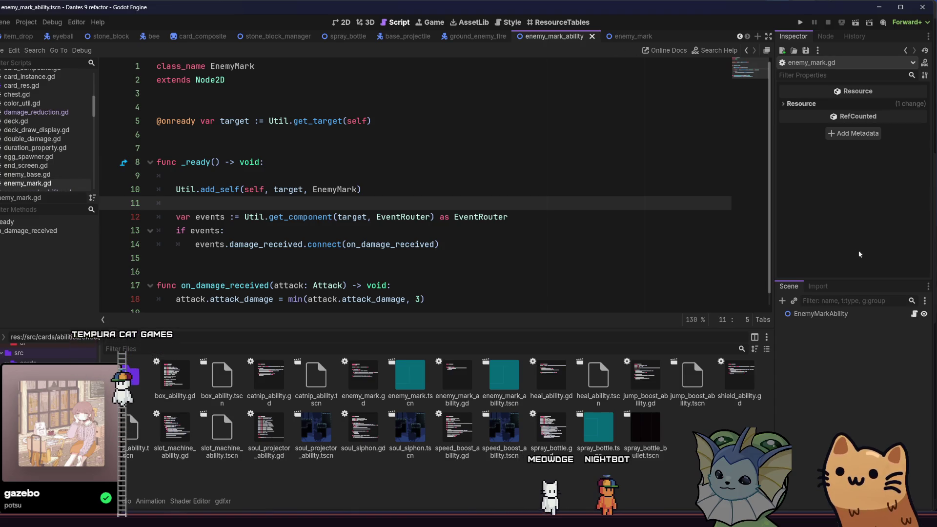
{"action": "left_click", "coordinate": [911, 317]}
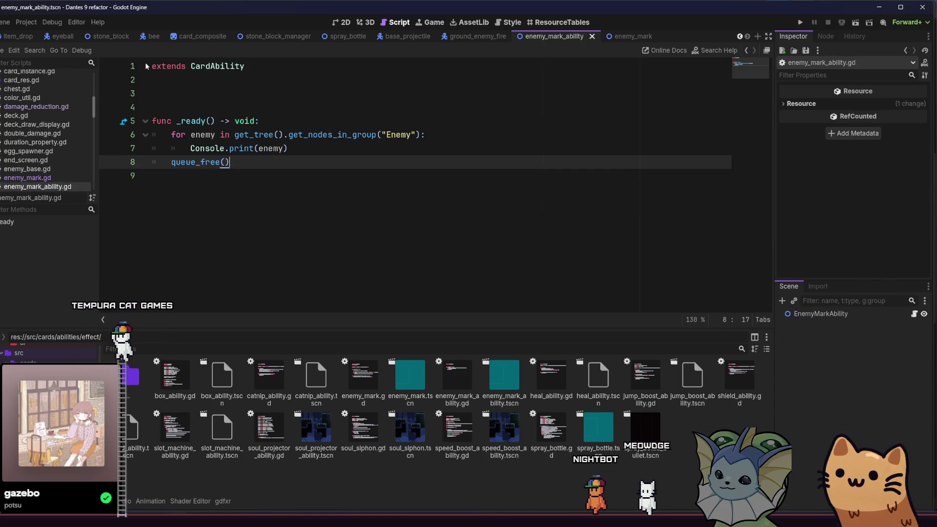
{"action": "key", "text": "Return"}
{"action": "key", "text": "Up"}
{"action": "type", "text": "class_"}
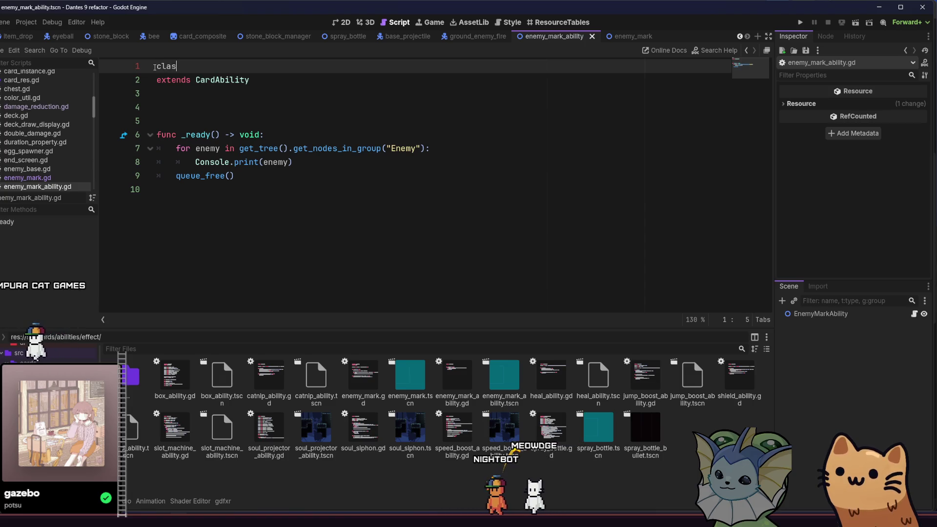
{"action": "type", "text": "name EnemyMark"}
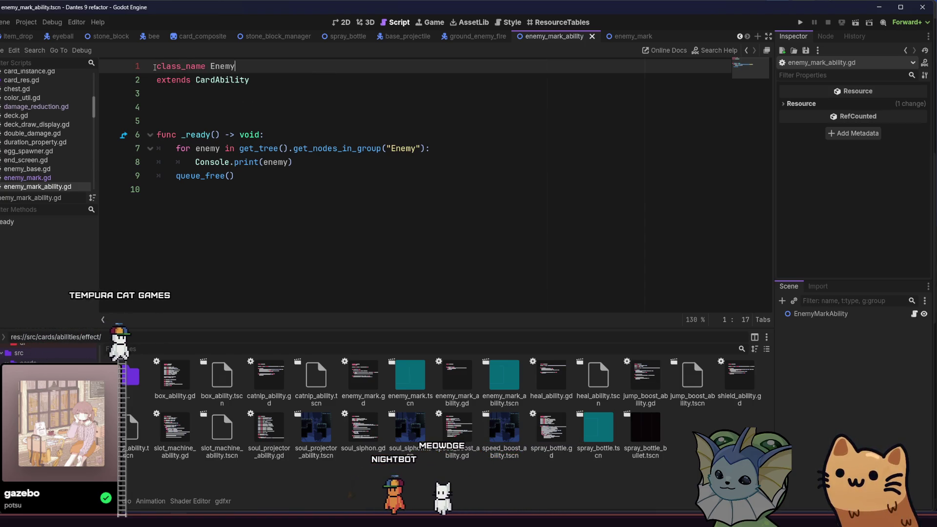
{"action": "key", "text": "BackSpace"}
{"action": "type", "text": "Ability"}
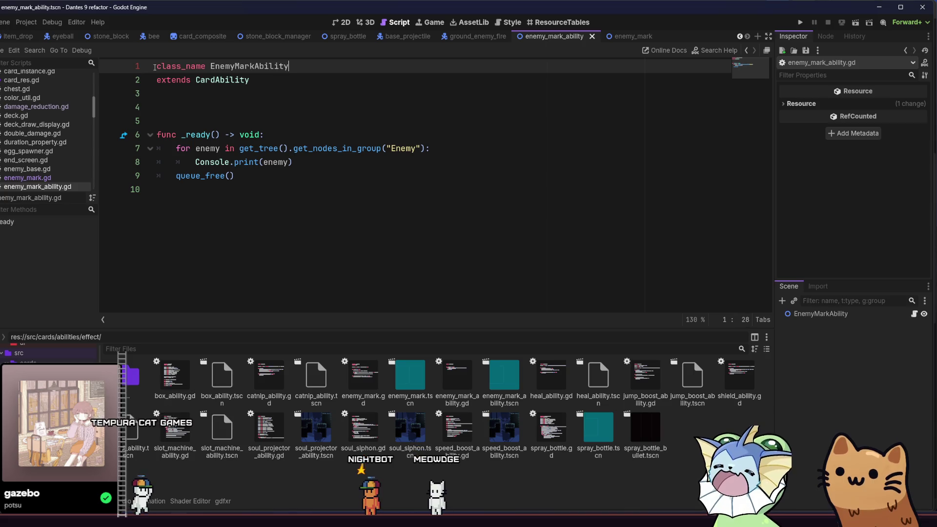
{"action": "left_click", "coordinate": [225, 79]}
{"action": "key", "text": "ctrl+s"}
{"action": "left_click", "coordinate": [617, 38]}
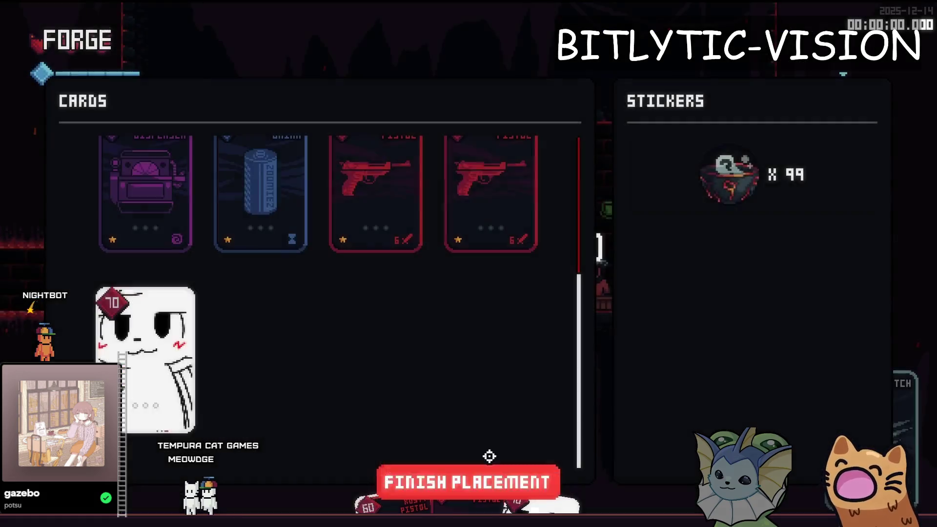
Jump, shoot and drop around the forge, open the F1 debug menu, then stop with F8.
{"action": "key", "text": "space"}
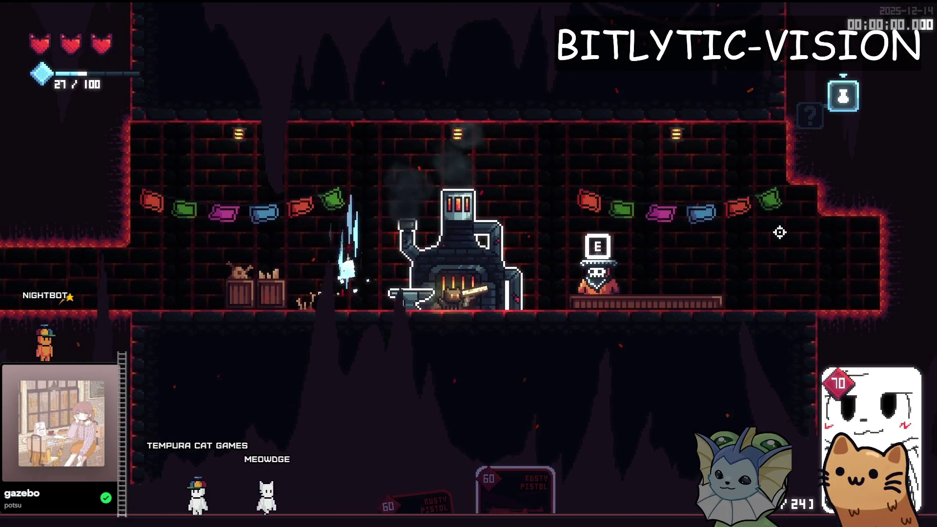
{"action": "left_click", "coordinate": [777, 245]}
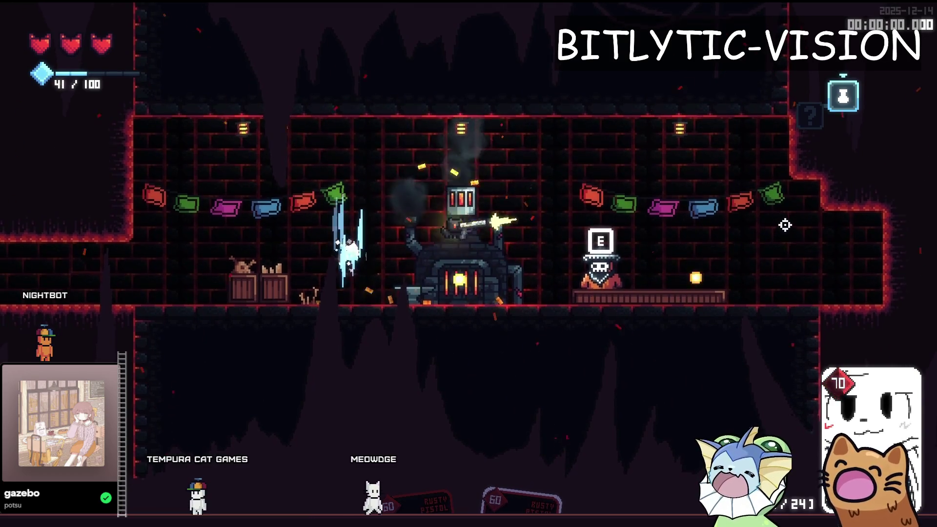
{"action": "key", "text": "s"}
{"action": "key", "text": "space"}
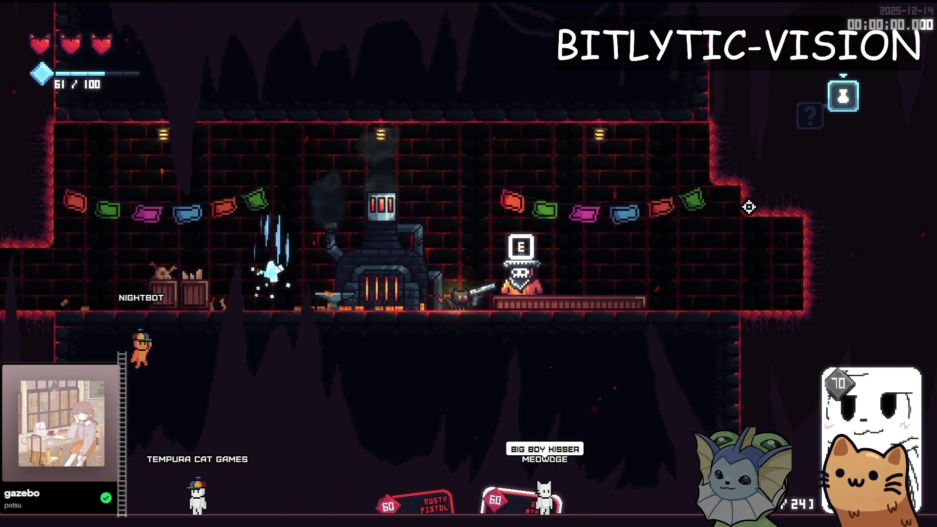
{"action": "key", "text": "F1"}
{"action": "key", "text": "F1"}
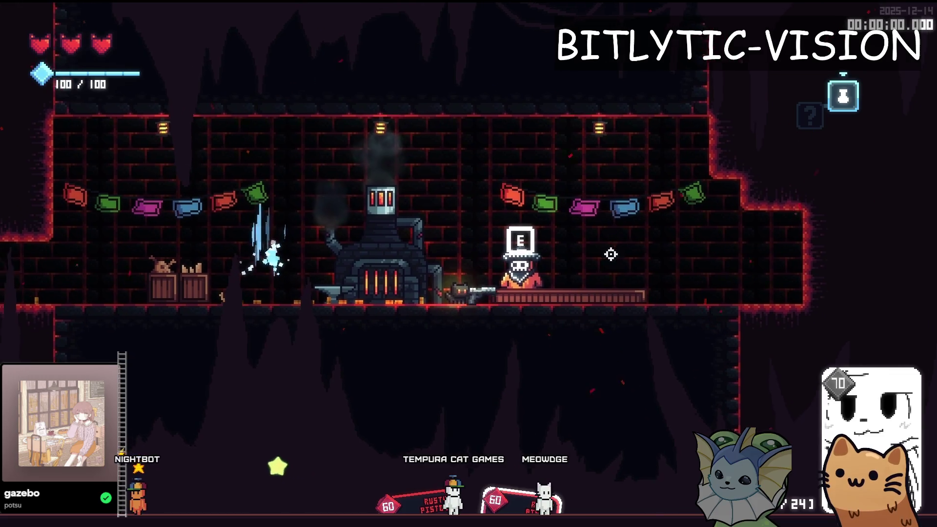
{"action": "key", "text": "F8"}
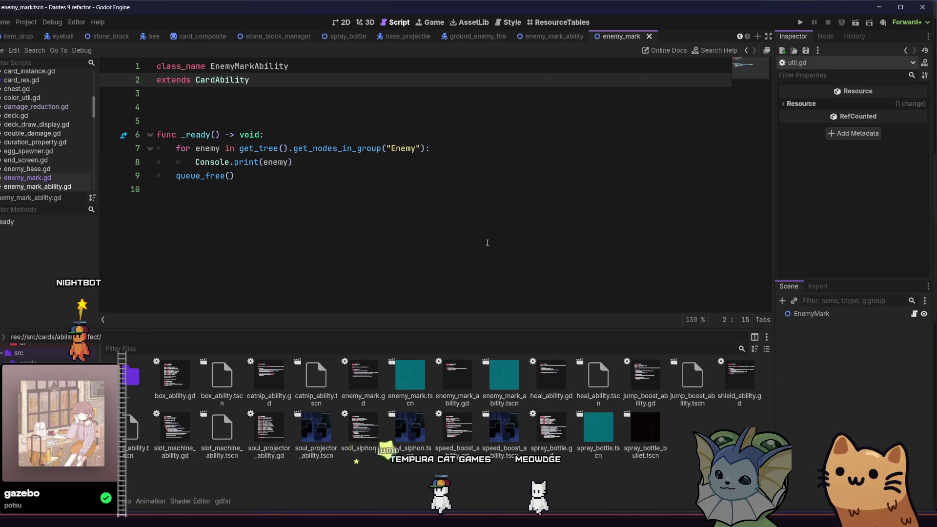
{"action": "key", "text": "ctrl+End"}
{"action": "left_click", "coordinate": [914, 314]}
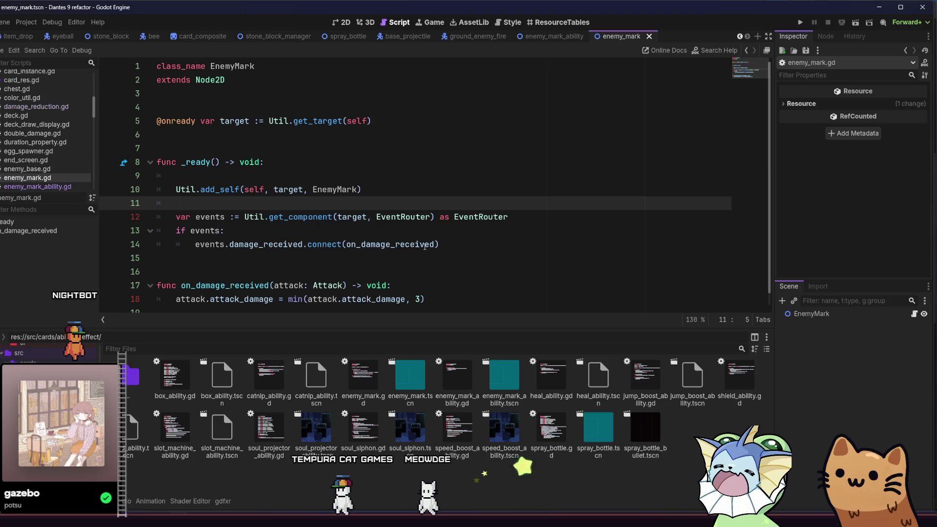
{"action": "scroll", "coordinate": [437, 238], "scroll_direction": "down", "scroll_amount": 1}
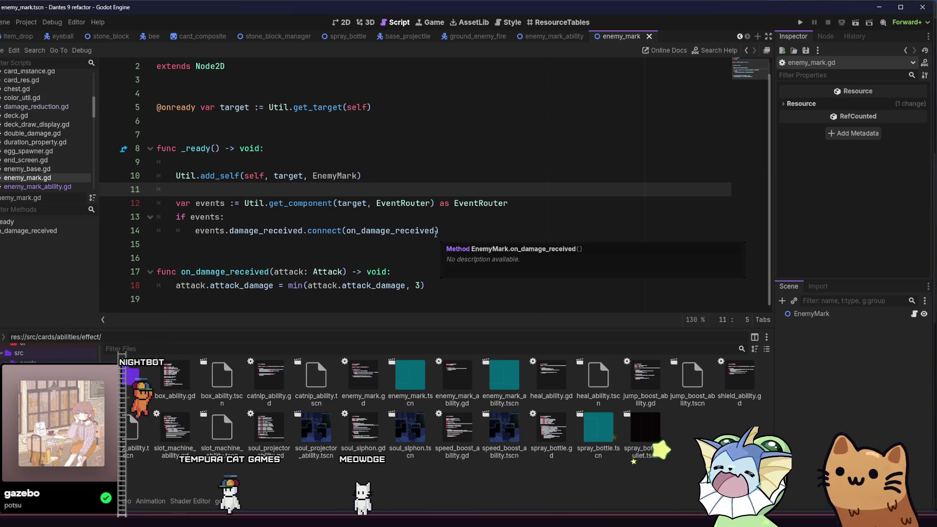
{"action": "double_click", "coordinate": [422, 203]}
{"action": "key", "text": "Down"}
{"action": "key", "text": "Down"}
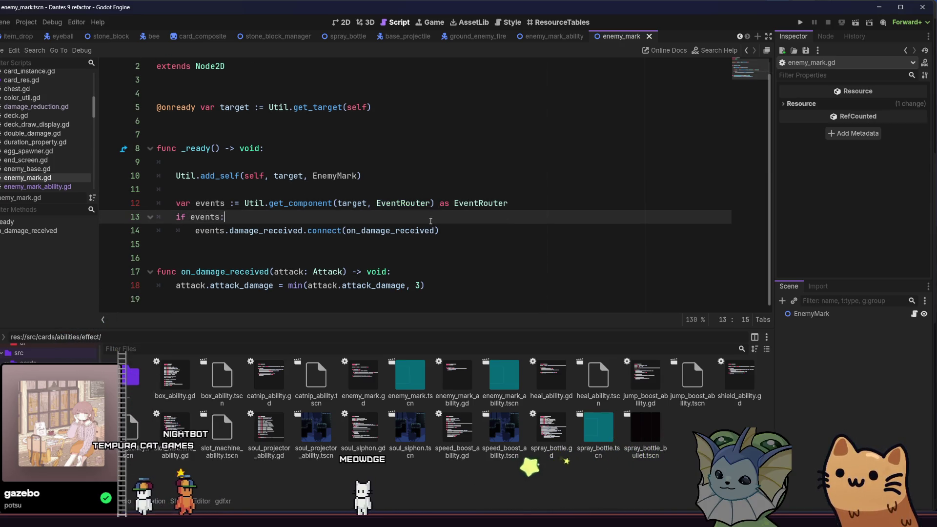
{"action": "key", "text": "End"}
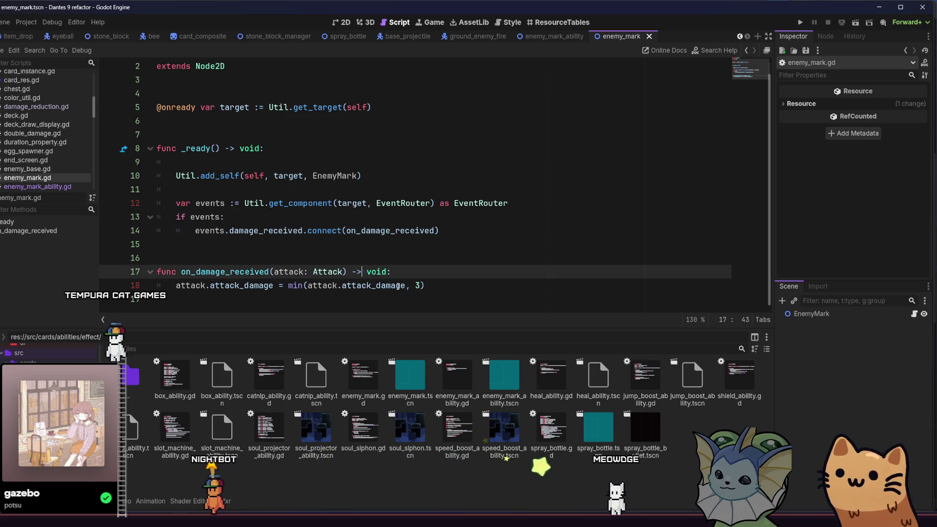
{"action": "left_click", "coordinate": [426, 287]}
{"action": "left_click_drag", "start_coordinate": [425, 286], "coordinate": [288, 293]}
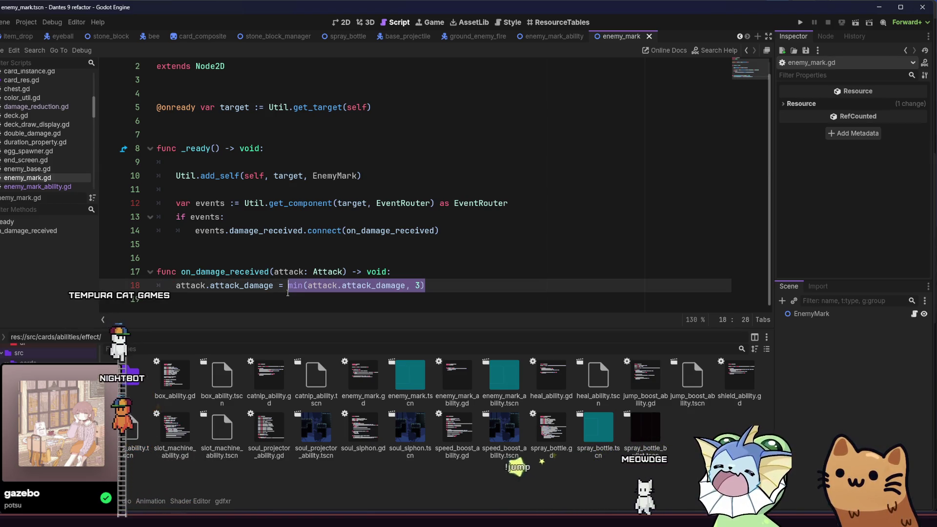
{"action": "mouse_move", "coordinate": [288, 293]}
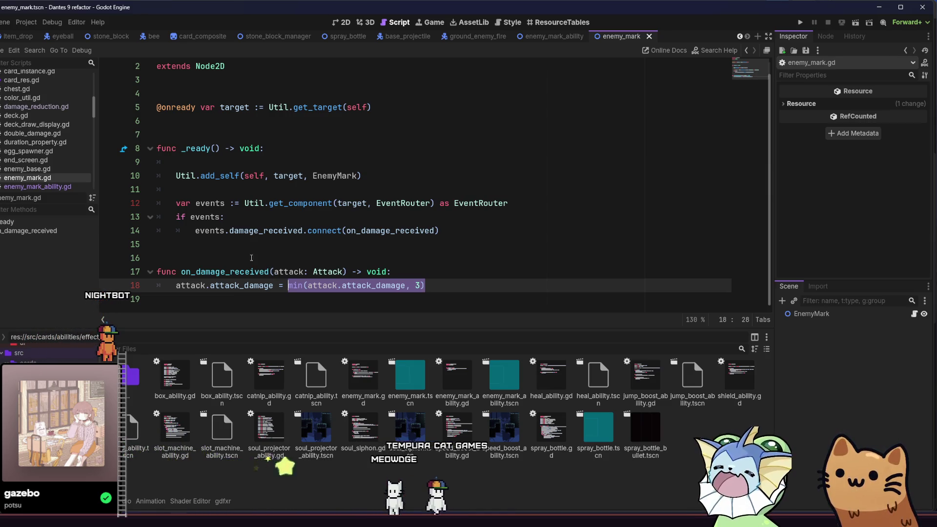
{"action": "left_click", "coordinate": [203, 67]}
{"action": "left_click", "coordinate": [208, 84]}
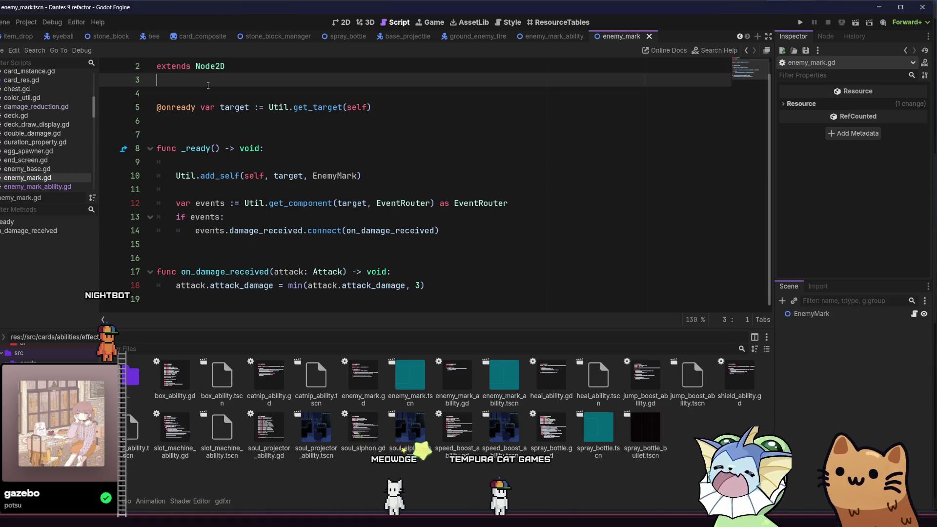
Replace Node2D with CardAbility as enemy_mark.gd's base class using autocomplete.
{"action": "left_click", "coordinate": [219, 107]}
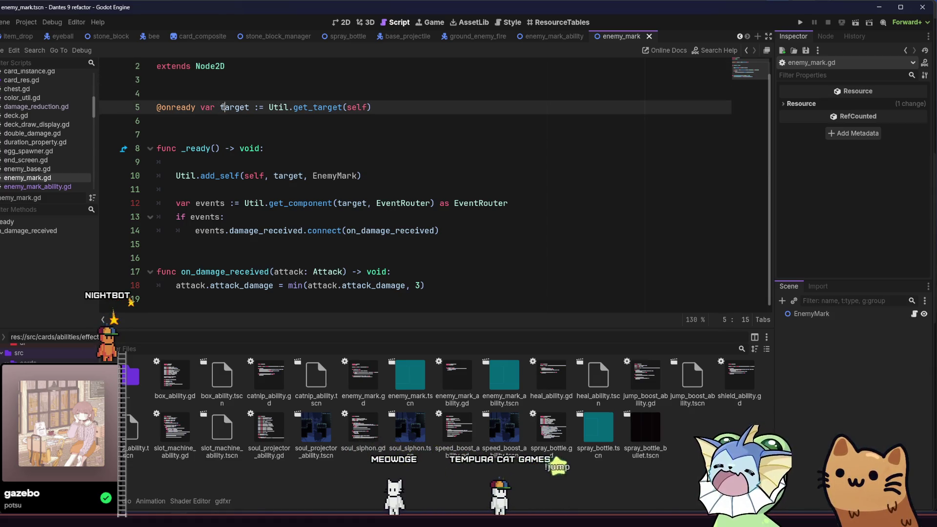
{"action": "left_click", "coordinate": [212, 67]}
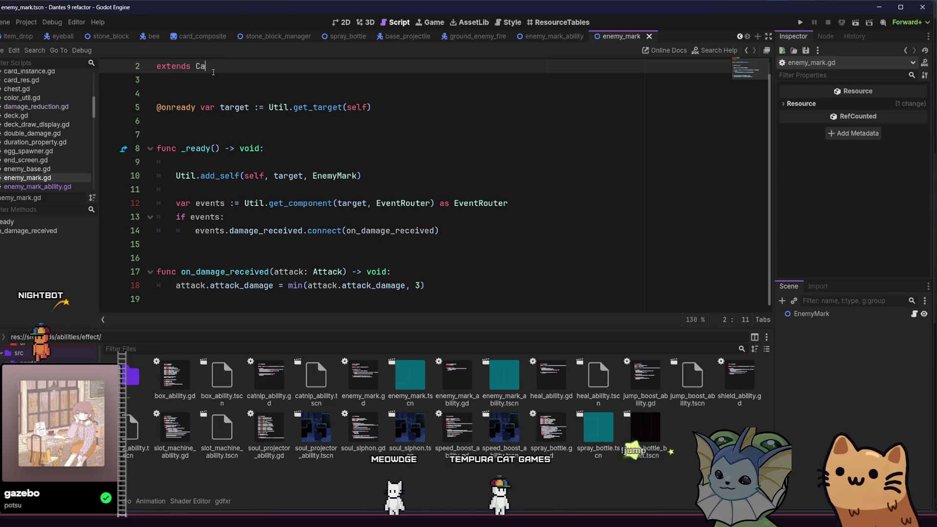
{"action": "left_click", "coordinate": [259, 93]}
{"action": "scroll", "coordinate": [260, 93], "scroll_direction": "up", "scroll_amount": 1}
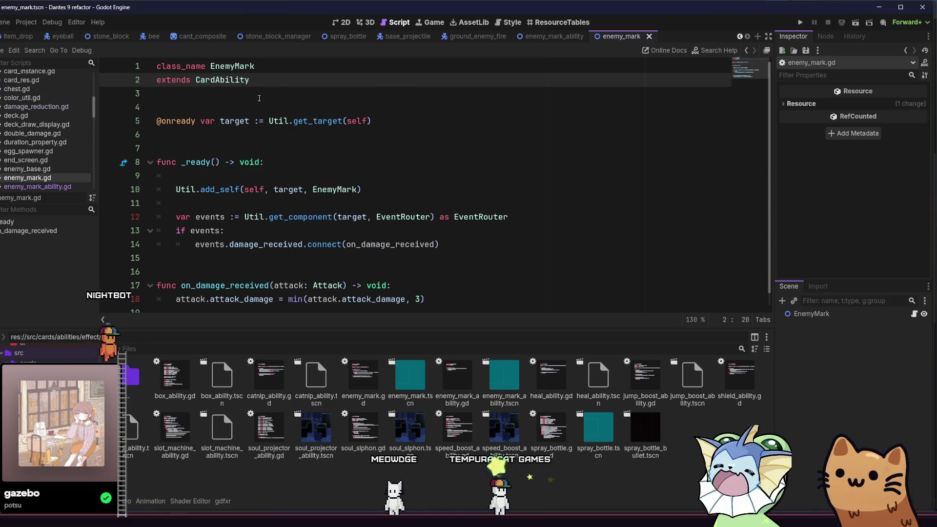
{"action": "left_click", "coordinate": [259, 98]}
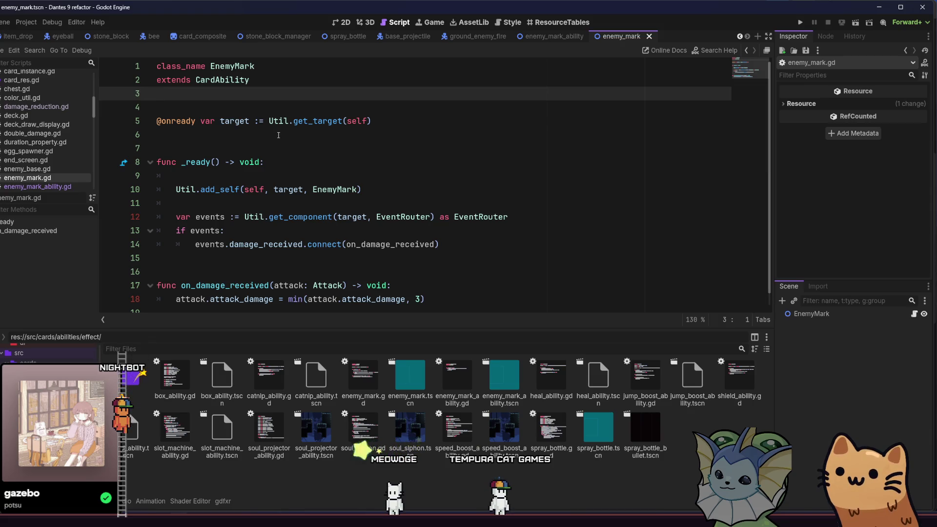
{"action": "key", "text": "Down"}
{"action": "key", "text": "Down"}
{"action": "key", "text": "Down"}
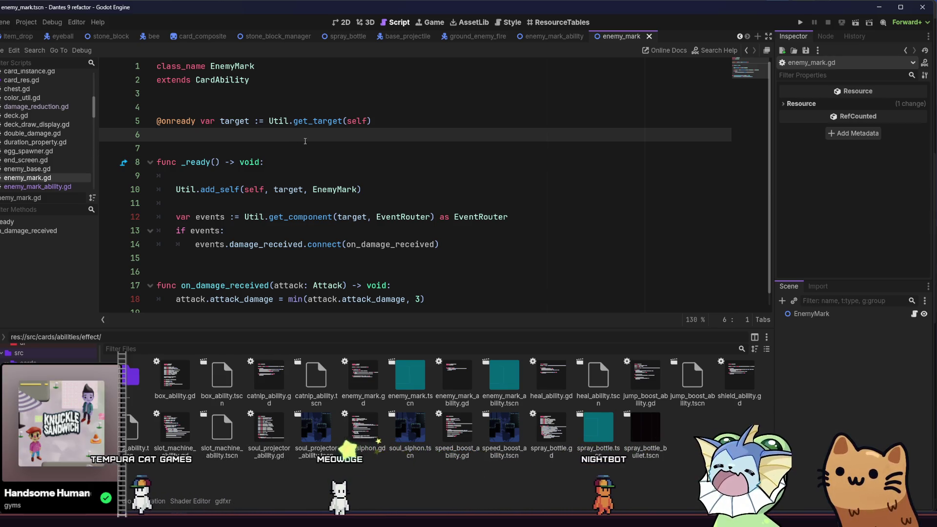
Add 'var damage_mult : float = 1.0' below the target variable and save.
{"action": "key", "text": "Return"}
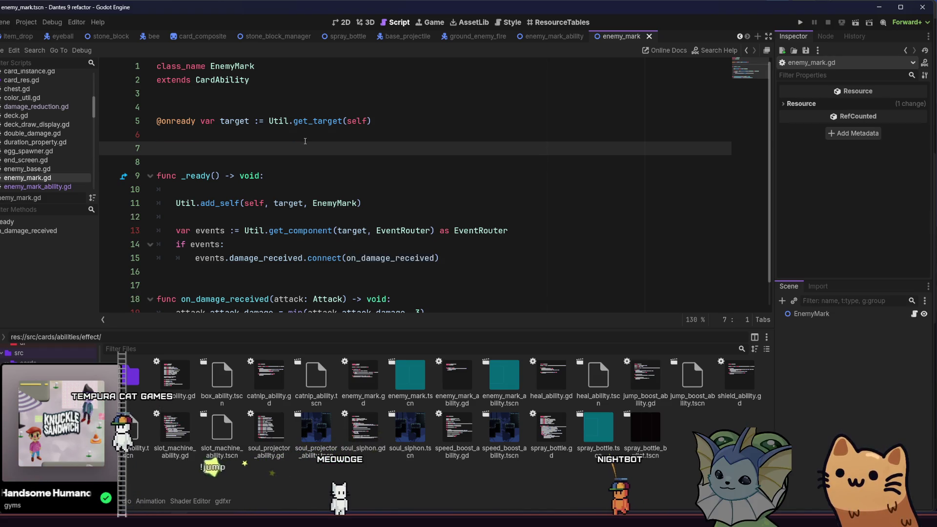
{"action": "type", "text": "var d"}
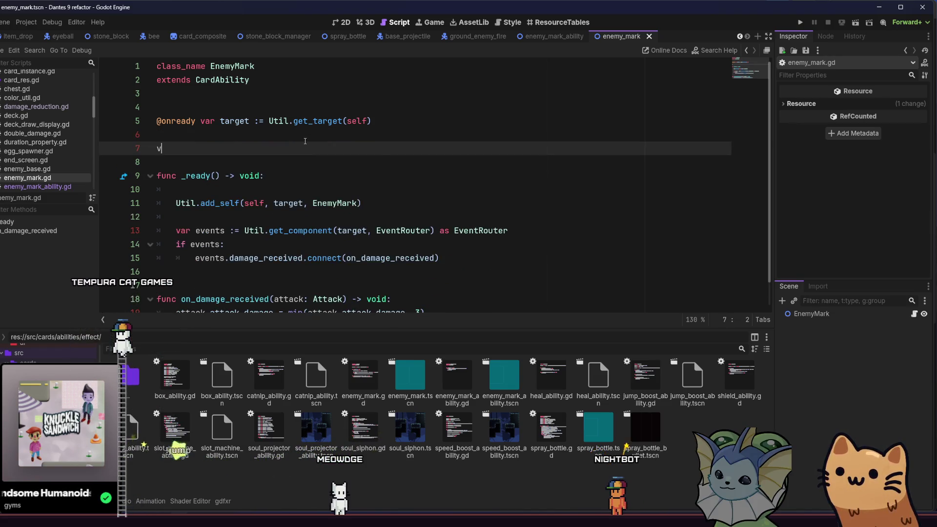
{"action": "type", "text": "amage_mult"}
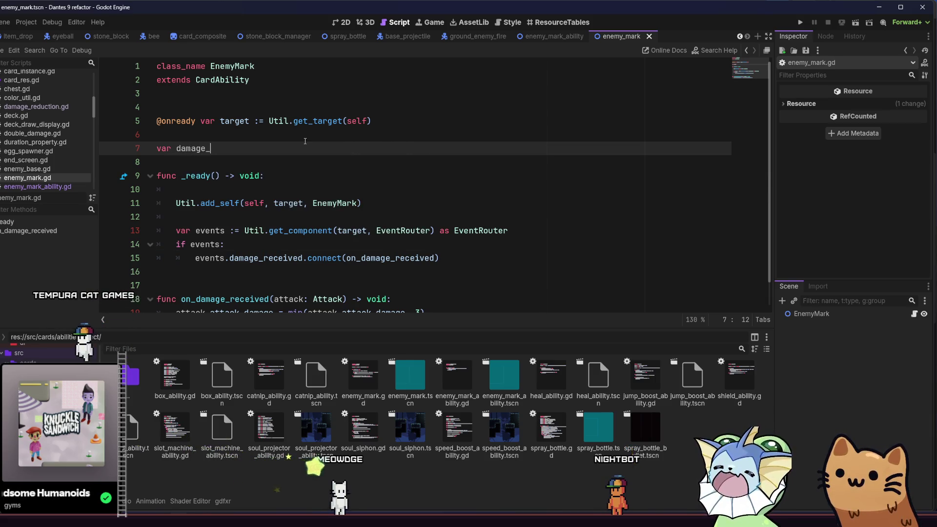
{"action": "type", "text": " : float ="}
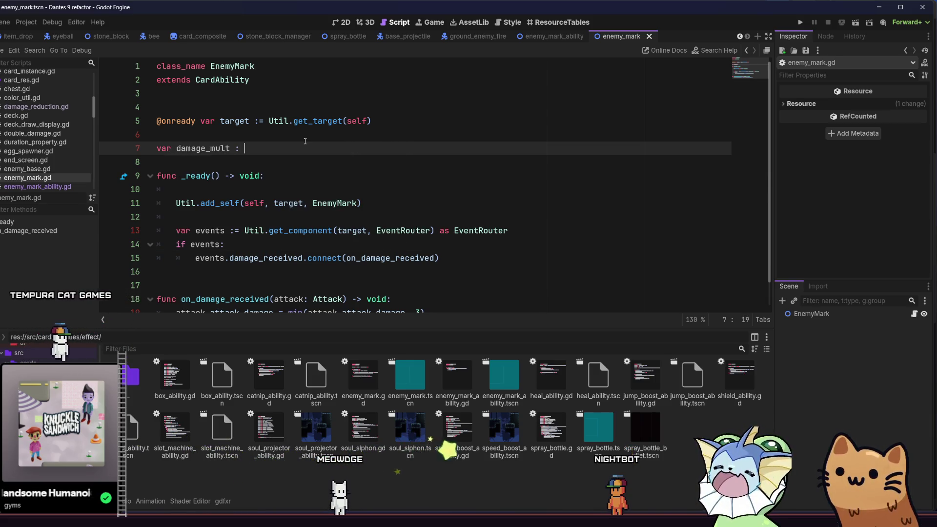
{"action": "key", "text": "ctrl+space"}
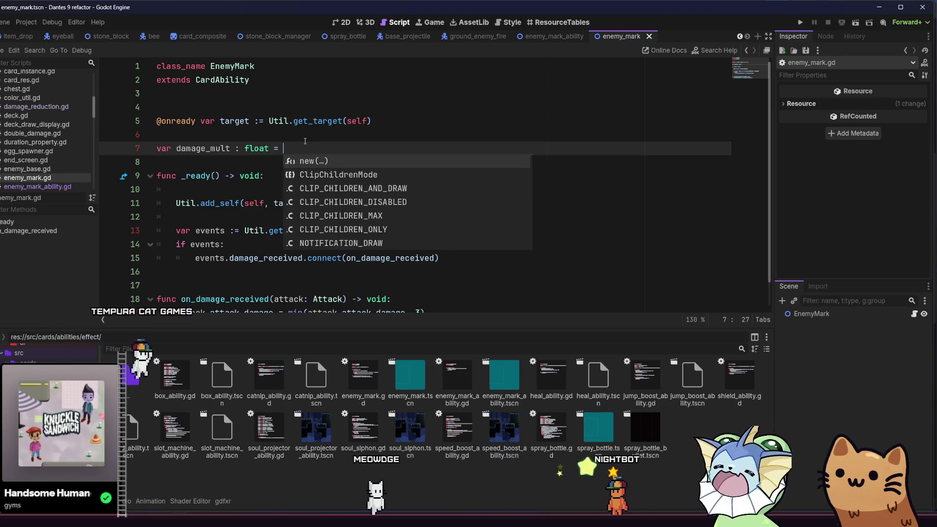
{"action": "key", "text": "Escape"}
{"action": "type", "text": "1.0"}
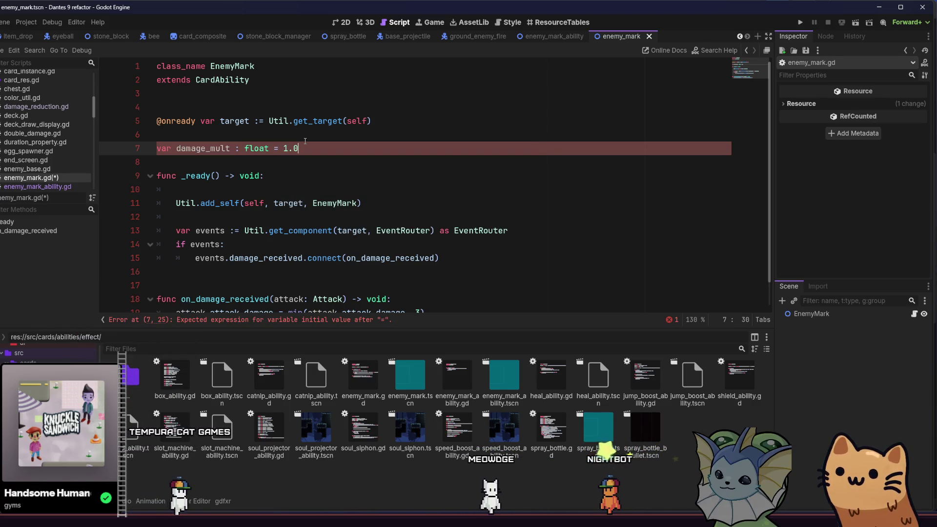
{"action": "key", "text": "ctrl+s"}
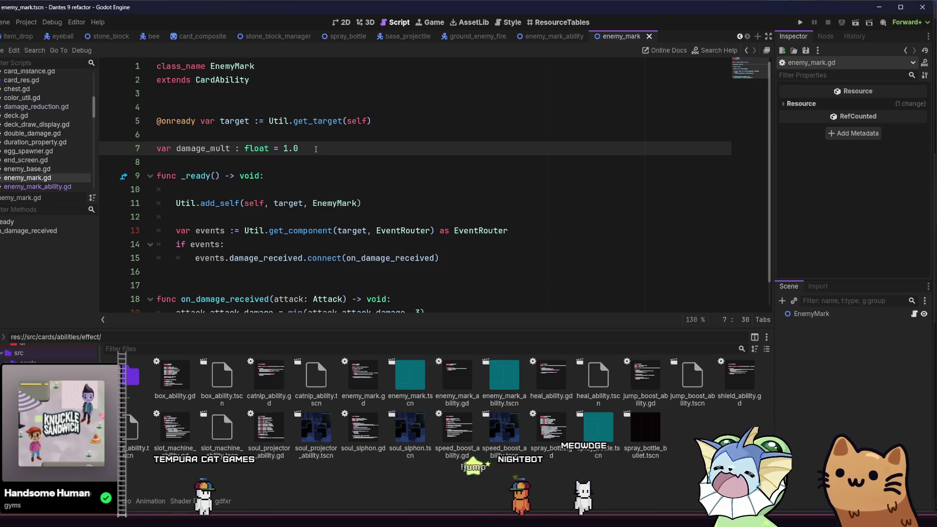
{"action": "scroll", "coordinate": [315, 153], "scroll_direction": "down", "scroll_amount": 1}
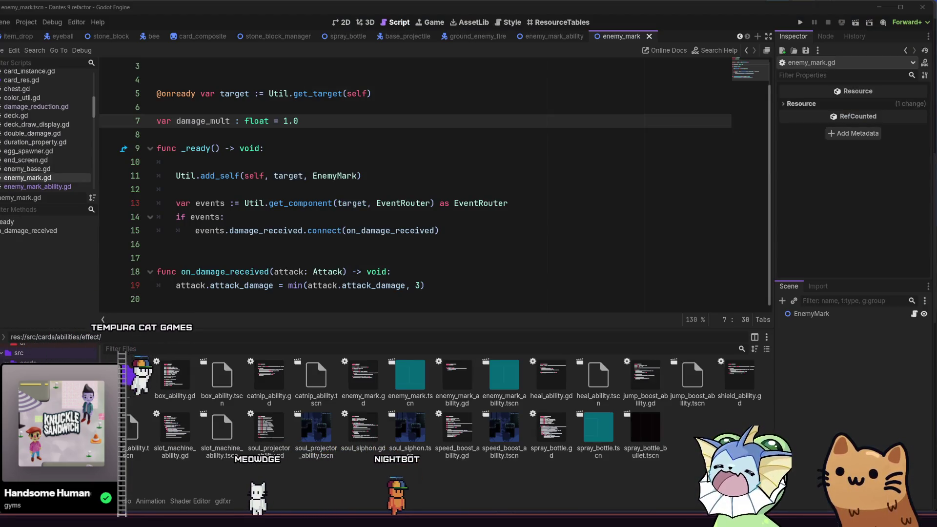
{"action": "left_click", "coordinate": [458, 276]}
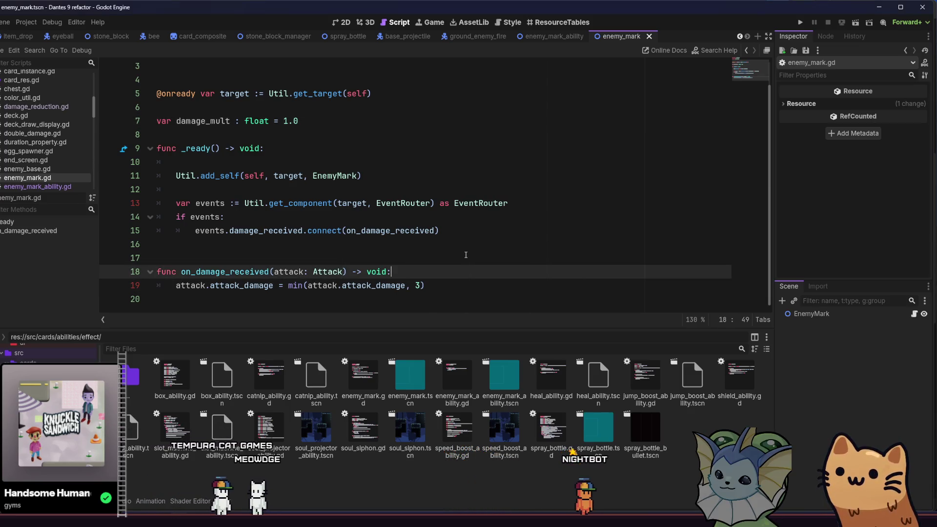
{"action": "left_click", "coordinate": [460, 229]}
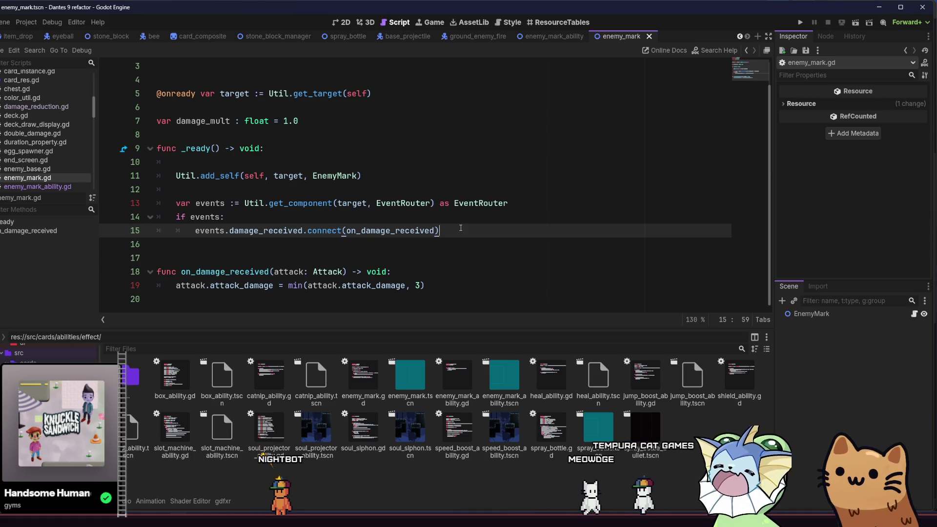
Replace min(attack.attack_damage, 3) on line 19 with 'attack.attack_damage *='.
{"action": "left_click_drag", "start_coordinate": [425, 286], "coordinate": [292, 286]}
{"action": "type", "text": "atta"}
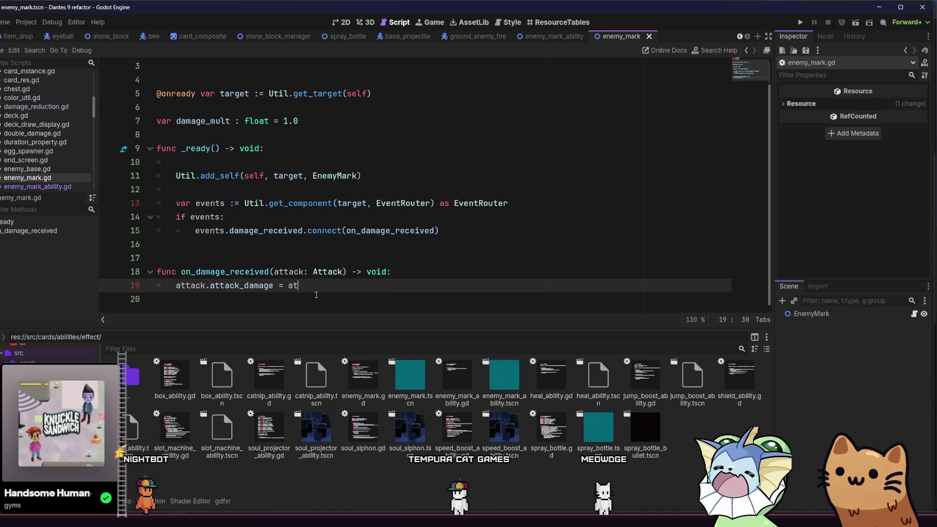
{"action": "type", "text": "ck.att"}
{"action": "key", "text": "Return"}
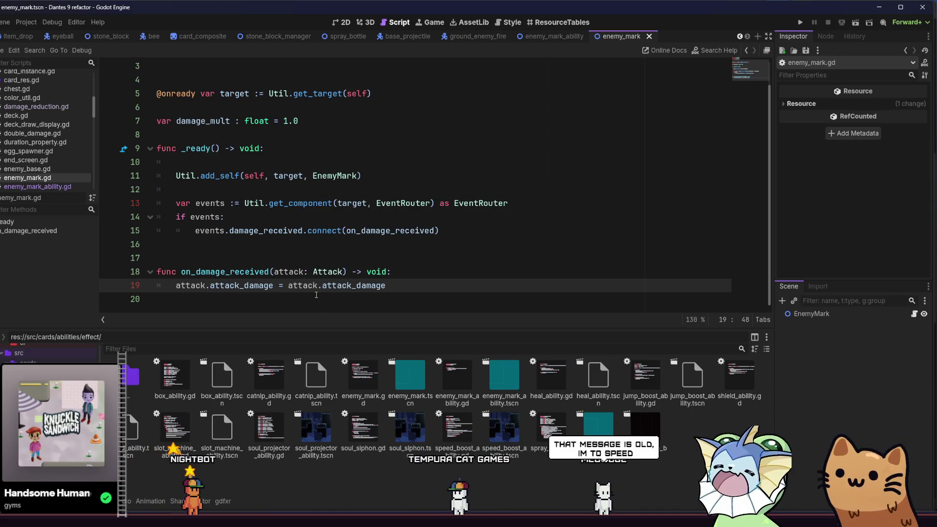
{"action": "type", "text": "*="}
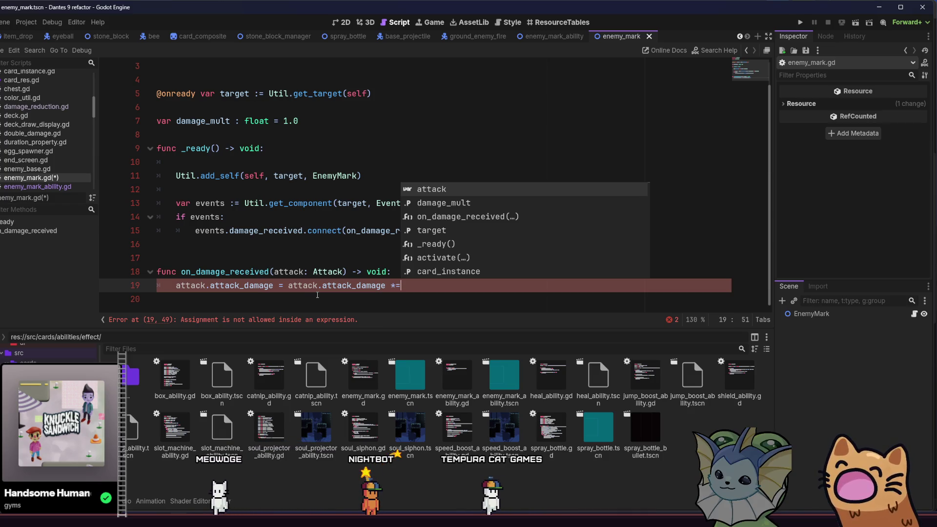
{"action": "scroll", "coordinate": [319, 295], "scroll_direction": "up", "scroll_amount": 1}
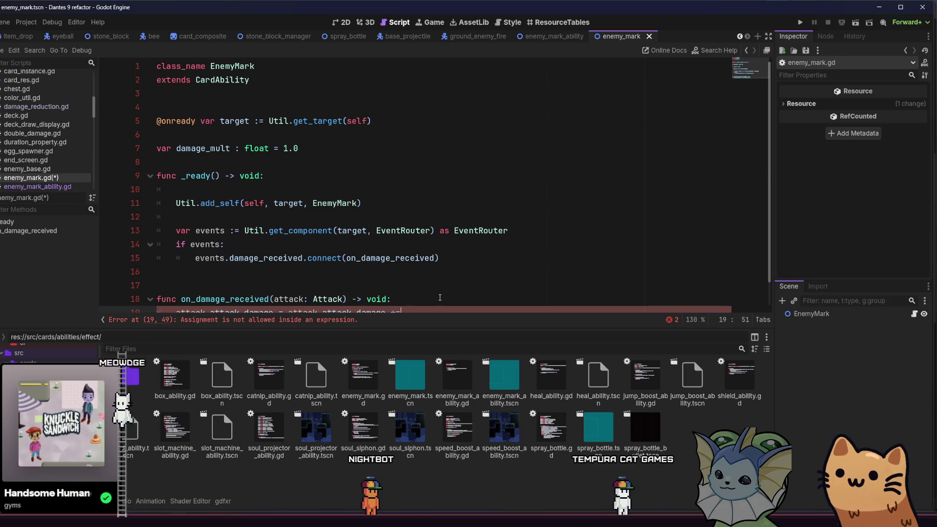
{"action": "scroll", "coordinate": [440, 298], "scroll_direction": "down", "scroll_amount": 1}
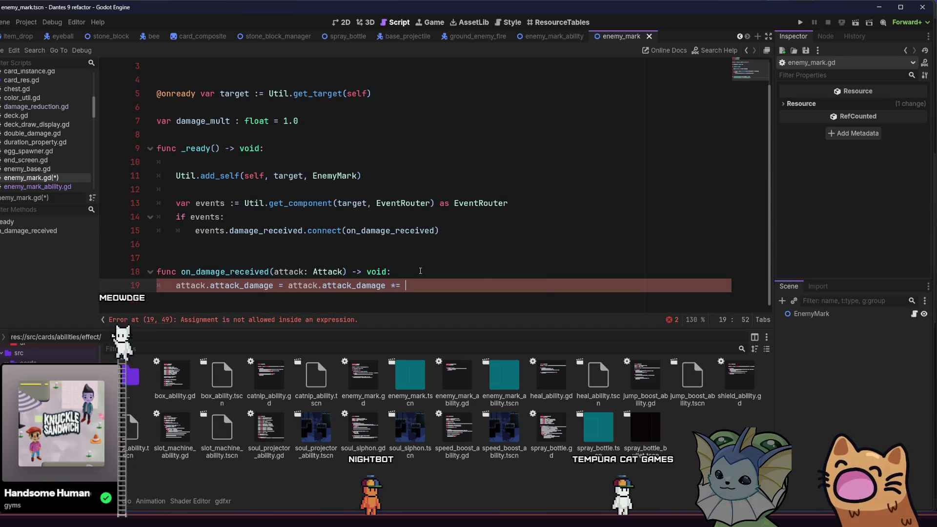
{"action": "left_click", "coordinate": [403, 258]}
{"action": "scroll", "coordinate": [402, 270], "scroll_direction": "up", "scroll_amount": 1}
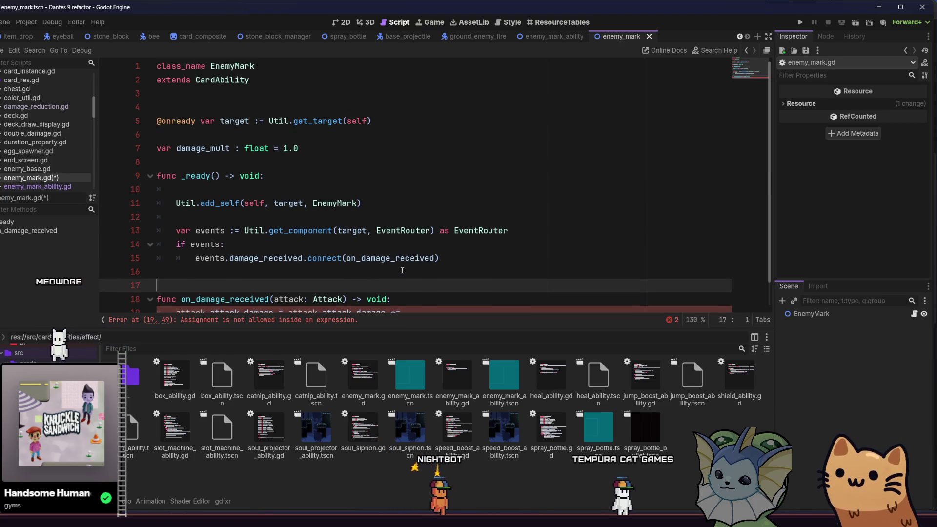
{"action": "scroll", "coordinate": [430, 281], "scroll_direction": "down", "scroll_amount": 1}
{"action": "left_click", "coordinate": [433, 284]}
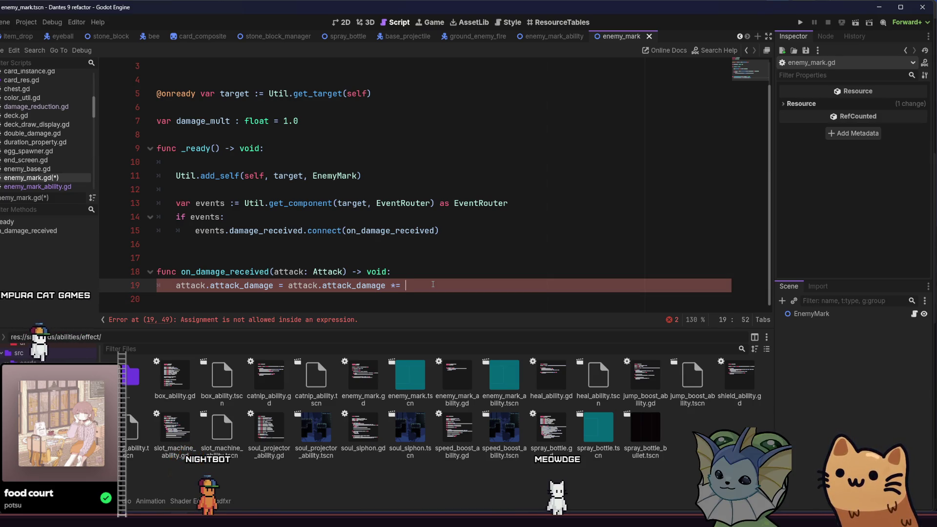
Complete line 19 as attack.attack_damage * damage_mult and save the script.
{"action": "key", "text": "BackSpace"}
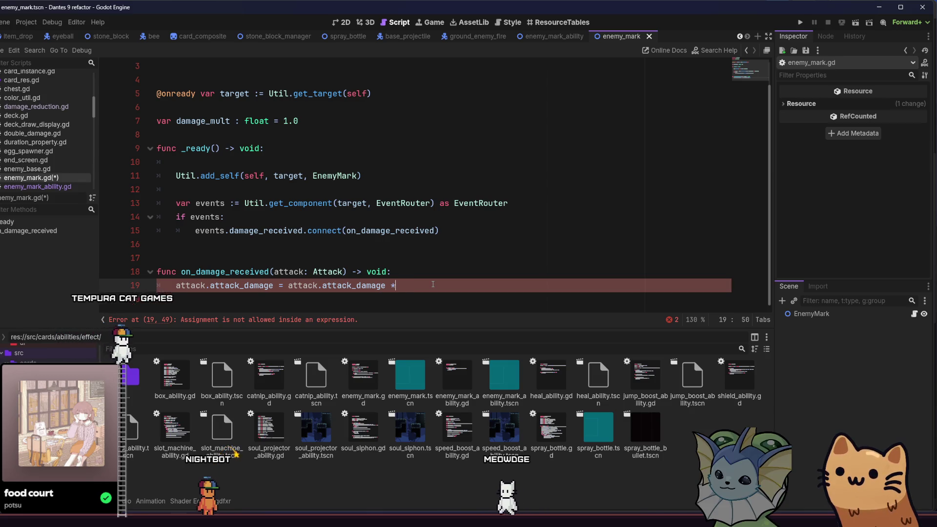
{"action": "type", "text": "dam"}
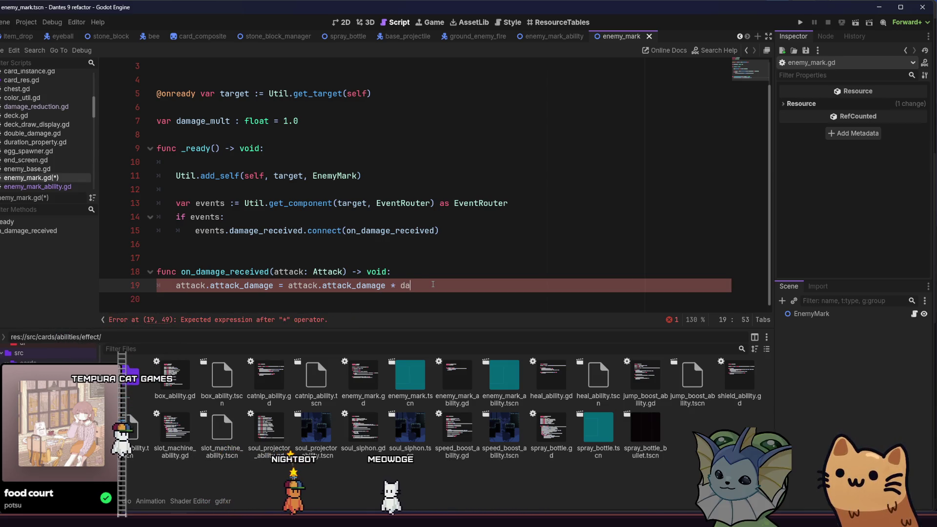
{"action": "key", "text": "Return"}
{"action": "left_click", "coordinate": [449, 277]}
{"action": "key", "text": "ctrl+s"}
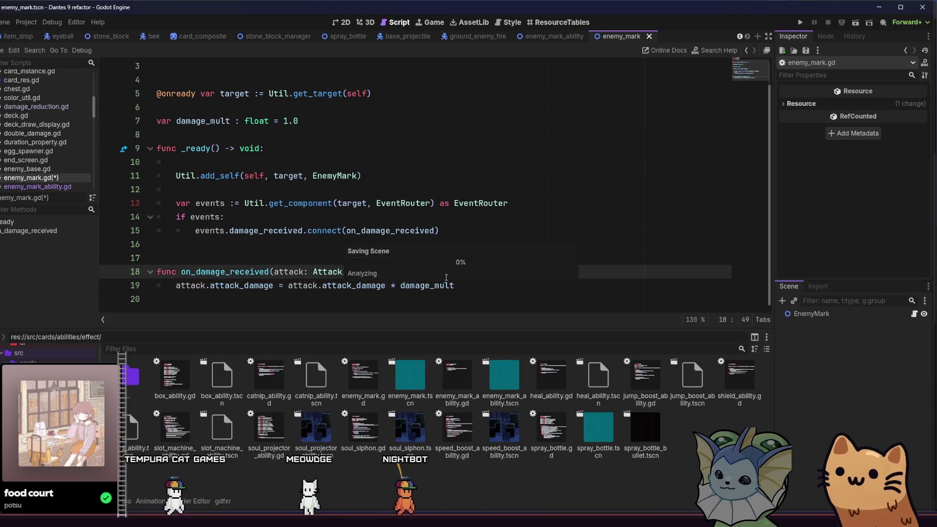
{"action": "scroll", "coordinate": [450, 276], "scroll_direction": "up", "scroll_amount": 1}
{"action": "left_click", "coordinate": [450, 254]}
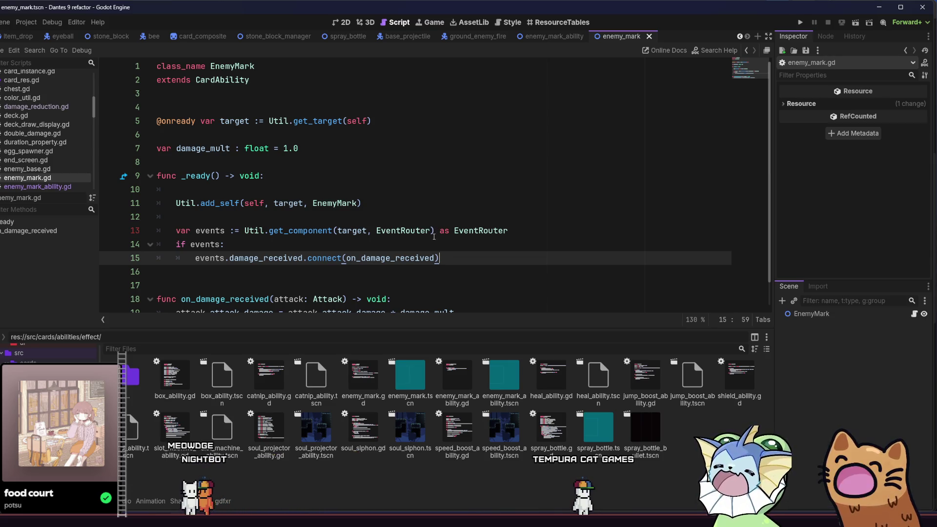
Review the damage_mult declaration, then switch to the EnemyMarkAbility scene.
{"action": "scroll", "coordinate": [400, 223], "scroll_direction": "down", "scroll_amount": 1}
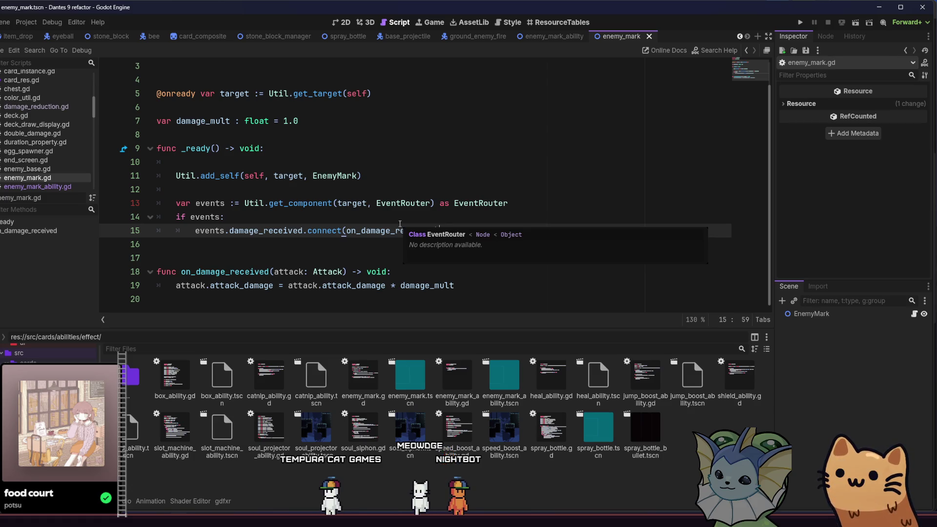
{"action": "left_click", "coordinate": [337, 148]}
{"action": "left_click", "coordinate": [311, 120]}
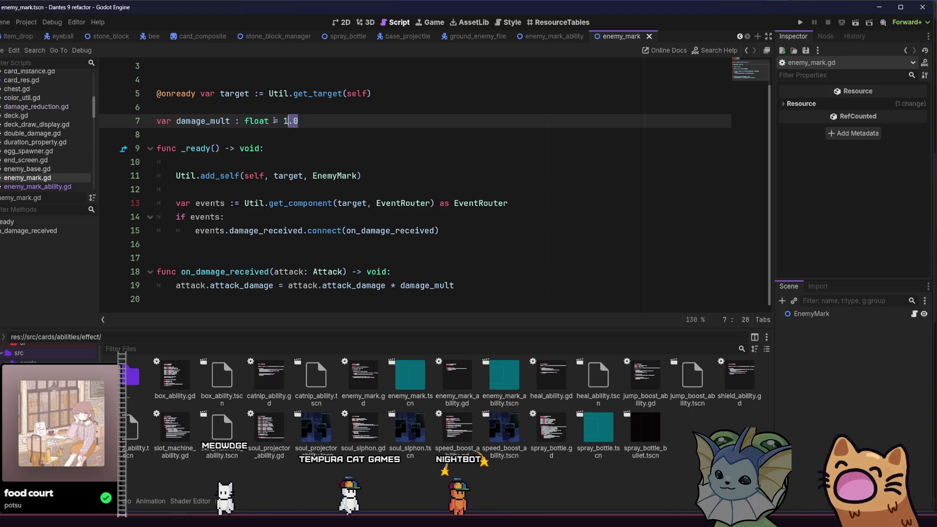
{"action": "left_click", "coordinate": [306, 126]}
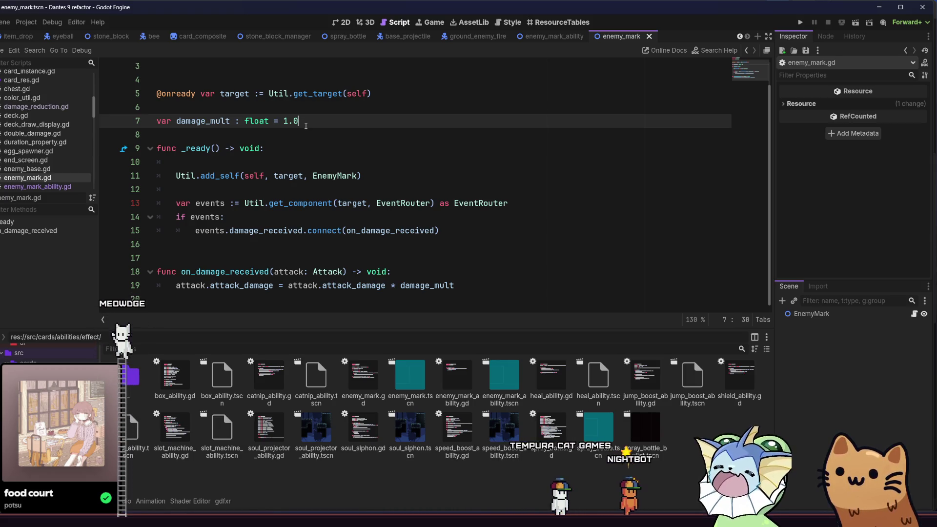
{"action": "left_click", "coordinate": [536, 38]}
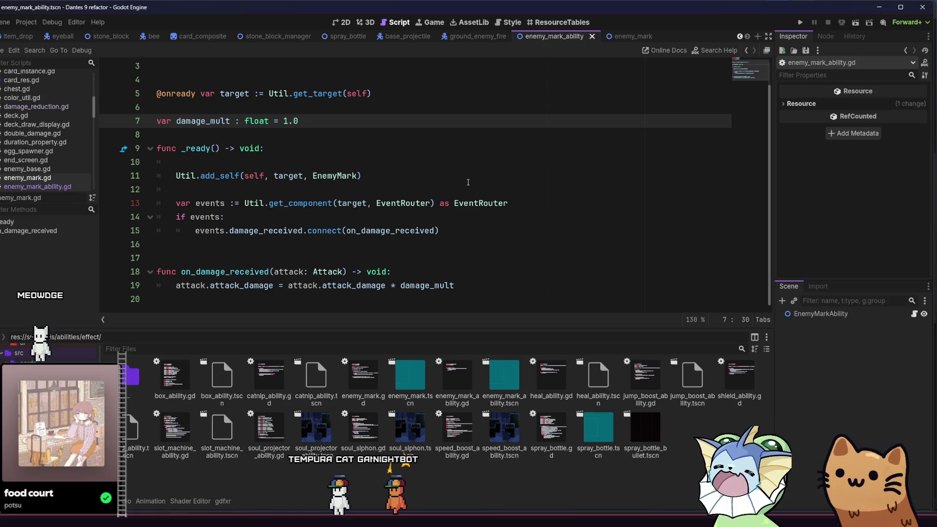
Switch the script editor to enemy_mark_ability.gd from the Scripts list.
{"action": "scroll", "coordinate": [473, 170], "scroll_direction": "up", "scroll_amount": 1}
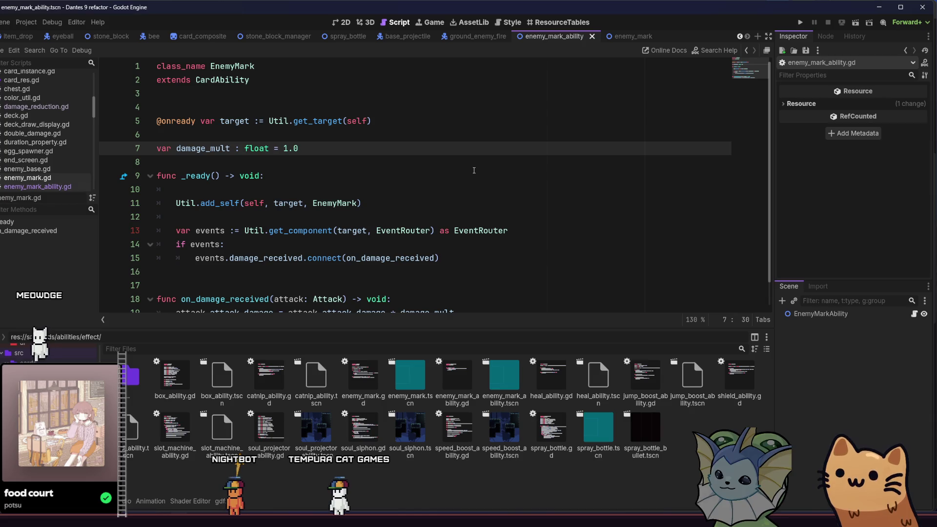
{"action": "scroll", "coordinate": [430, 224], "scroll_direction": "down", "scroll_amount": 1}
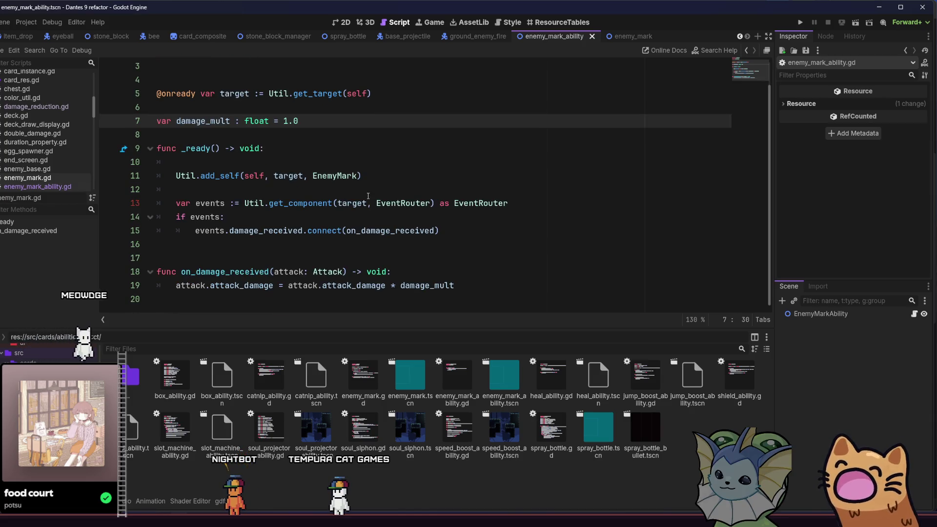
{"action": "left_click", "coordinate": [337, 158]}
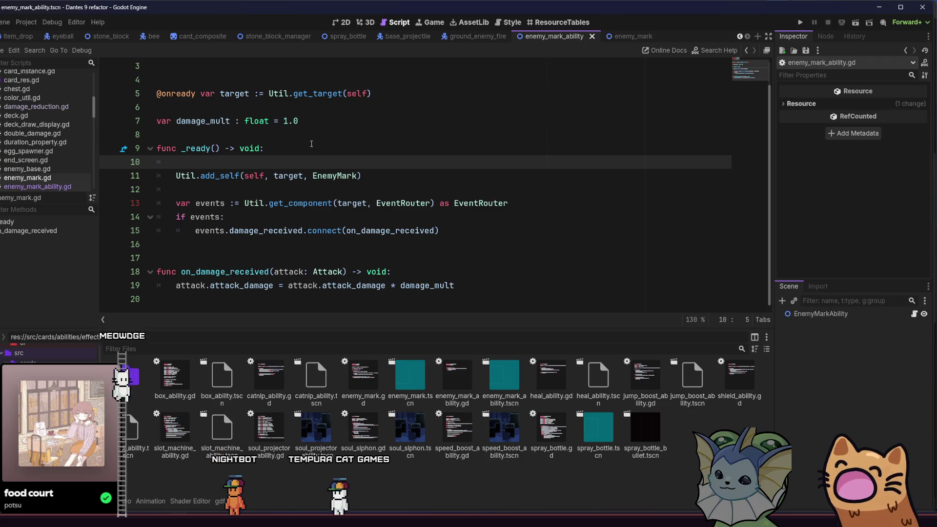
{"action": "key", "text": "Up"}
{"action": "key", "text": "Up"}
{"action": "key", "text": "Up"}
{"action": "key", "text": "Down"}
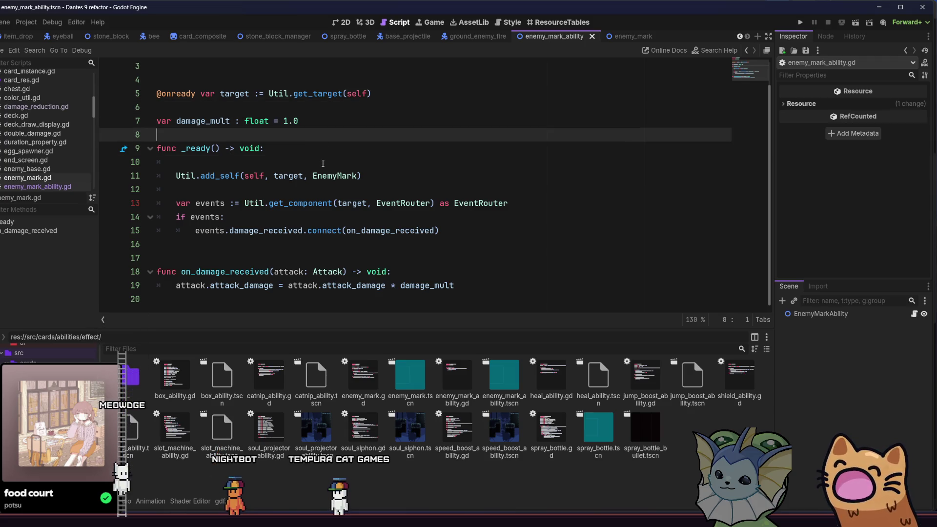
{"action": "left_click", "coordinate": [323, 163]}
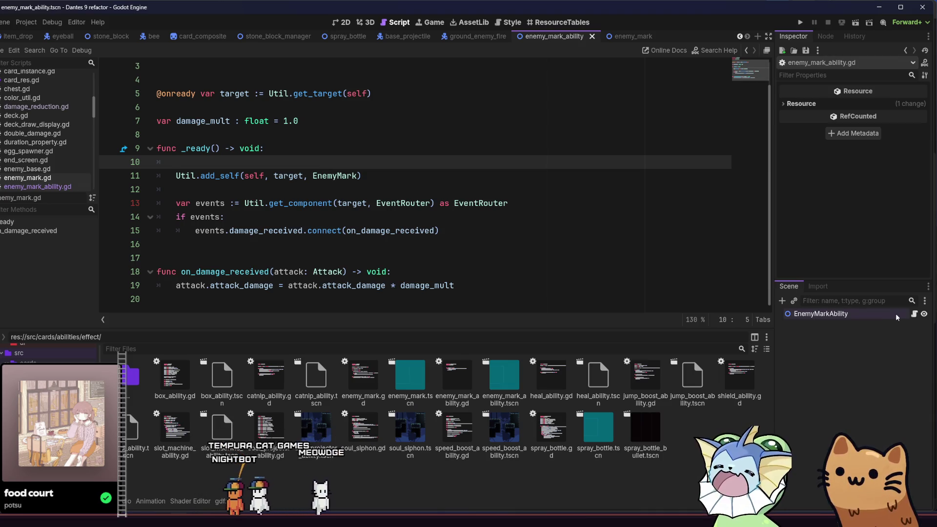
{"action": "left_click", "coordinate": [913, 314]}
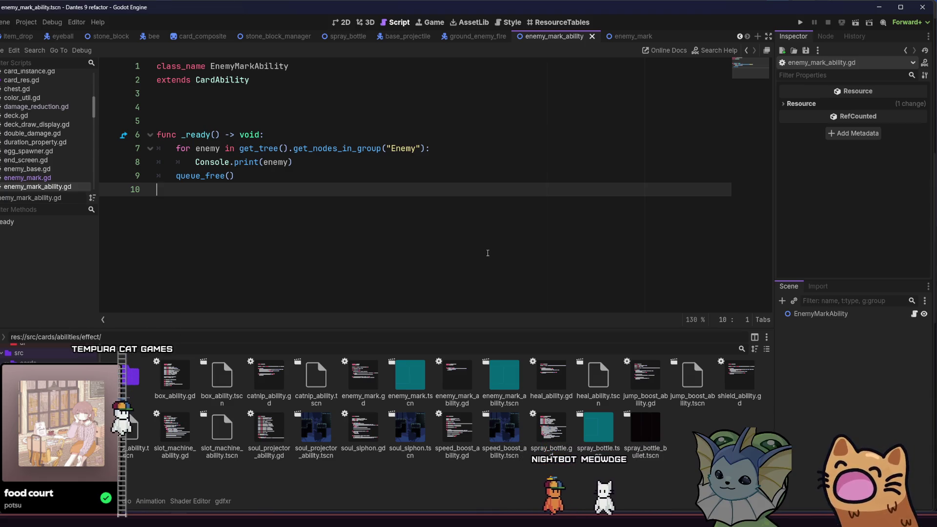
{"action": "key", "text": "Up"}
{"action": "key", "text": "Up"}
{"action": "key", "text": "End"}
{"action": "left_click", "coordinate": [351, 189]}
{"action": "left_click", "coordinate": [376, 176]}
{"action": "left_click", "coordinate": [383, 165]}
{"action": "left_click", "coordinate": [387, 171]}
{"action": "left_click", "coordinate": [392, 163]}
{"action": "left_click_drag", "start_coordinate": [392, 162], "coordinate": [195, 162]}
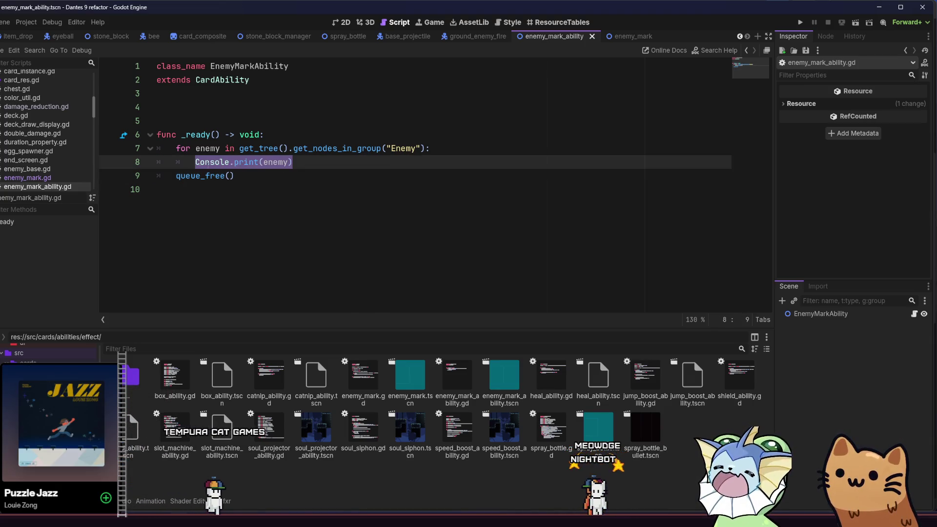
{"action": "left_click", "coordinate": [311, 159]}
{"action": "left_click", "coordinate": [313, 137]}
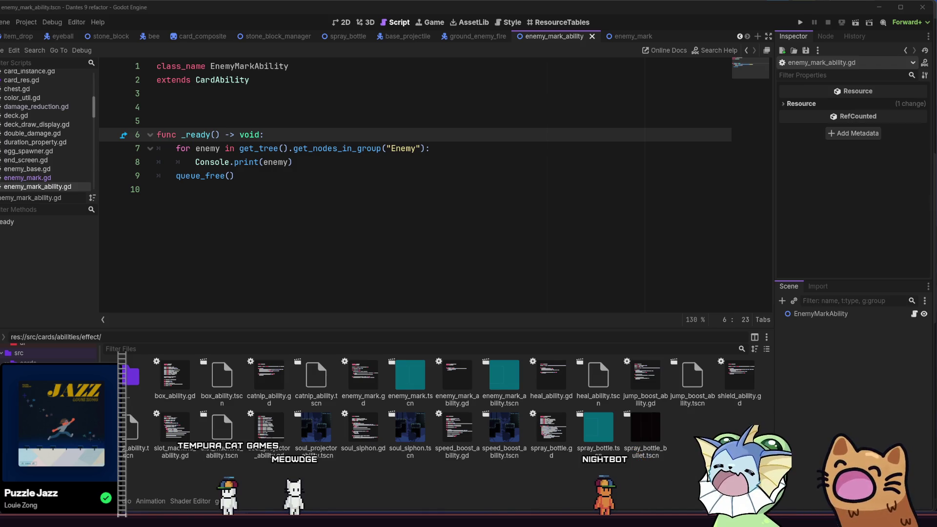
{"action": "left_click", "coordinate": [303, 175]}
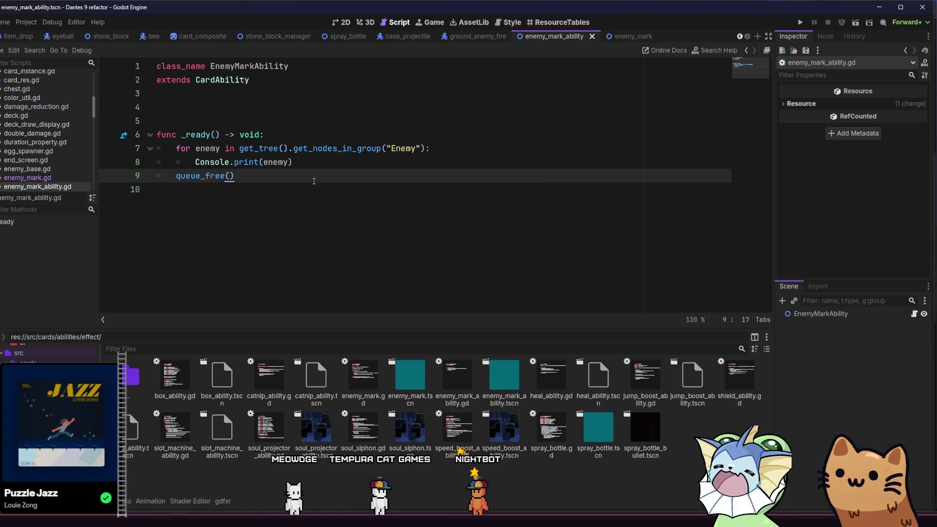
{"action": "left_click", "coordinate": [314, 141]}
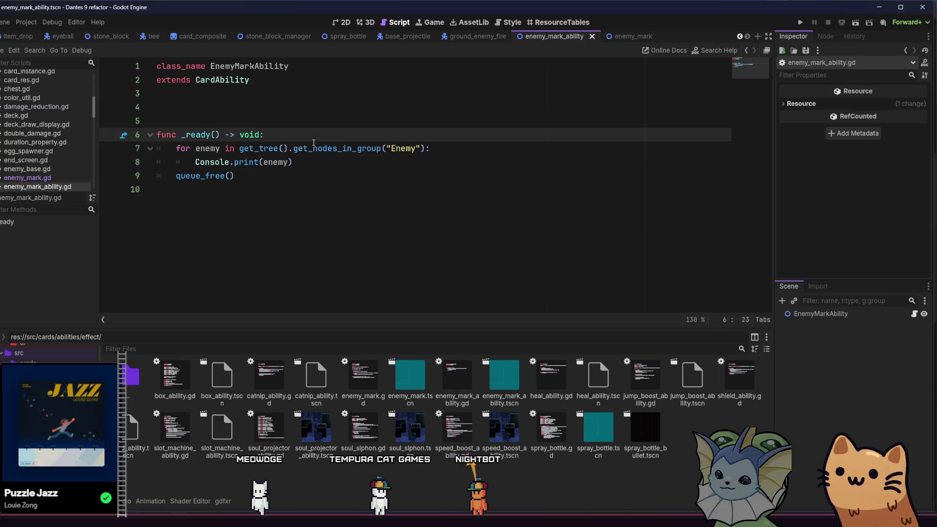
Start a 'var highest' declaration in _ready, typed as Node for now.
{"action": "key", "text": "Return"}
{"action": "type", "text": "var hi"}
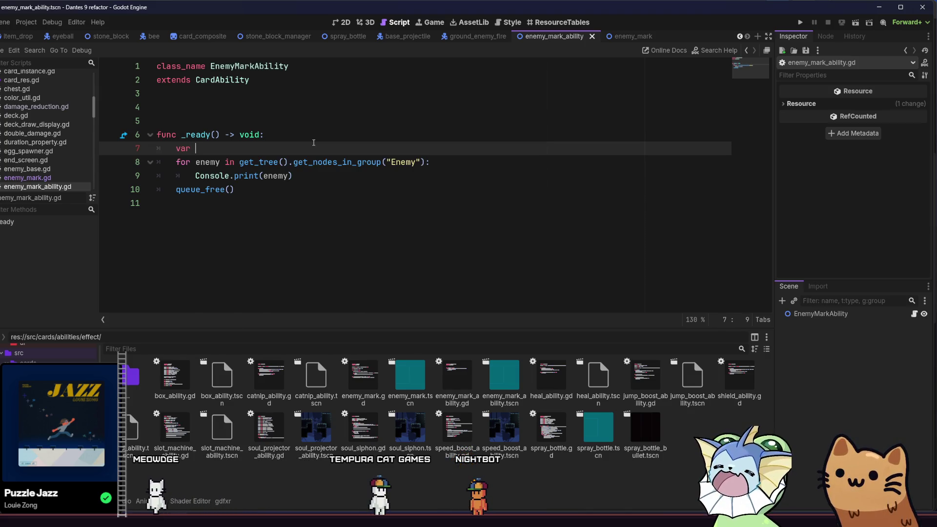
{"action": "type", "text": "ghest : "}
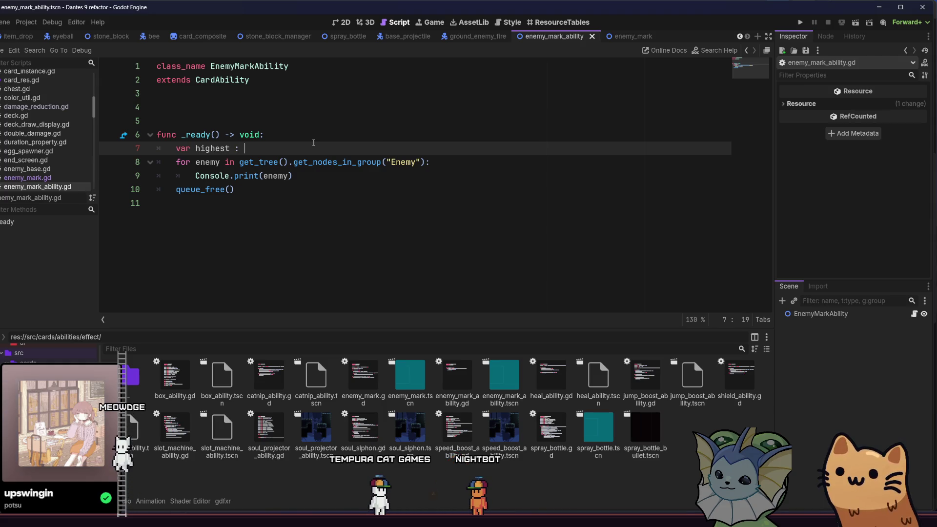
{"action": "type", "text": "No"}
{"action": "key", "text": "BackSpace"}
{"action": "key", "text": "BackSpace"}
{"action": "key", "text": "BackSpace"}
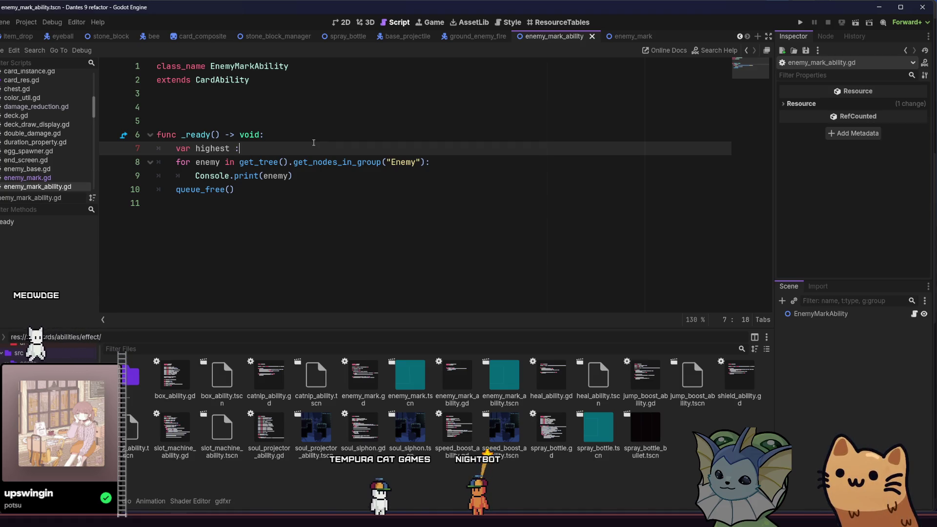
{"action": "type", "text": "Node2D"}
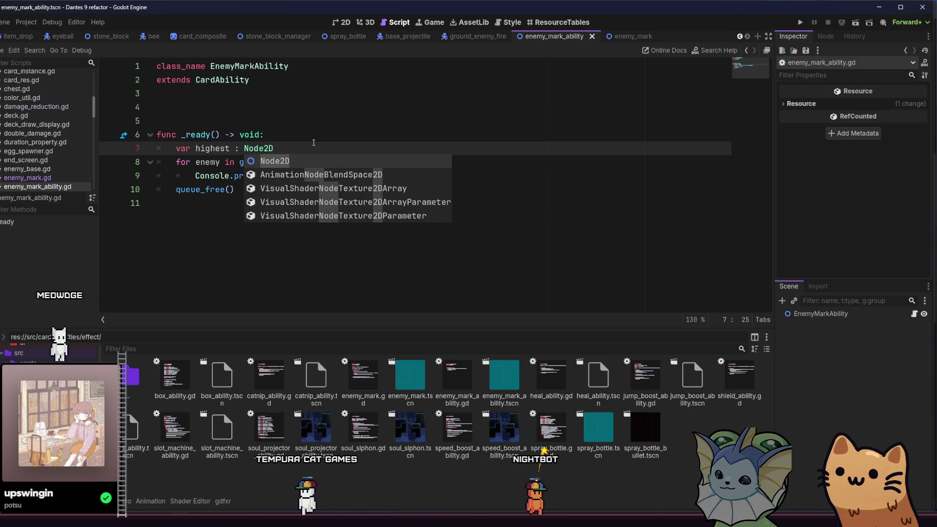
{"action": "left_click", "coordinate": [314, 139]}
{"action": "left_click", "coordinate": [305, 176]}
{"action": "left_click", "coordinate": [302, 150]}
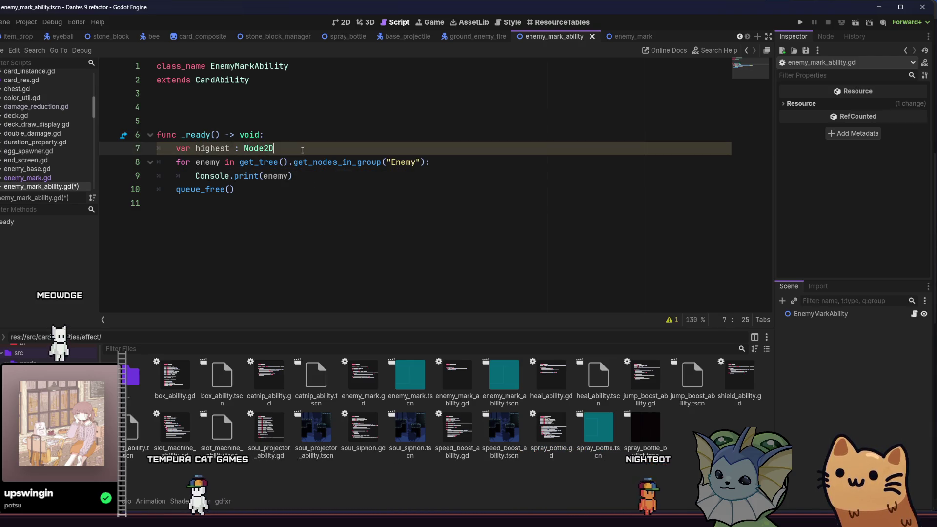
{"action": "key", "text": "BackSpace"}
{"action": "key", "text": "BackSpace"}
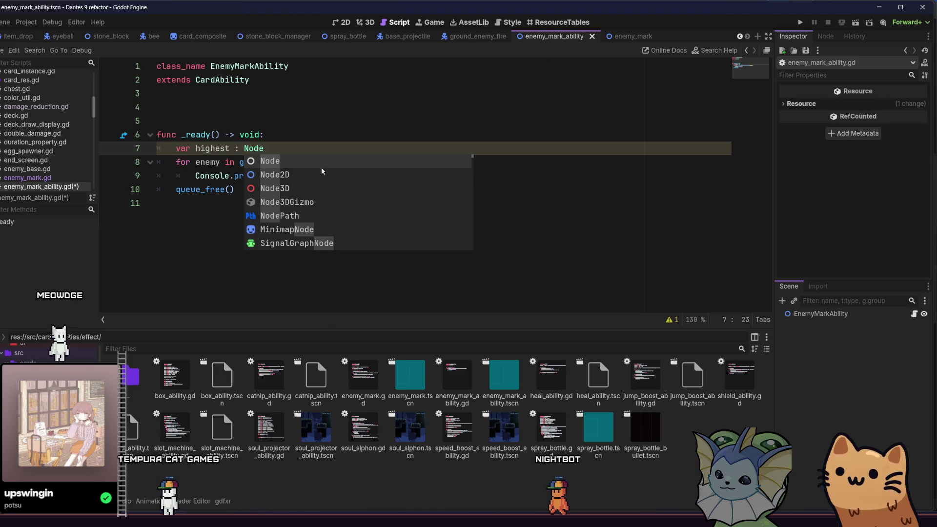
{"action": "key", "text": "Escape"}
Annotate the for loop's variable as 'enemy : EnemyBase'.
{"action": "key", "text": "Down"}
{"action": "key", "text": "Down"}
{"action": "key", "text": "End"}
{"action": "key", "text": "ctrl+shift+Left"}
{"action": "key", "text": "ctrl+shift+Left"}
{"action": "key", "text": "ctrl+shift+Left"}
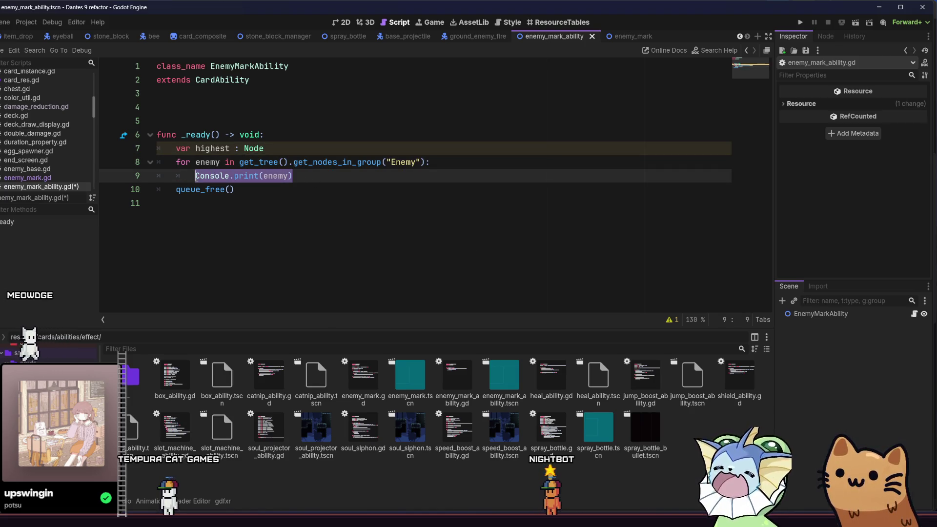
{"action": "mouse_move", "coordinate": [196, 177]}
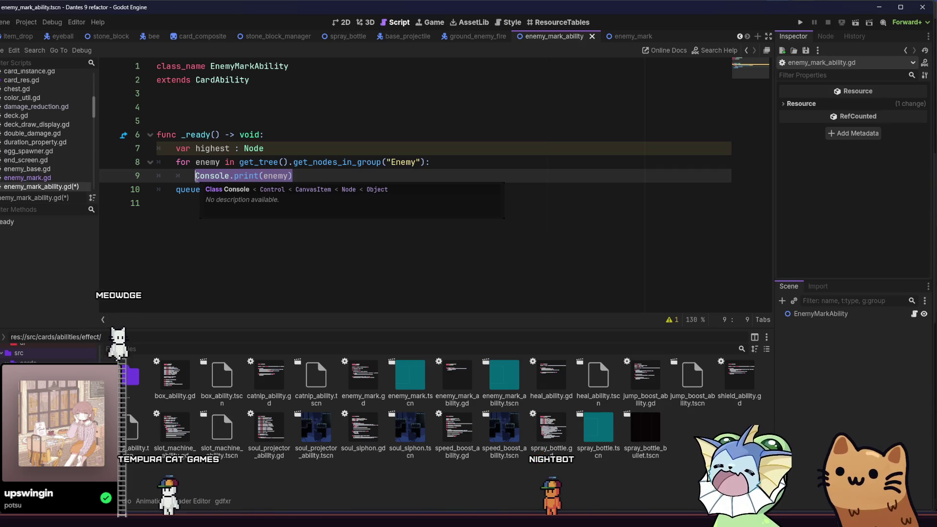
{"action": "double_click", "coordinate": [224, 162]}
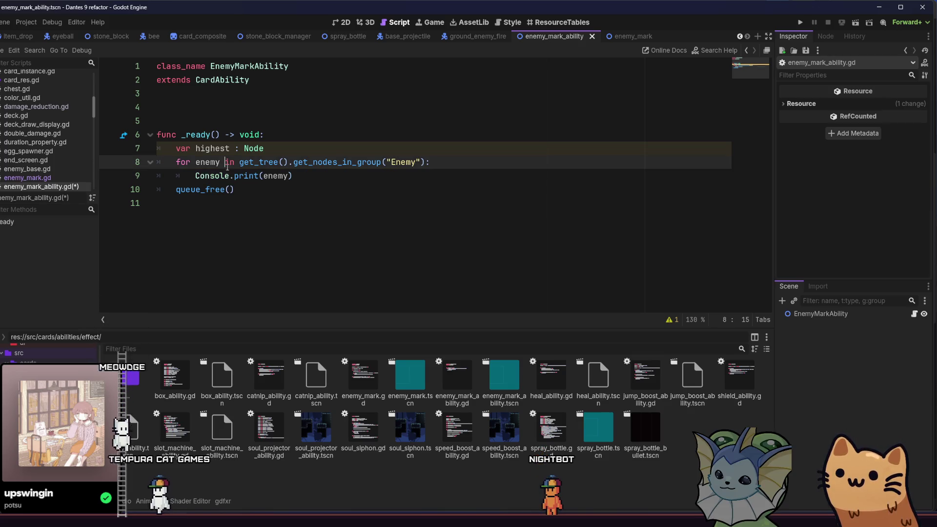
{"action": "left_click", "coordinate": [220, 162]}
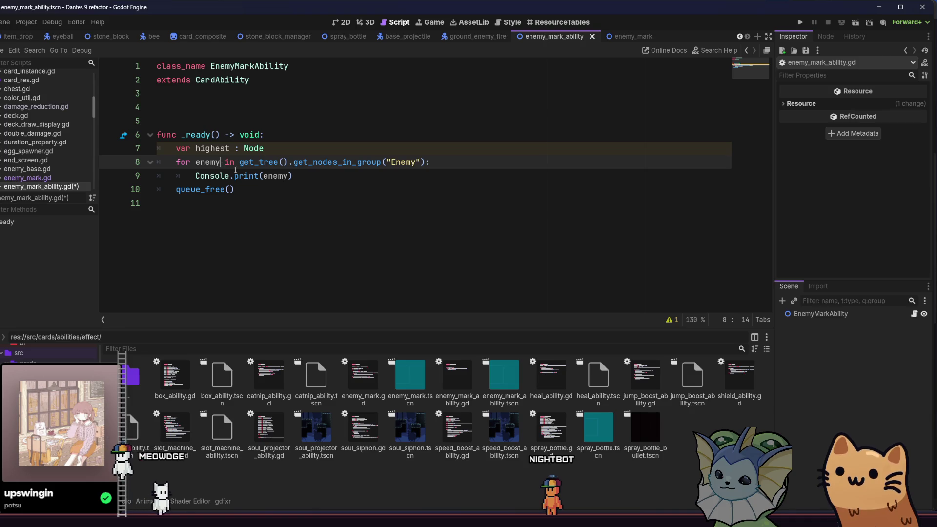
{"action": "type", "text": ": B"}
{"action": "key", "text": "BackSpace"}
{"action": "type", "text": "EnemyBase"}
{"action": "key", "text": "Return"}
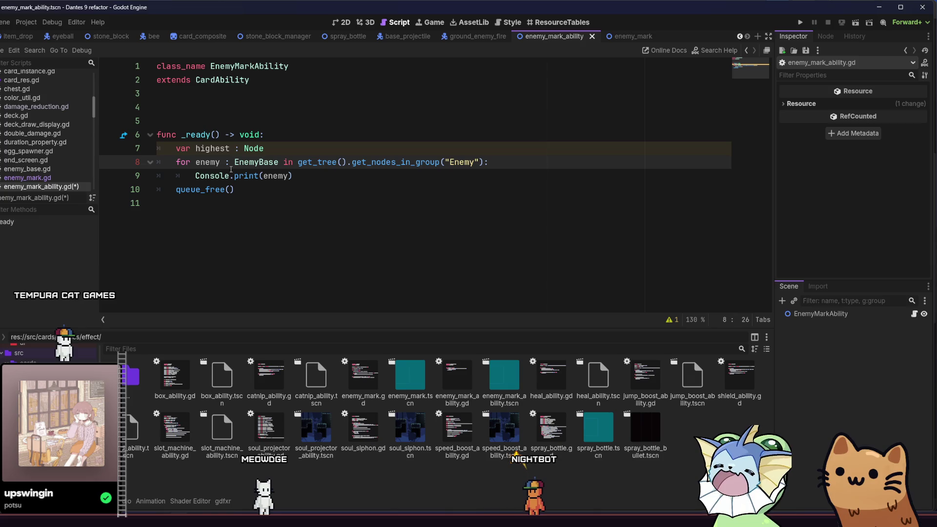
Replace Console.print(enemy) with 'if' and change highest's declaration to '= null'.
{"action": "left_click_drag", "start_coordinate": [292, 176], "coordinate": [197, 180]}
{"action": "type", "text": "if n"}
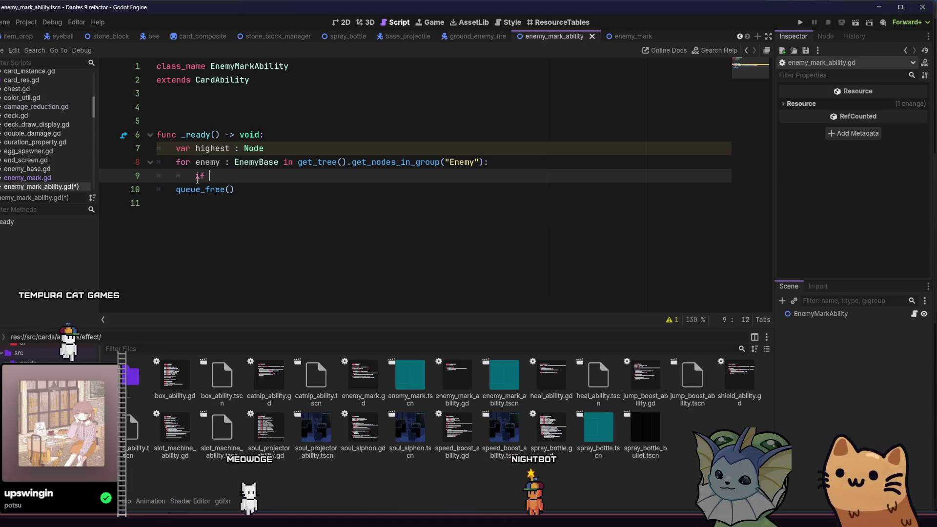
{"action": "double_click", "coordinate": [254, 148]}
{"action": "key", "text": "BackSpace"}
{"action": "key", "text": "BackSpace"}
{"action": "key", "text": "BackSpace"}
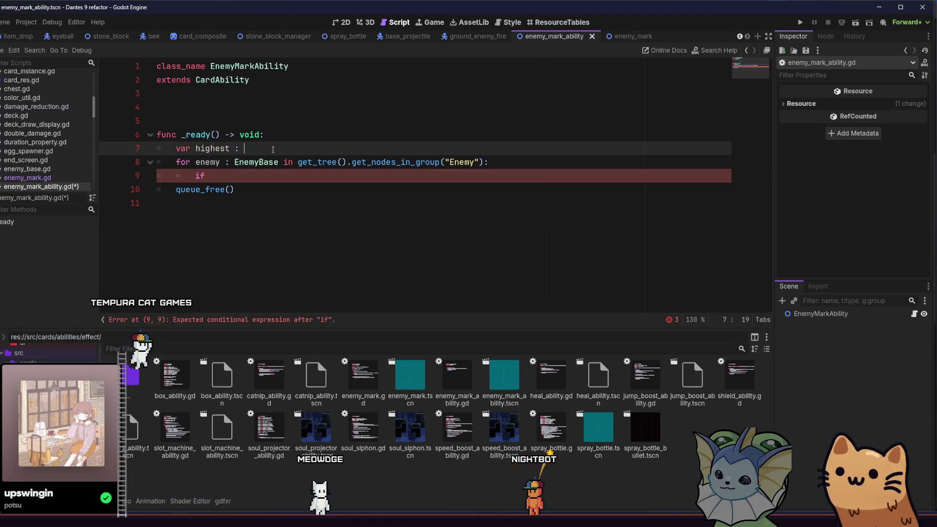
{"action": "type", "text": "= null"}
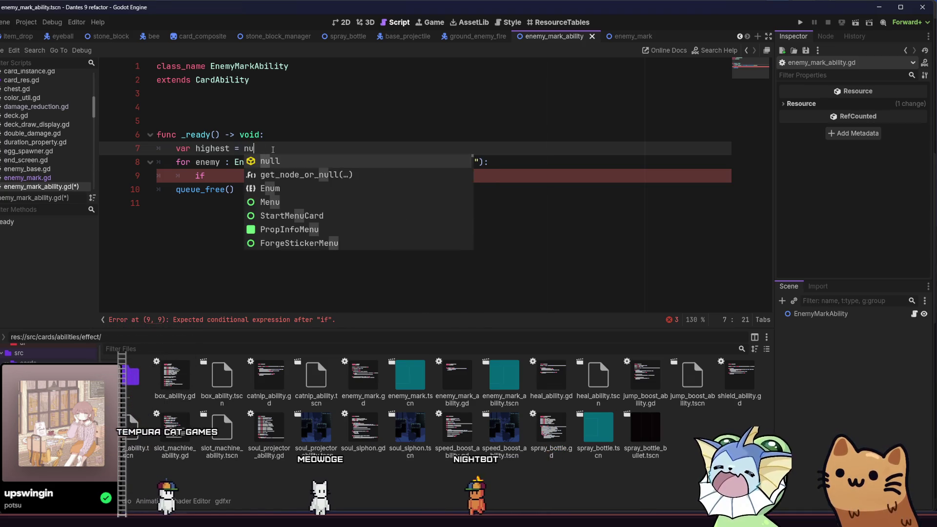
{"action": "left_click", "coordinate": [259, 180]}
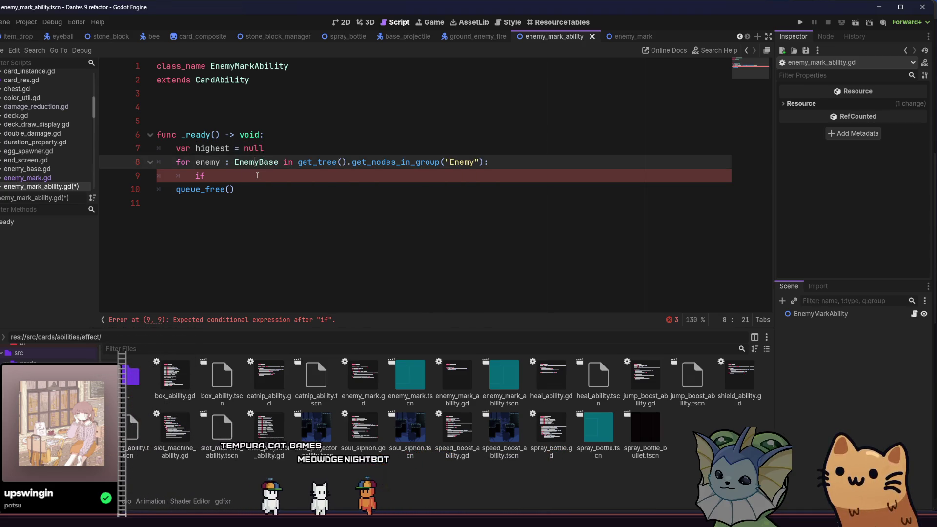
Start the if condition with a Util.get_component(highest, HealthComponent) lookup.
{"action": "type", "text": "hi"}
{"action": "key", "text": "Return"}
{"action": "type", "text": ":"}
{"action": "key", "text": "Return"}
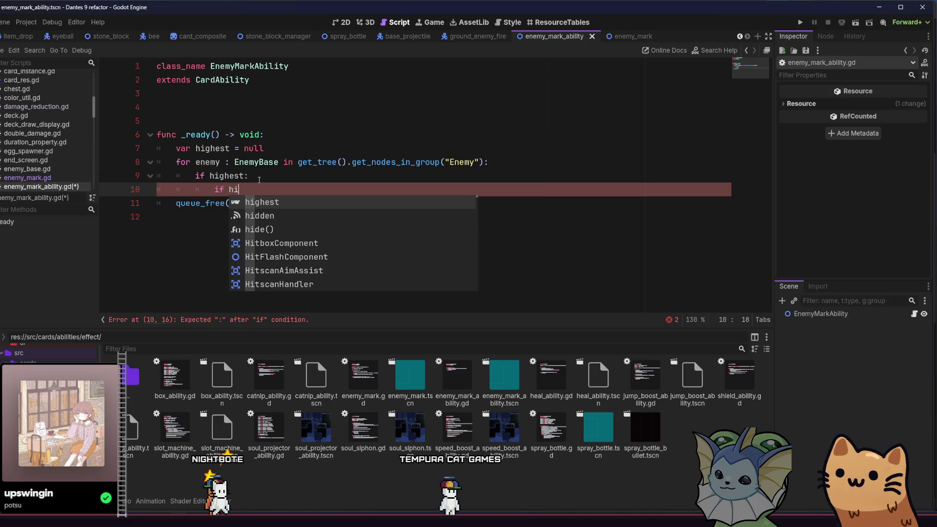
{"action": "key", "text": "Return"}
{"action": "type", "text": "."}
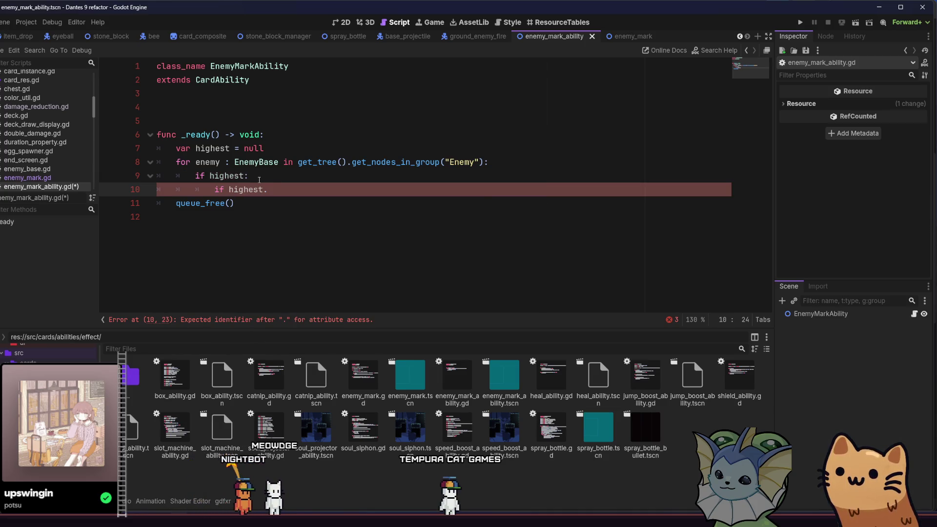
{"action": "type", "text": "Util."}
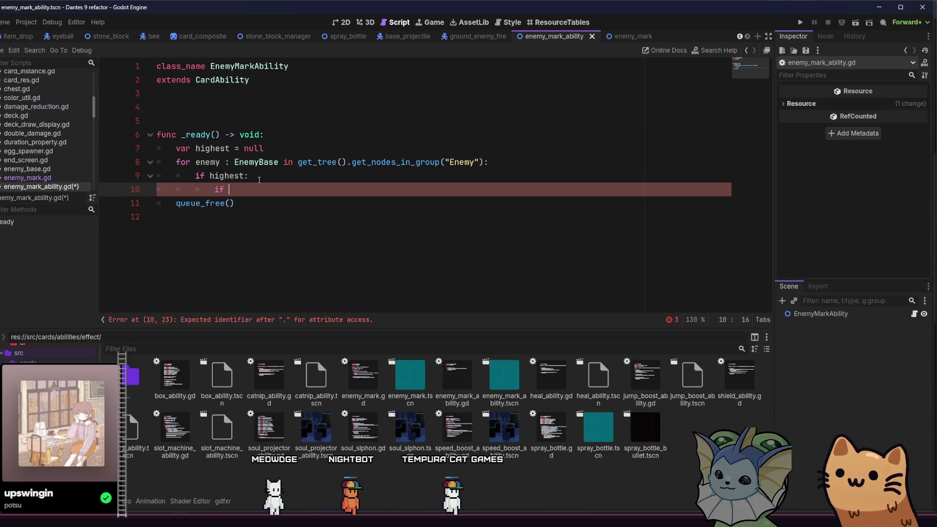
{"action": "type", "text": "get"}
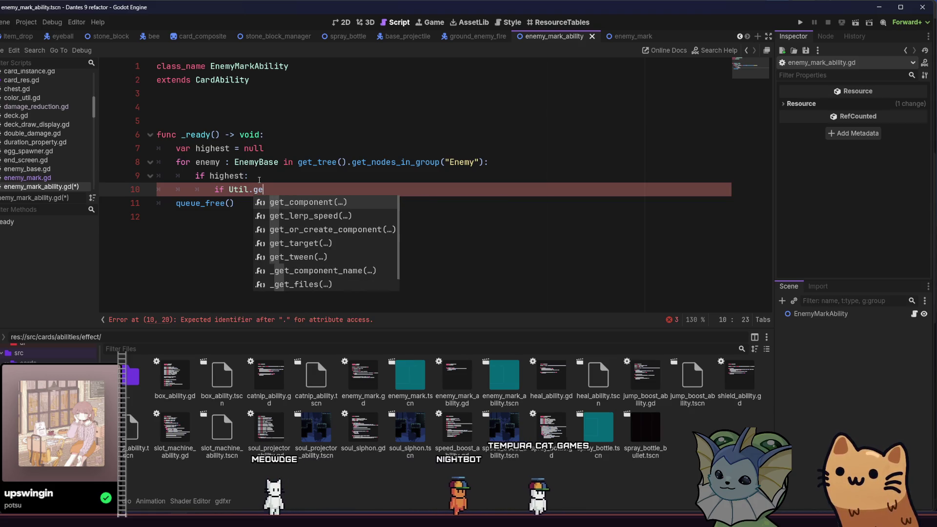
{"action": "key", "text": "Return"}
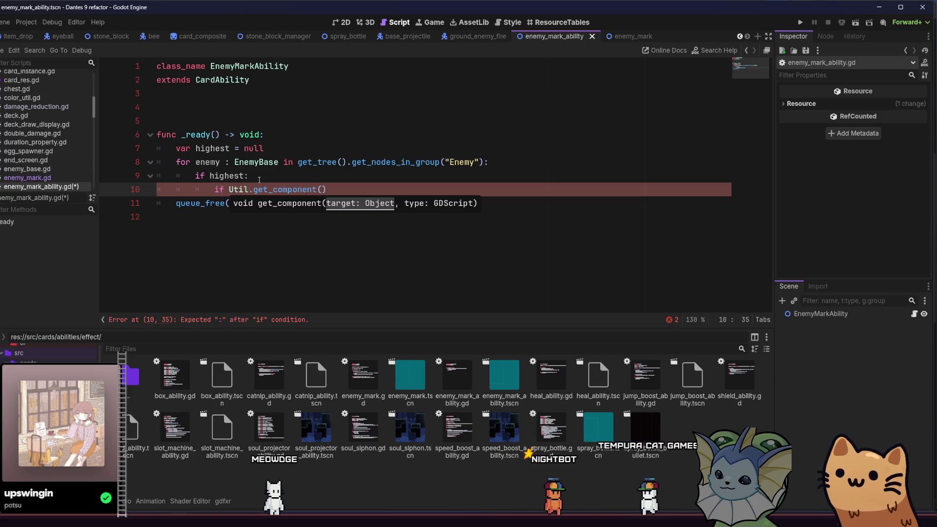
{"action": "type", "text": "highest"}
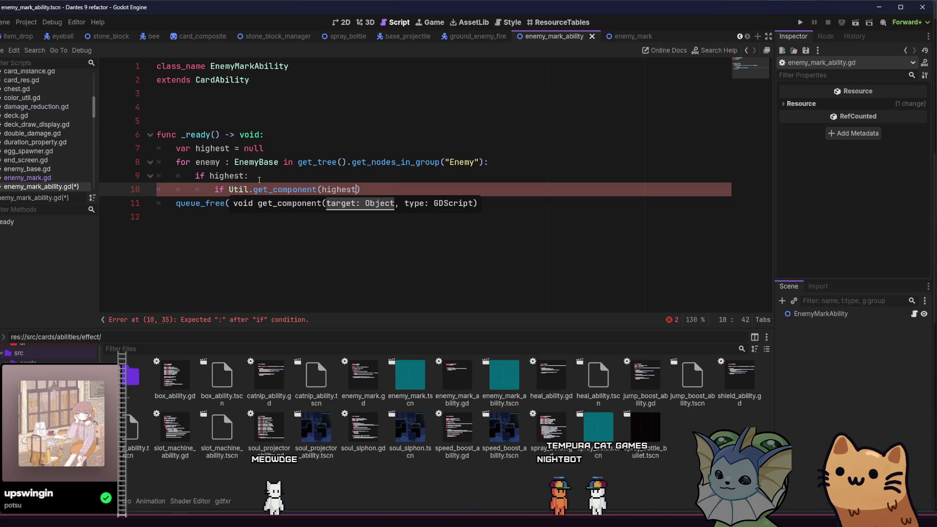
{"action": "key", "text": "Escape"}
{"action": "type", "text": "Health"}
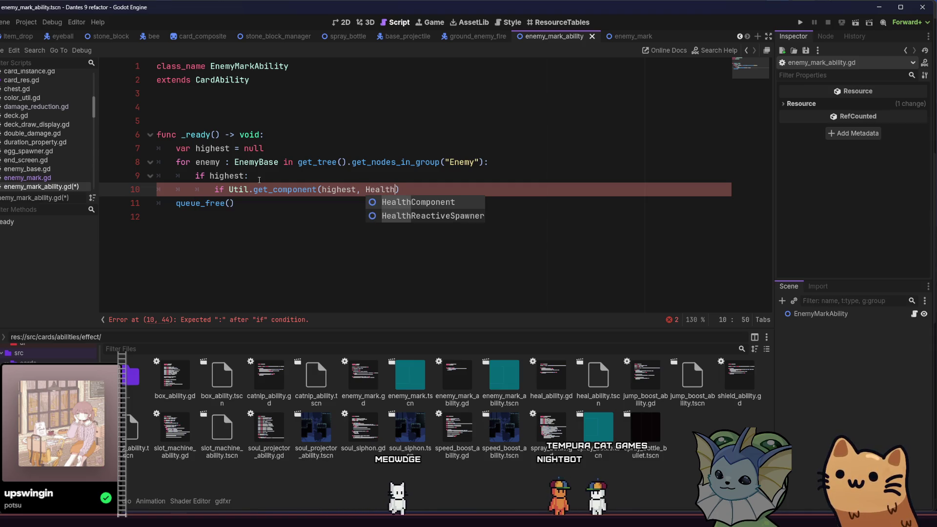
{"action": "key", "text": "Return"}
{"action": "key", "text": "End"}
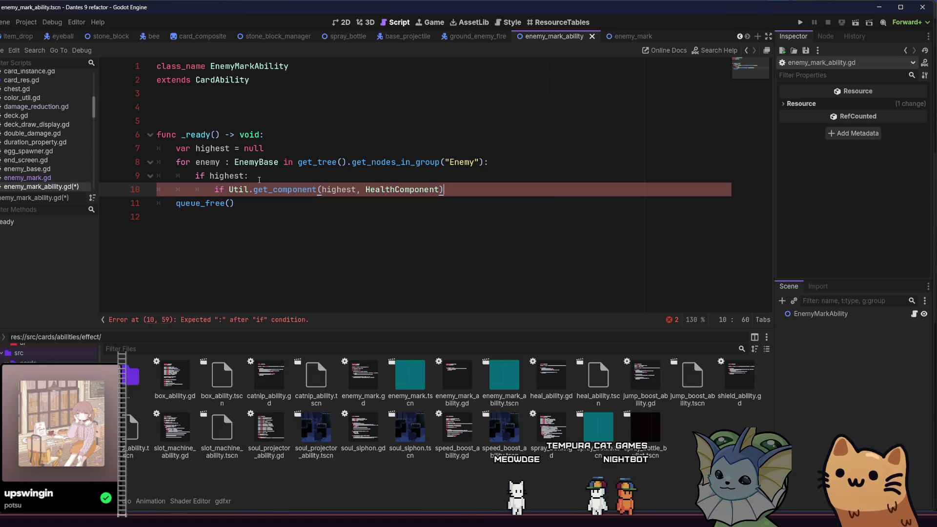
Complete the '.health >' comparison against a second Util.get_component HealthComponent call.
{"action": "type", "text": ".health"}
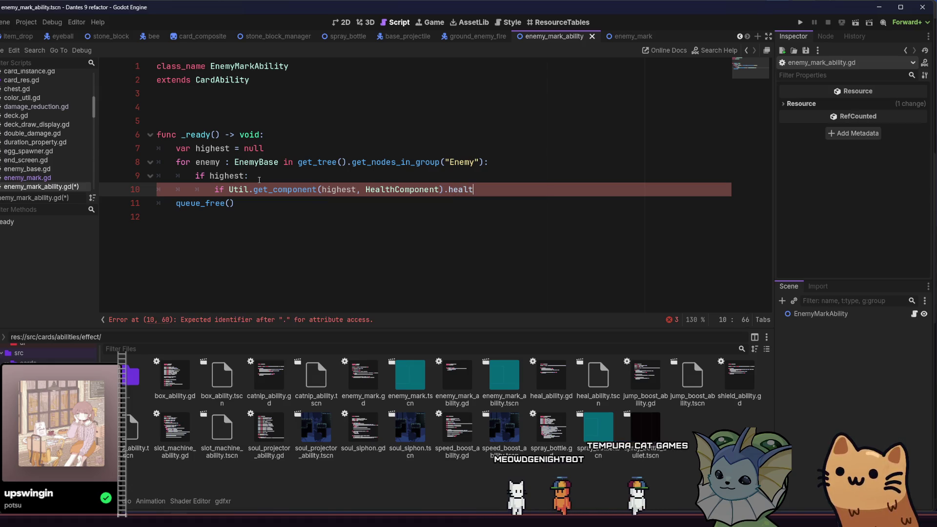
{"action": "type", "text": " > e"}
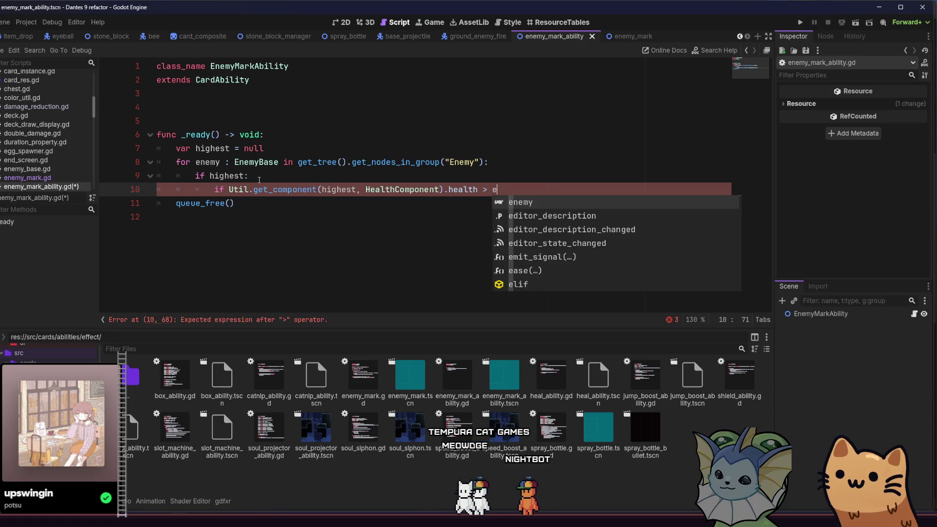
{"action": "key", "text": "BackSpace"}
{"action": "type", "text": "Util"}
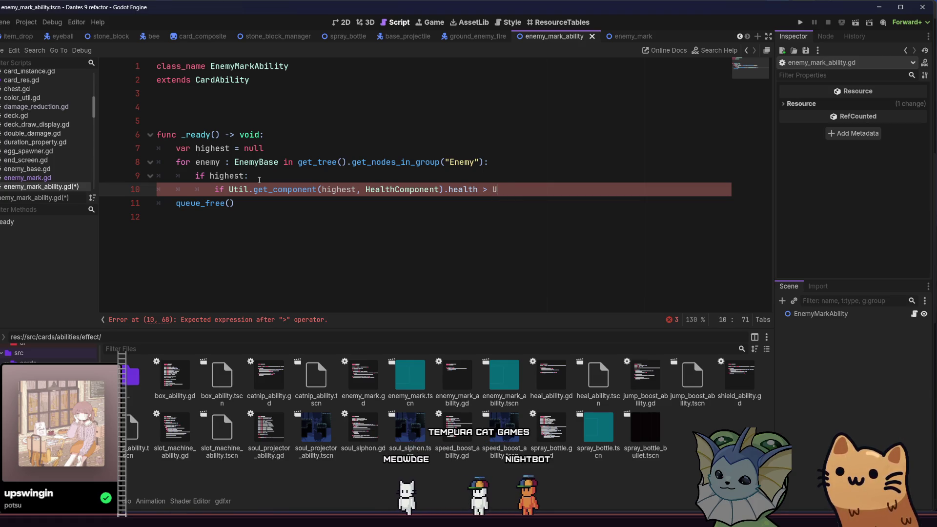
{"action": "type", "text": ".get"}
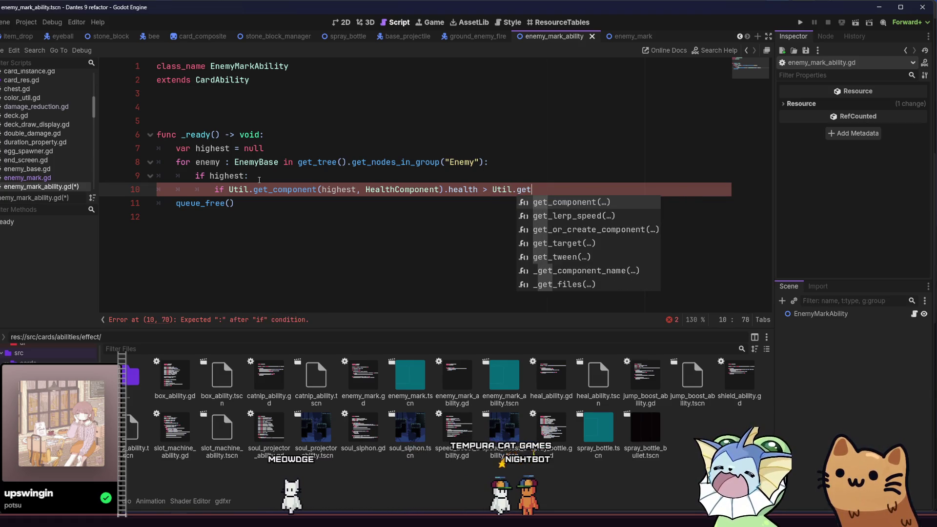
{"action": "key", "text": "Return"}
{"action": "type", "text": "ent(enemy"}
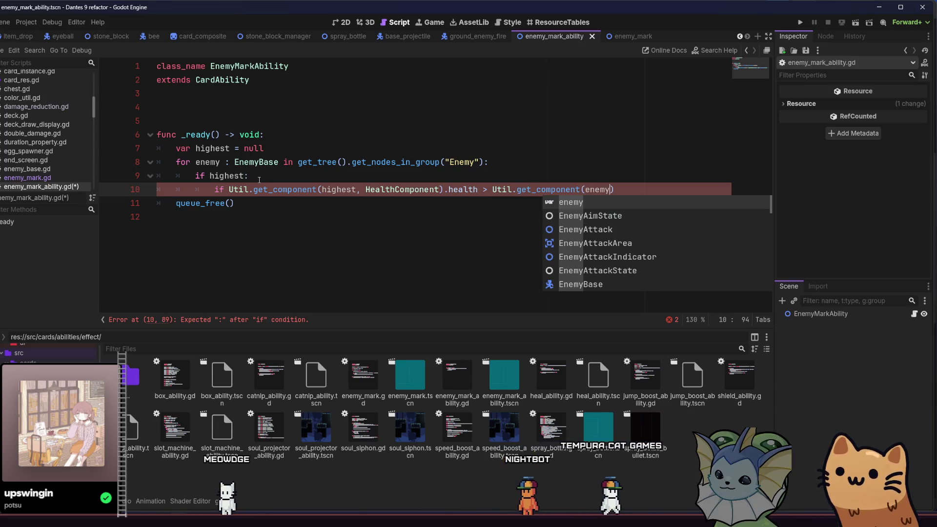
{"action": "key", "text": "BackSpace"}
{"action": "key", "text": "BackSpace"}
{"action": "key", "text": "BackSpace"}
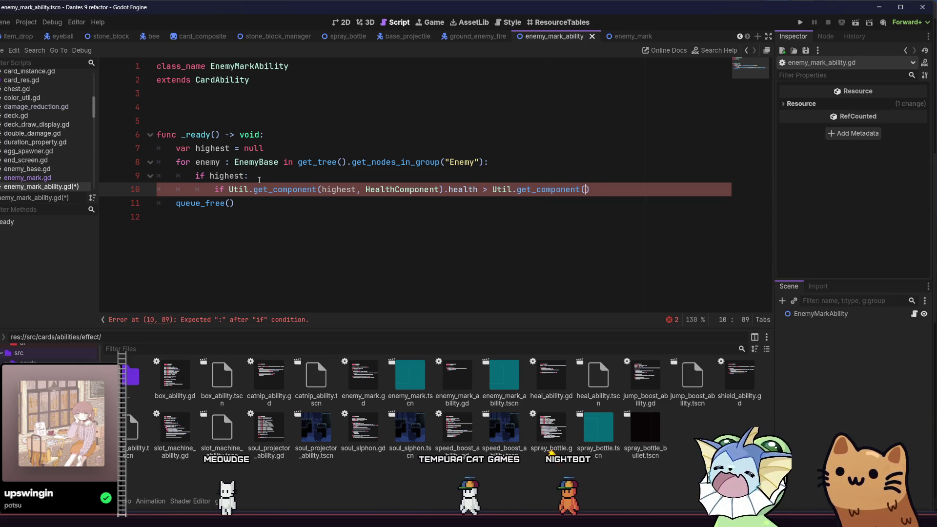
{"action": "key", "text": "BackSpace"}
{"action": "type", "text": "HealthC"}
{"action": "key", "text": "Return"}
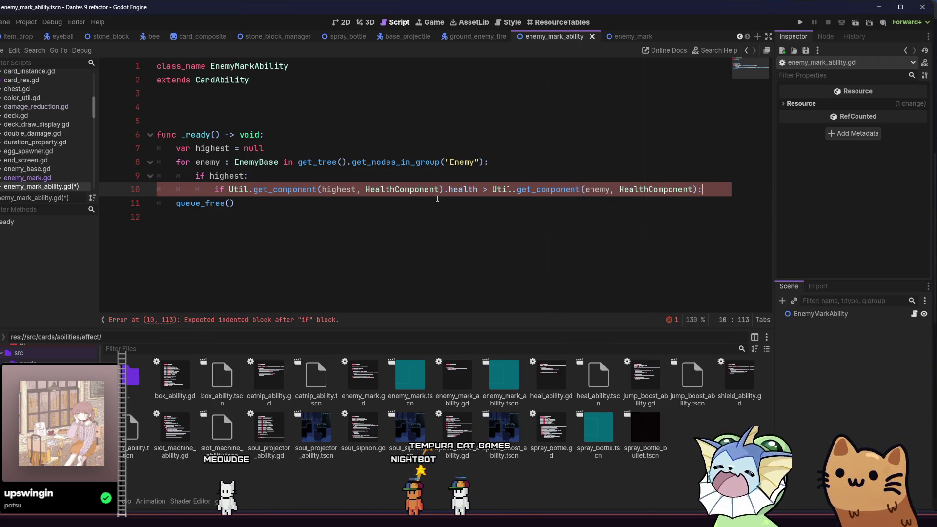
Assign 'highest = enemy' inside the if block.
{"action": "left_click", "coordinate": [479, 190]}
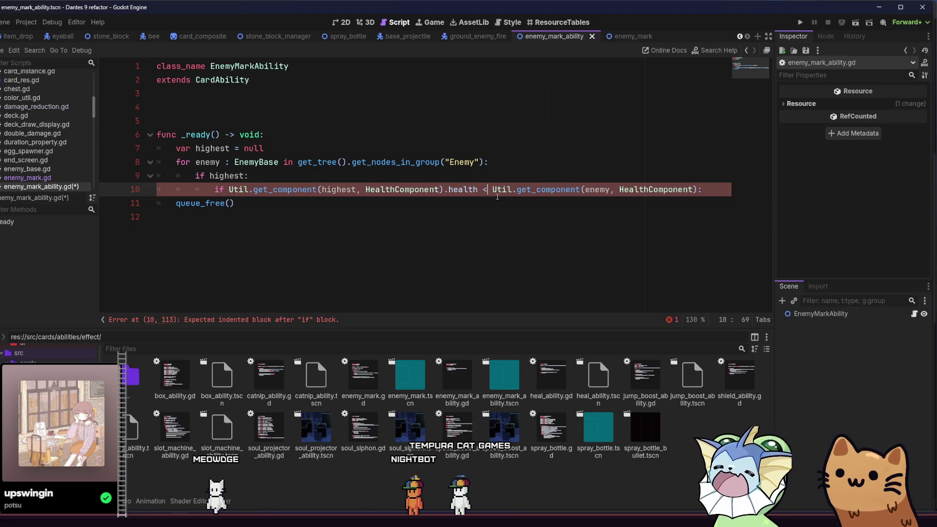
{"action": "left_click", "coordinate": [701, 190]}
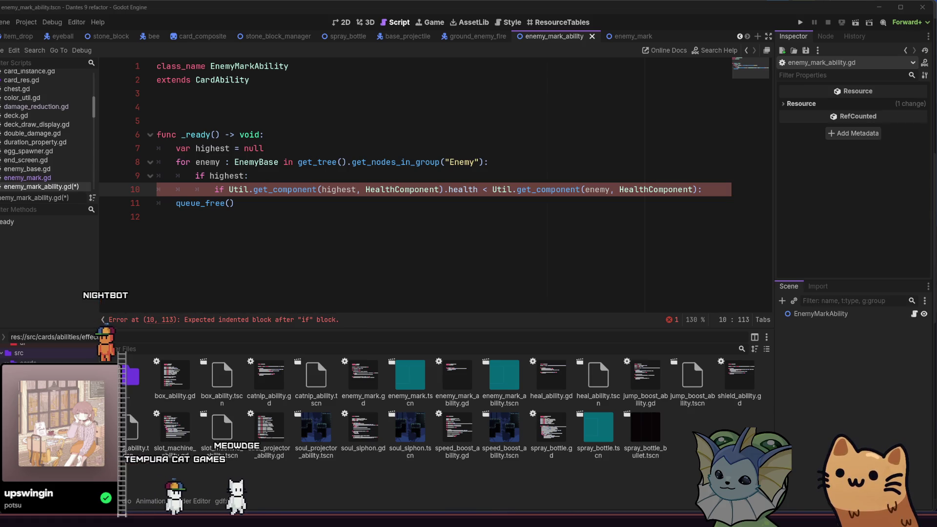
{"action": "left_click", "coordinate": [358, 217]}
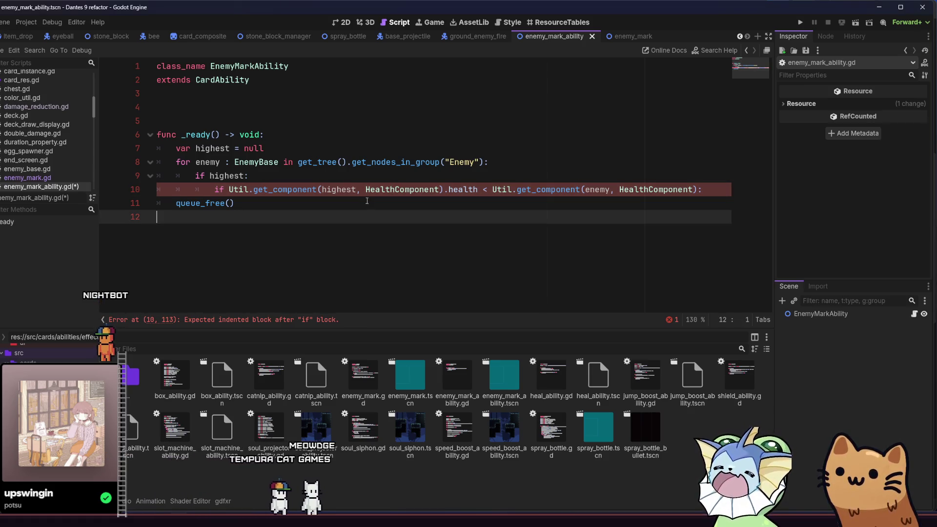
{"action": "left_click", "coordinate": [704, 194]}
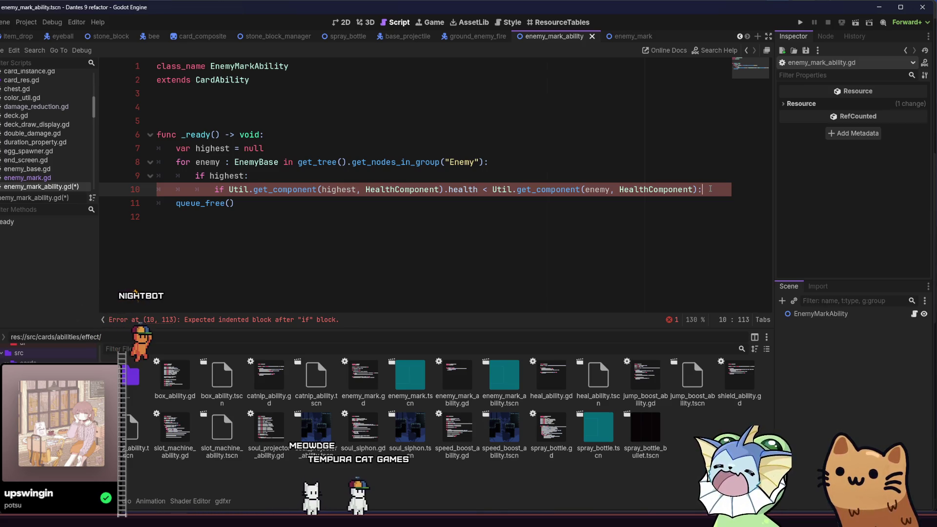
{"action": "key", "text": "Return"}
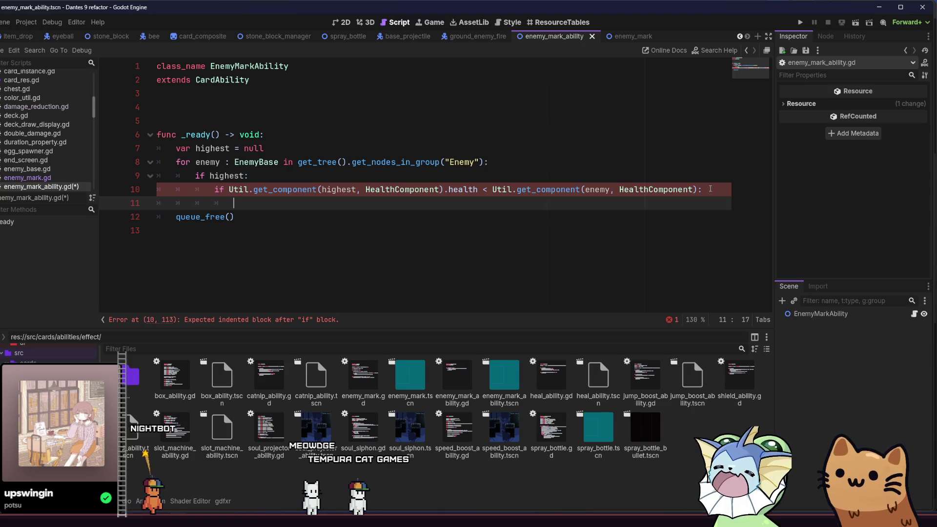
{"action": "type", "text": "hea"}
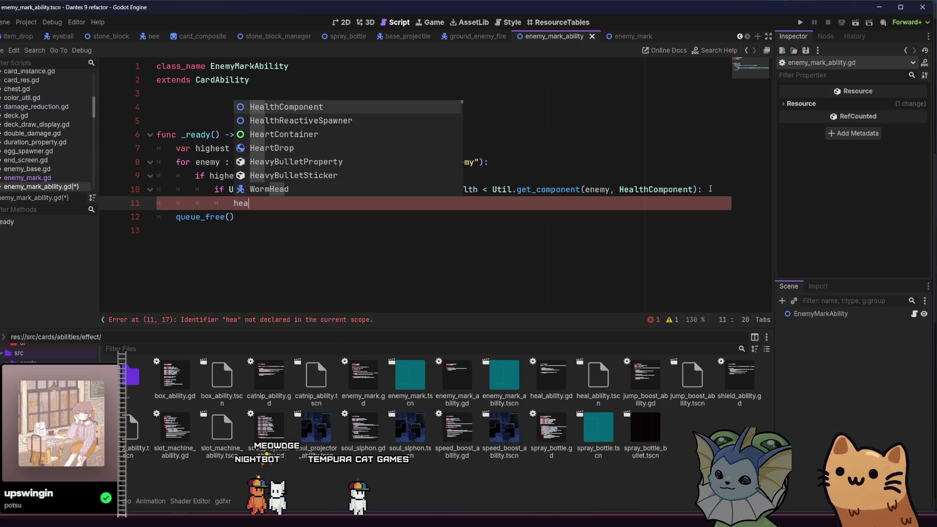
{"action": "key", "text": "BackSpace"}
{"action": "key", "text": "BackSpace"}
{"action": "key", "text": "BackSpace"}
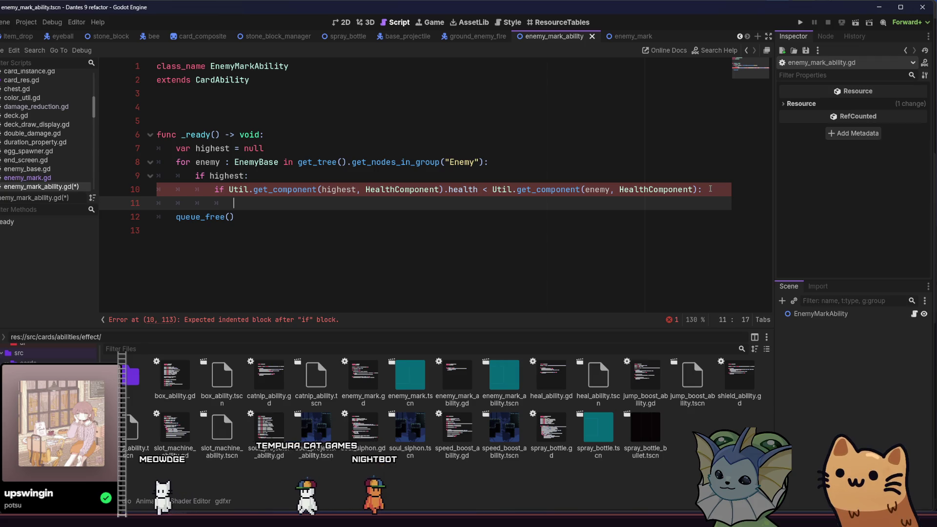
{"action": "type", "text": "high"}
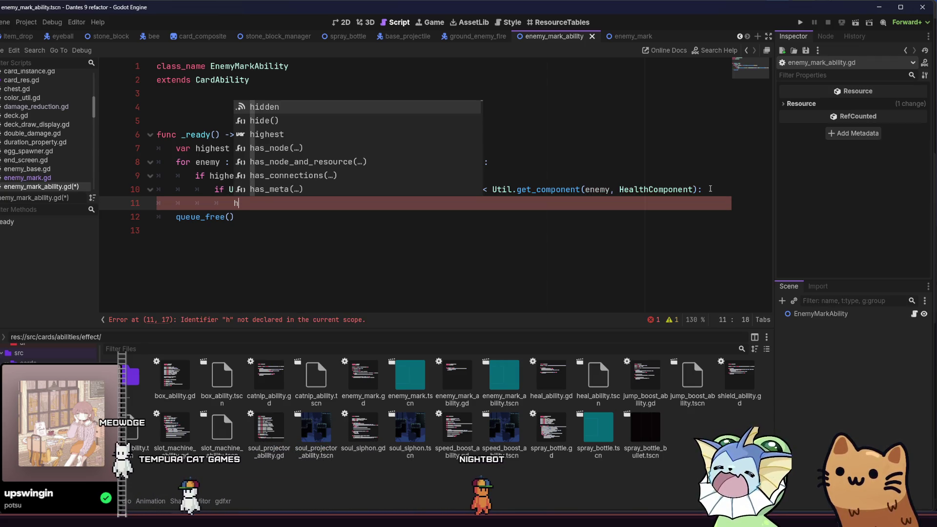
{"action": "key", "text": "BackSpace"}
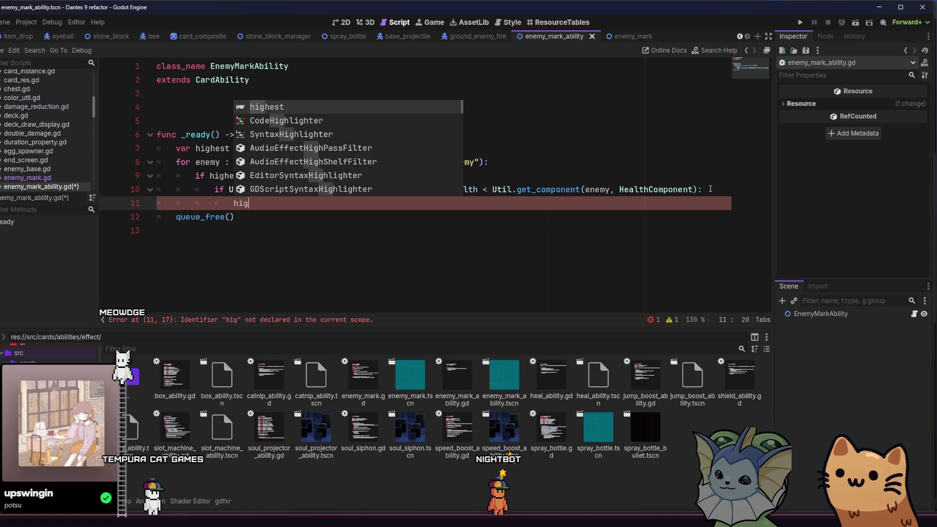
{"action": "key", "text": "Return"}
{"action": "type", "text": "= enemy"}
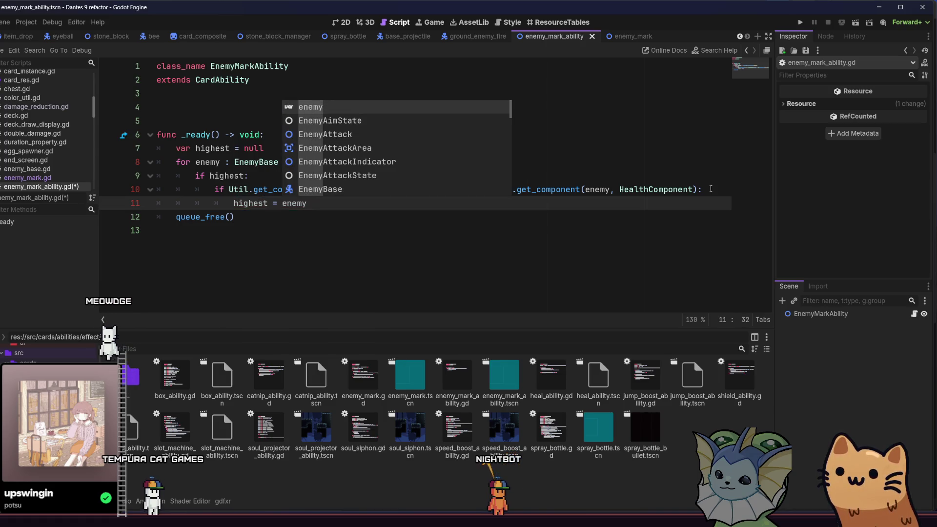
{"action": "key", "text": "Escape"}
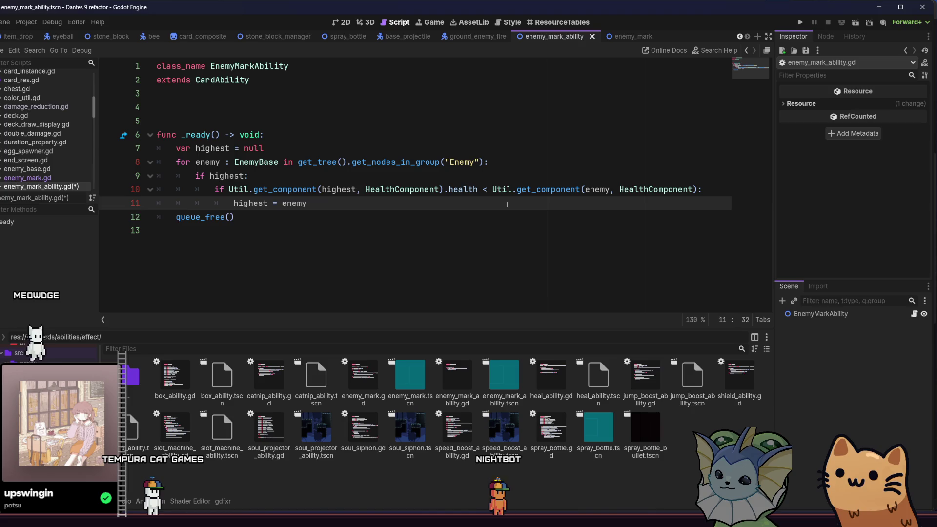
Add an else branch that also sets 'highest = enemy', then save.
{"action": "key", "text": "Return"}
{"action": "type", "text": "else:"}
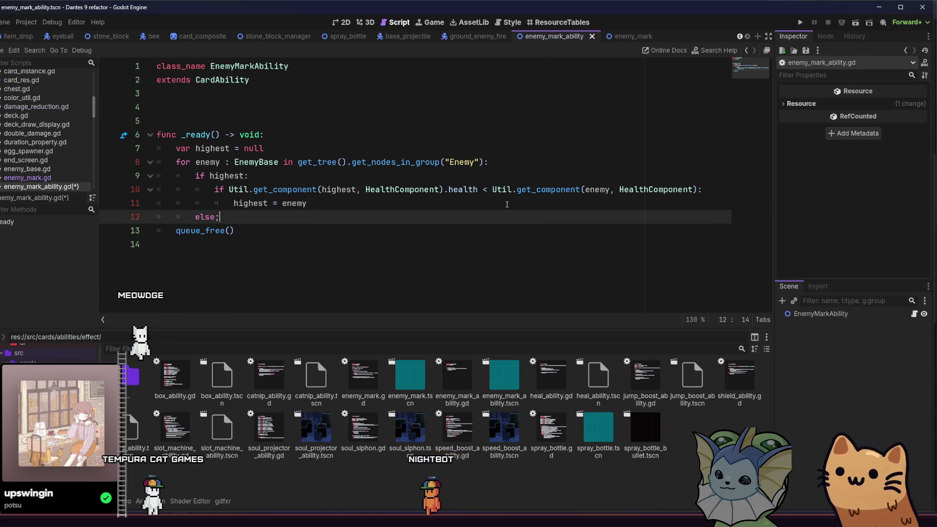
{"action": "key", "text": "Return"}
{"action": "type", "text": "hi"}
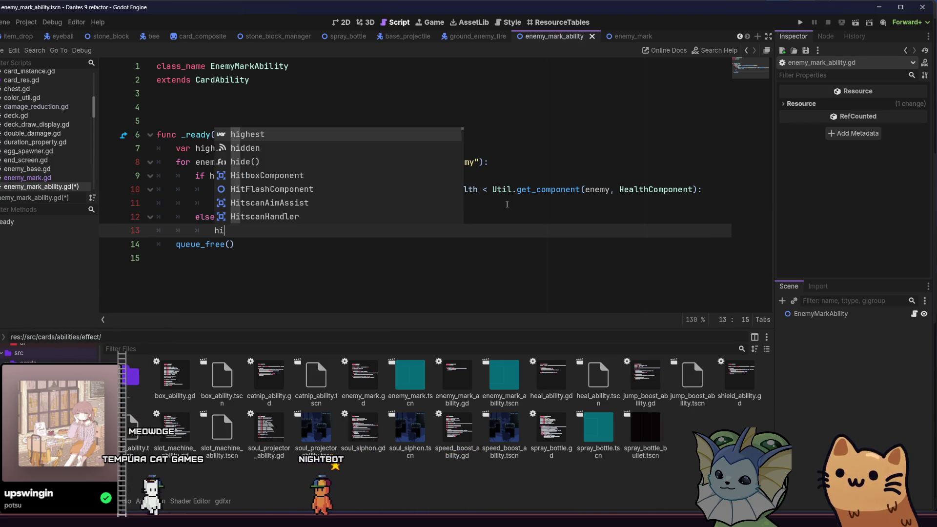
{"action": "type", "text": "ghest = enemy"}
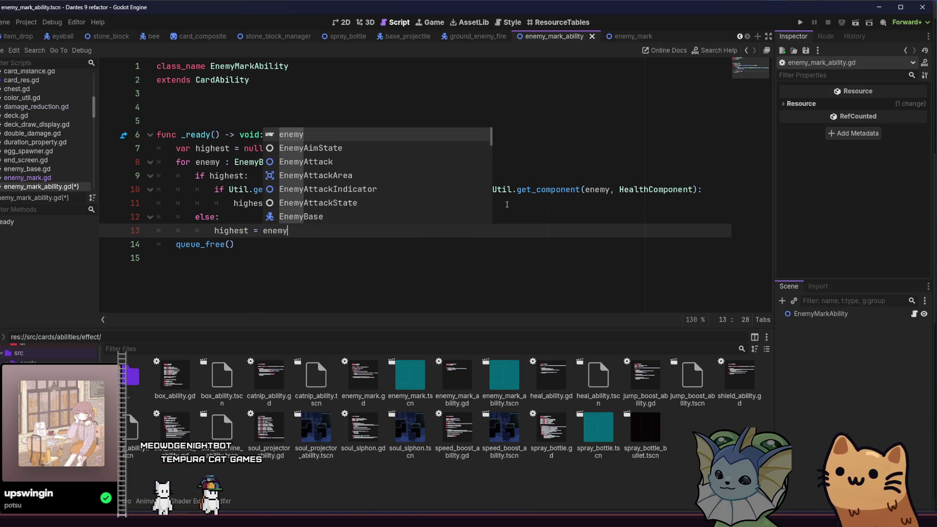
{"action": "left_click", "coordinate": [447, 245]}
{"action": "left_click", "coordinate": [461, 232]}
{"action": "key", "text": "ctrl+s"}
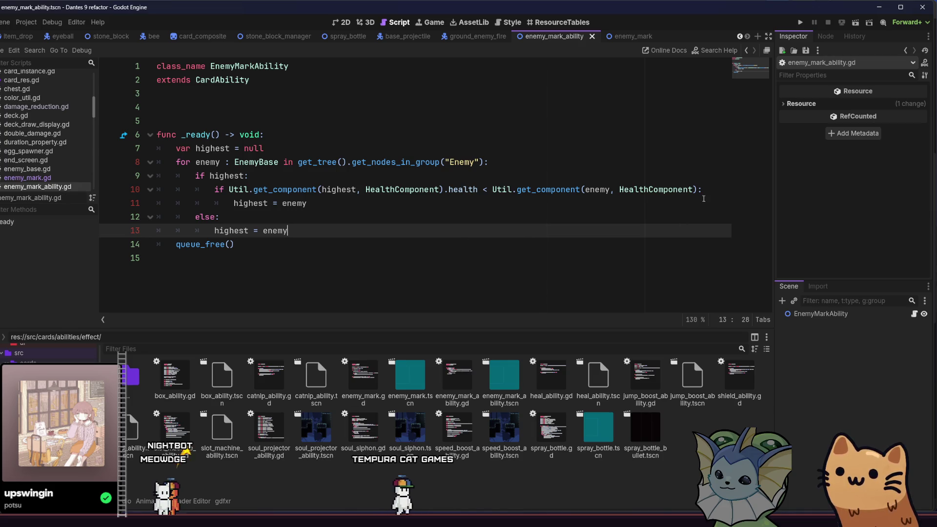
Touch up the if condition and save enemy_mark_ability.gd again.
{"action": "left_click", "coordinate": [699, 190]}
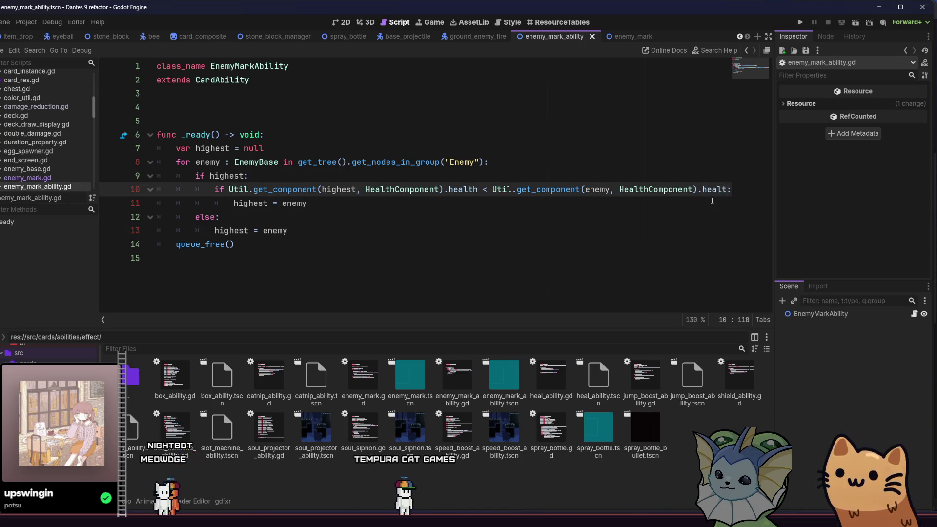
{"action": "type", "text": "h"}
{"action": "left_click", "coordinate": [336, 217]}
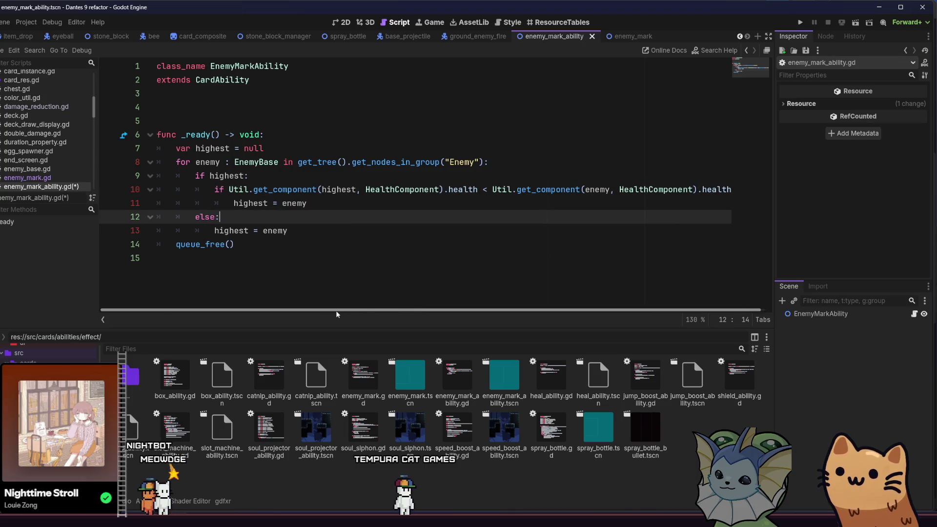
{"action": "left_click", "coordinate": [324, 263]}
{"action": "key", "text": "ctrl+s"}
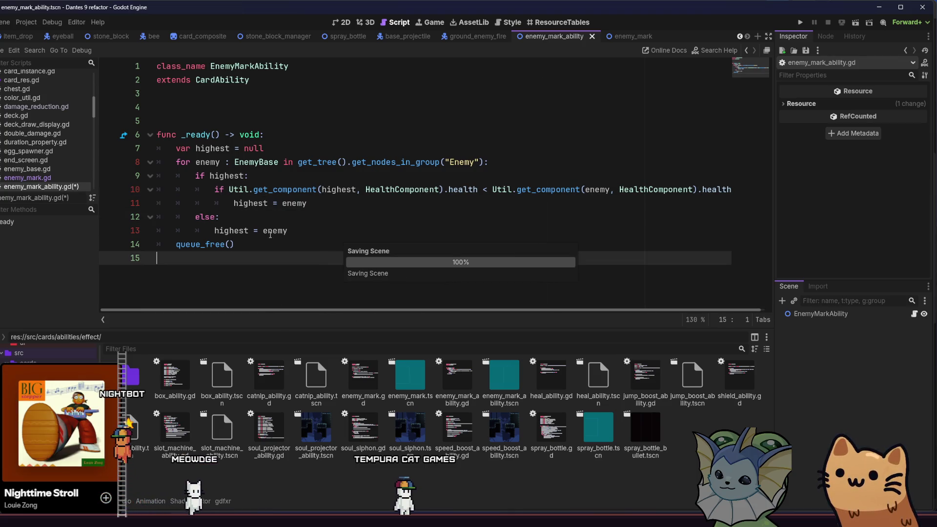
Add an 'if highest:' check after the loop at function body level.
{"action": "left_click", "coordinate": [319, 232]}
{"action": "key", "text": "BackSpace"}
{"action": "key", "text": "Return"}
{"action": "key", "text": "BackSpace"}
{"action": "key", "text": "BackSpace"}
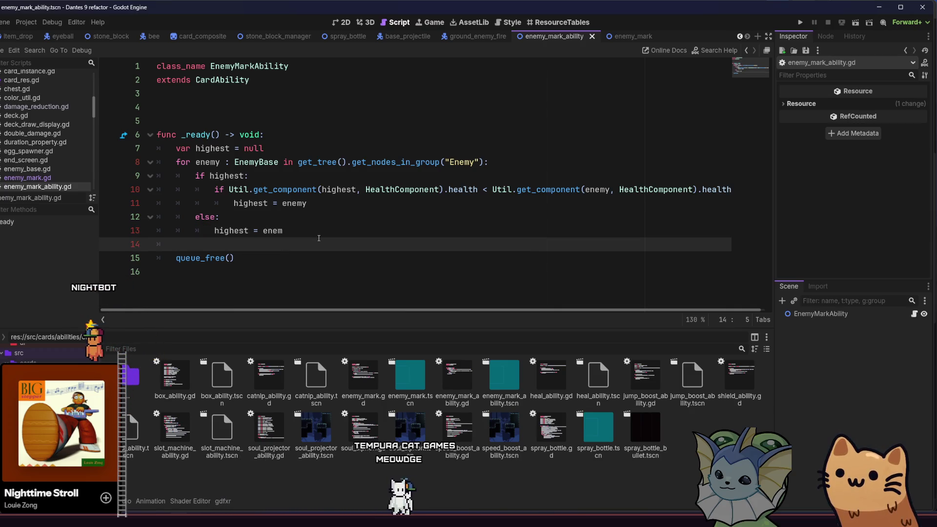
{"action": "key", "text": "Return"}
{"action": "type", "text": ":"}
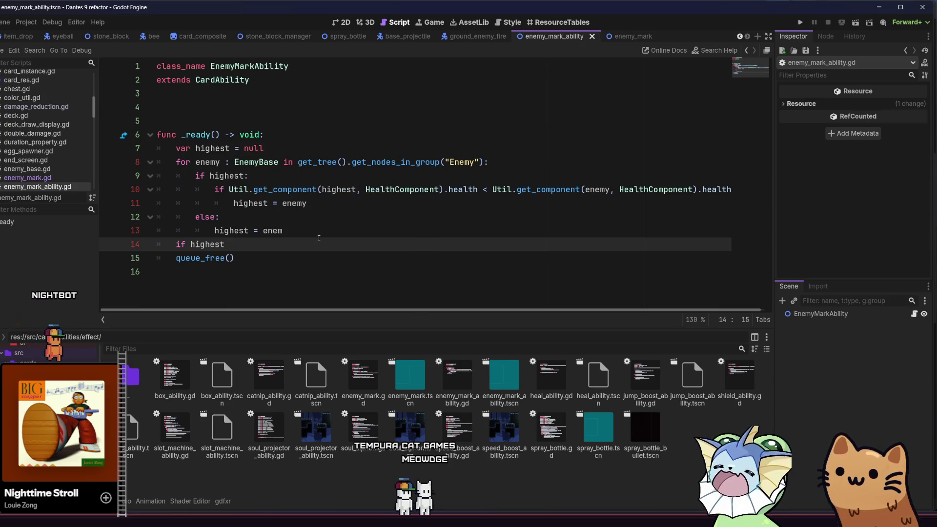
{"action": "key", "text": "Return"}
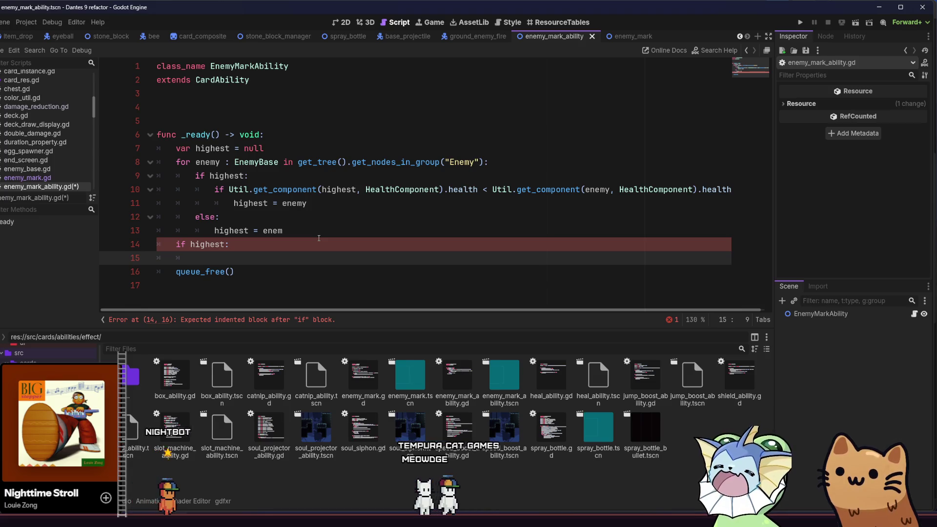
{"action": "left_click", "coordinate": [321, 236]}
Begin a var above the if check and type the line 4 enemy_mark export as PackedScene.
{"action": "key", "text": "Return"}
{"action": "type", "text": "v"}
{"action": "key", "text": "BackSpace"}
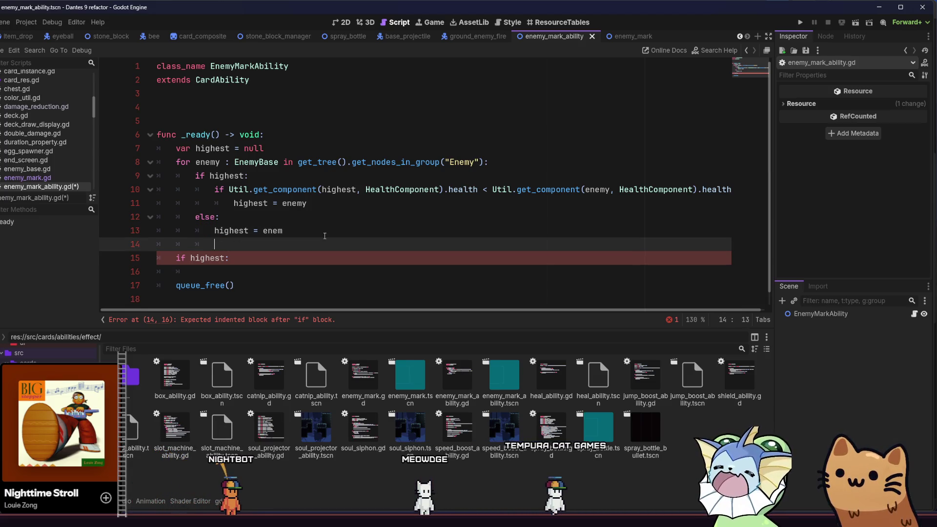
{"action": "type", "text": "var a a"}
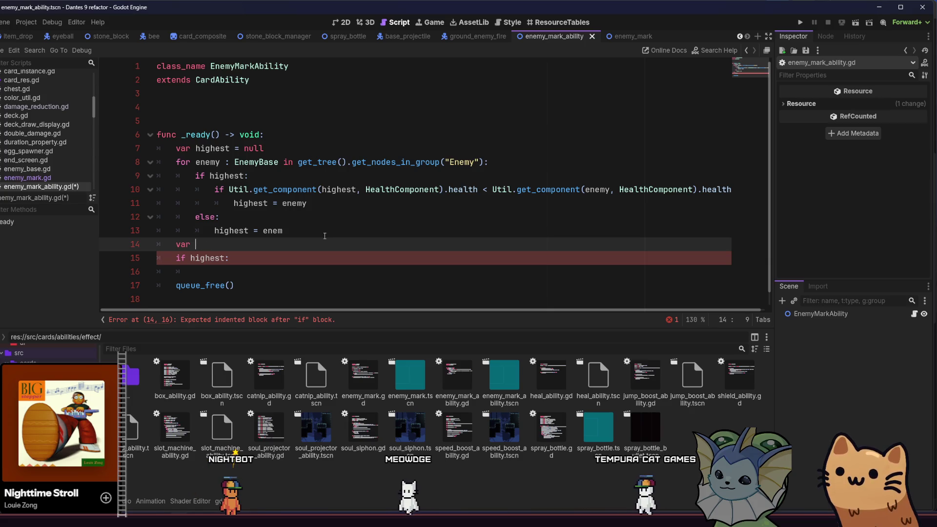
{"action": "left_click", "coordinate": [294, 101]}
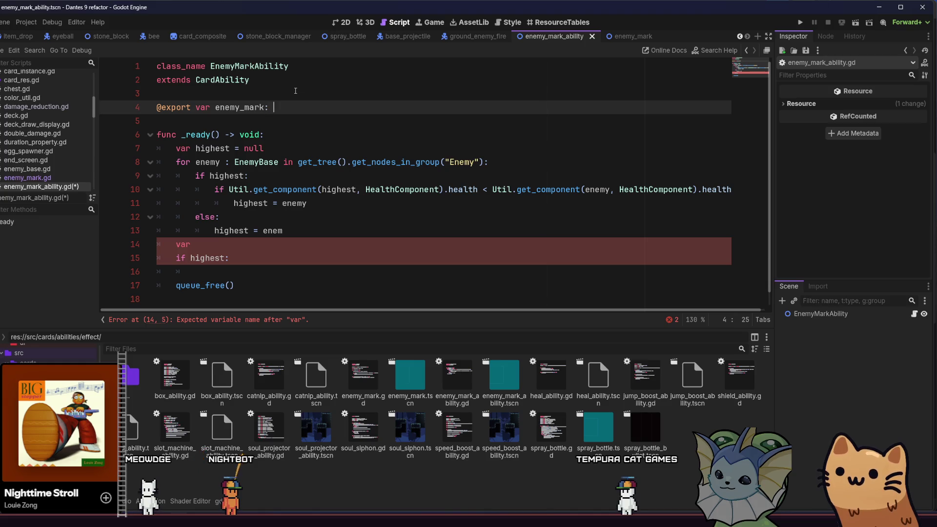
{"action": "type", "text": ": Pack"}
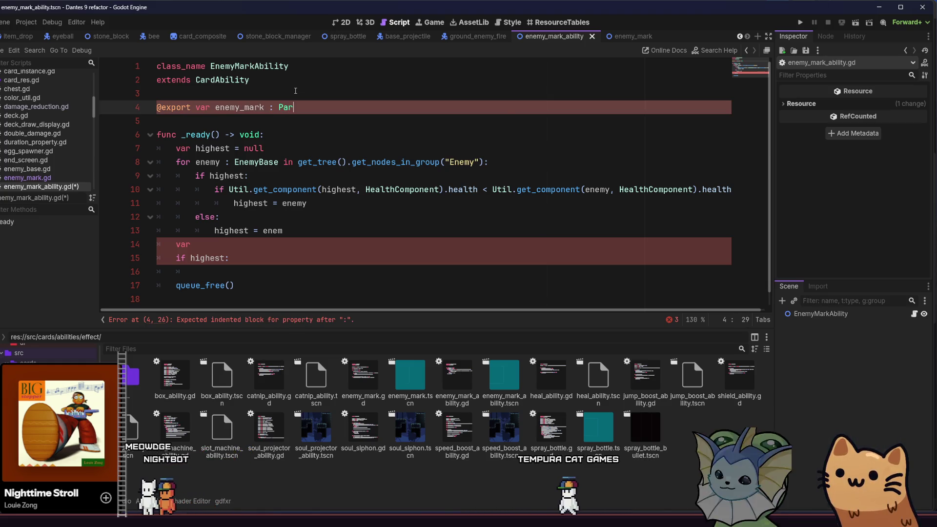
{"action": "type", "text": "edS"}
{"action": "key", "text": "Return"}
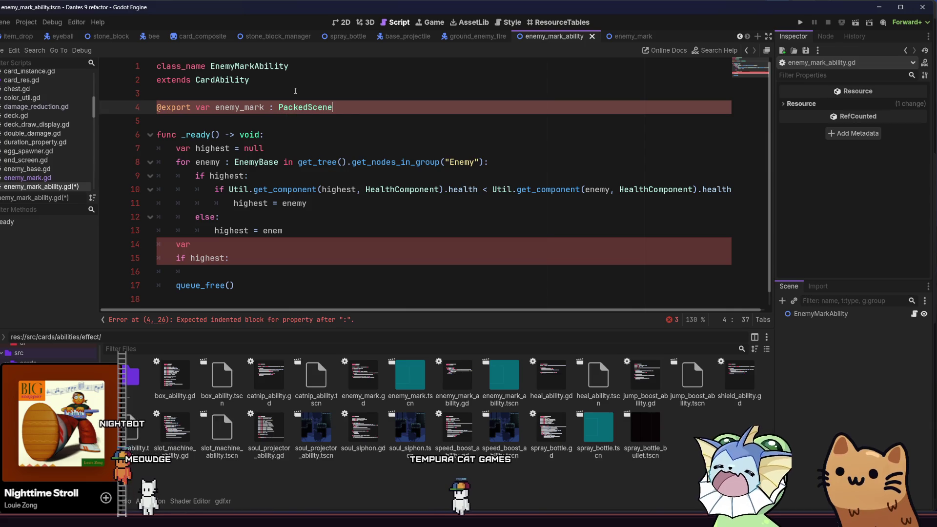
Write 'var mark = enemy_mark.instantiate()' above the if highest check.
{"action": "left_click", "coordinate": [190, 238]}
{"action": "type", "text": "mark -"}
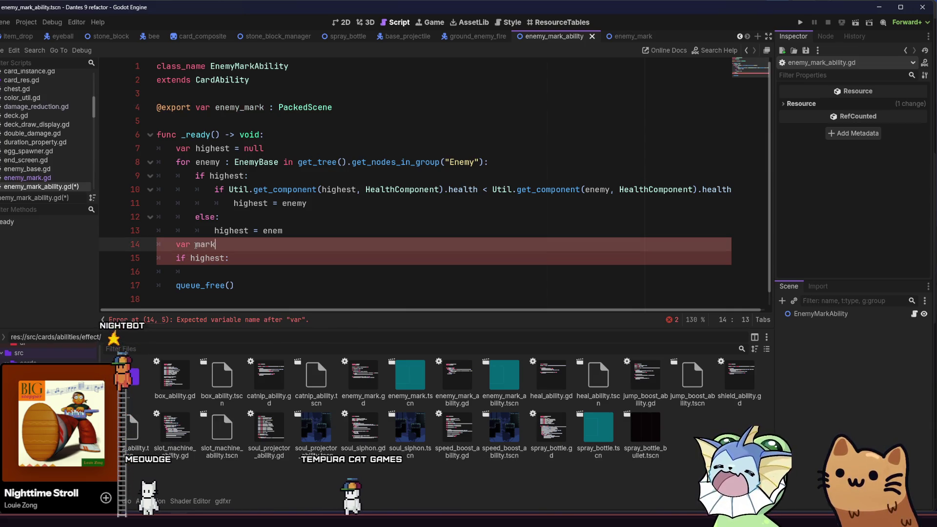
{"action": "key", "text": "BackSpace"}
{"action": "key", "text": "BackSpace"}
{"action": "type", "text": "= enem"}
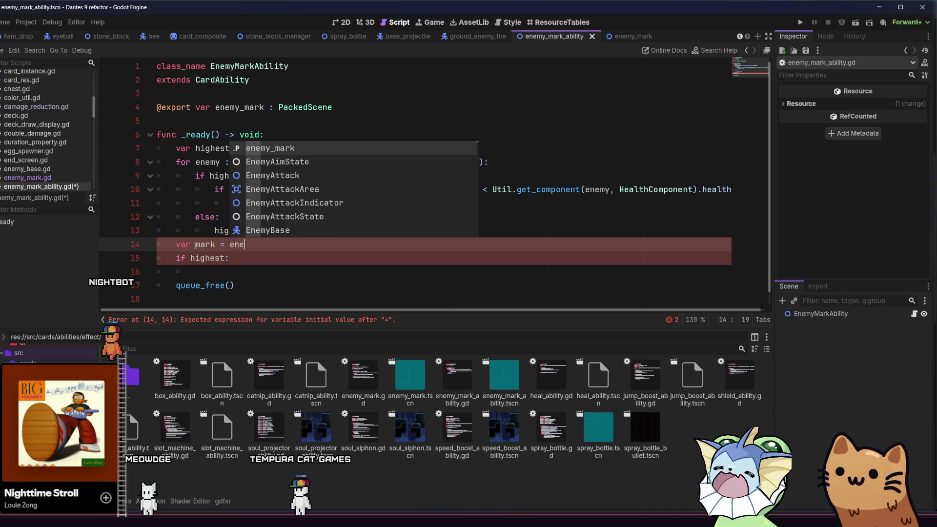
{"action": "key", "text": "Return"}
{"action": "type", "text": ".in"}
{"action": "key", "text": "Return"}
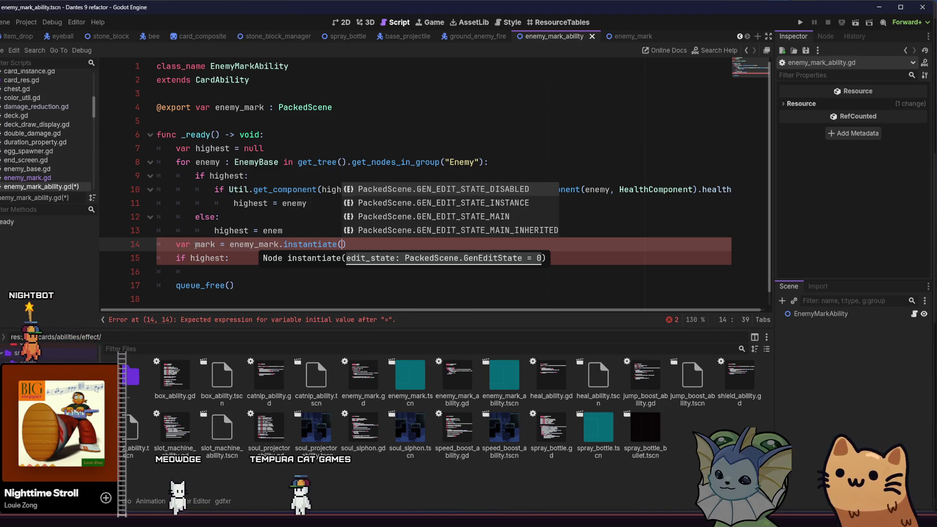
{"action": "key", "text": "End"}
{"action": "key", "text": "Return"}
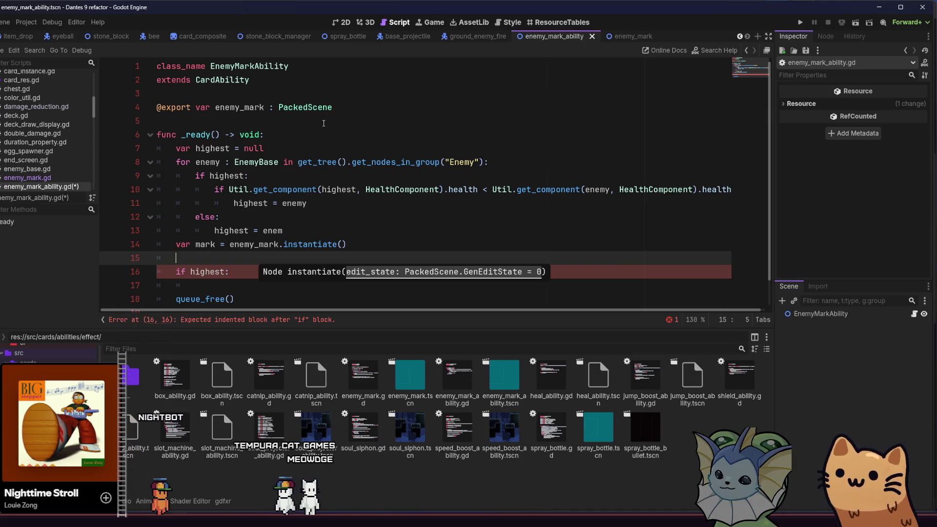
{"action": "left_click", "coordinate": [348, 107]}
{"action": "key", "text": "Return"}
{"action": "key", "text": "Return"}
{"action": "type", "text": "@export"}
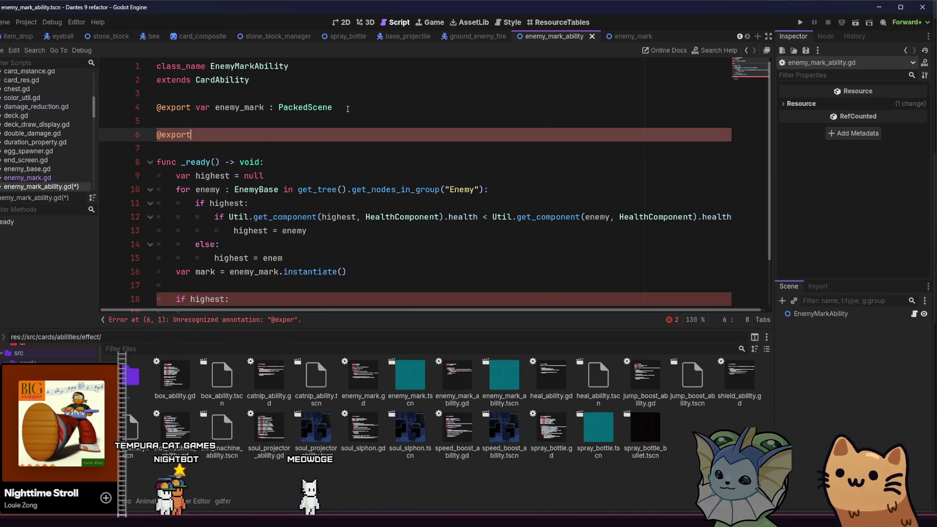
{"action": "type", "text": "_p"}
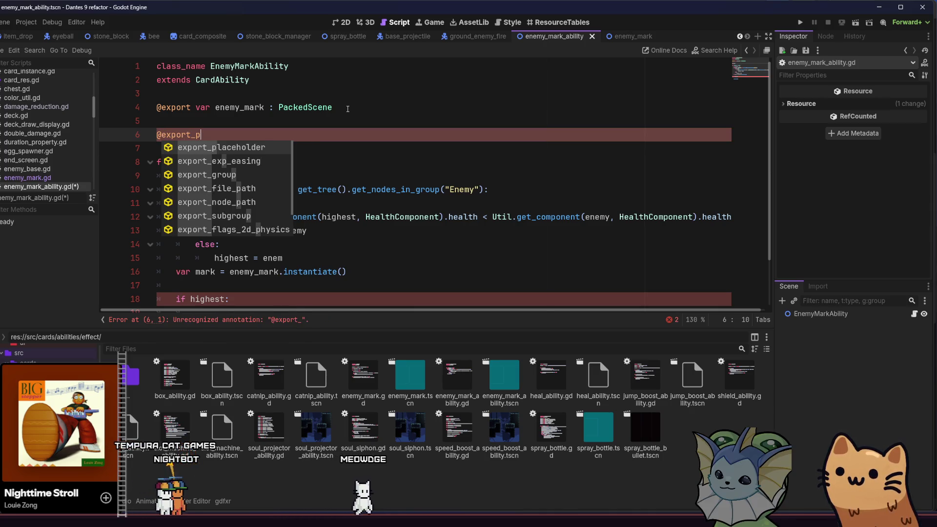
{"action": "key", "text": "BackSpace"}
{"action": "type", "text": "e"}
{"action": "key", "text": "BackSpace"}
{"action": "key", "text": "BackSpace"}
{"action": "key", "text": "BackSpace"}
{"action": "key", "text": "BackSpace"}
{"action": "key", "text": "BackSpace"}
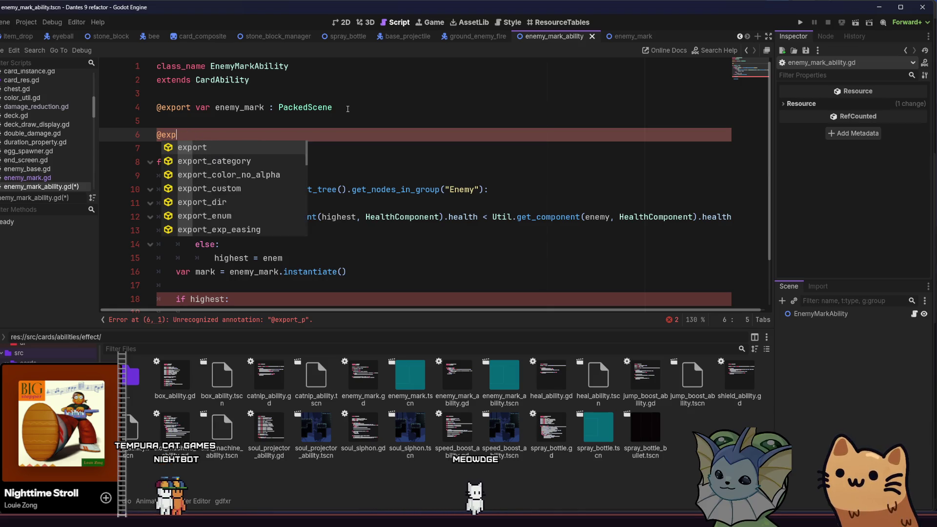
{"action": "key", "text": "Return"}
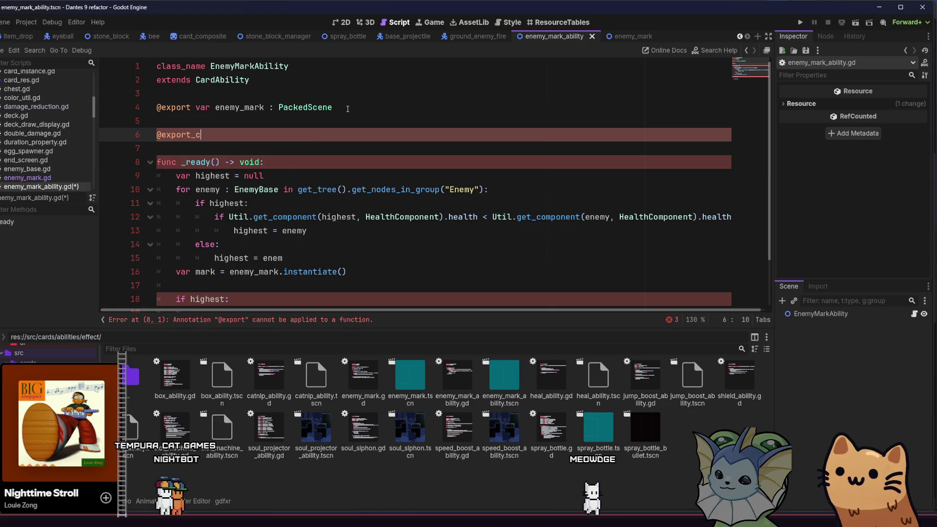
{"action": "key", "text": "Return"}
{"action": "type", "text": "\"C"}
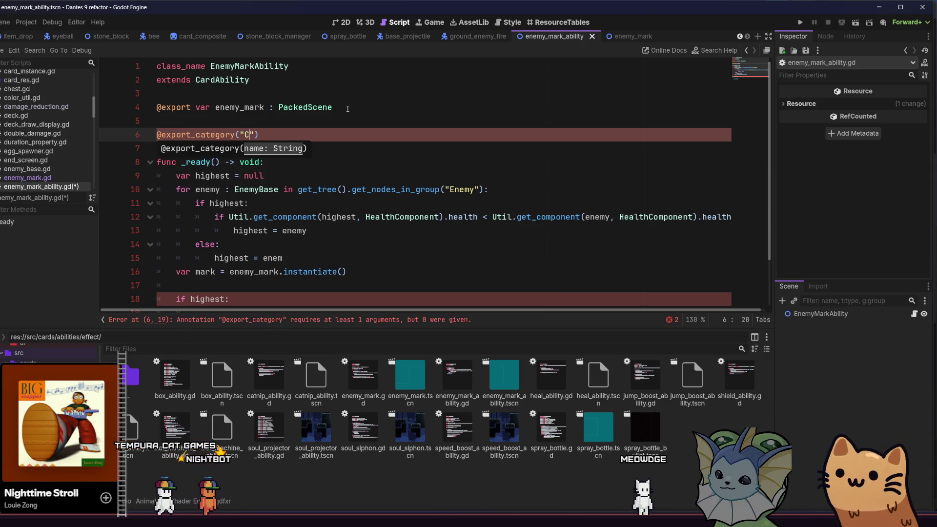
{"action": "type", "text": "ard Properties"}
{"action": "key", "text": "End"}
{"action": "key", "text": "Return"}
{"action": "type", "text": "@export var"}
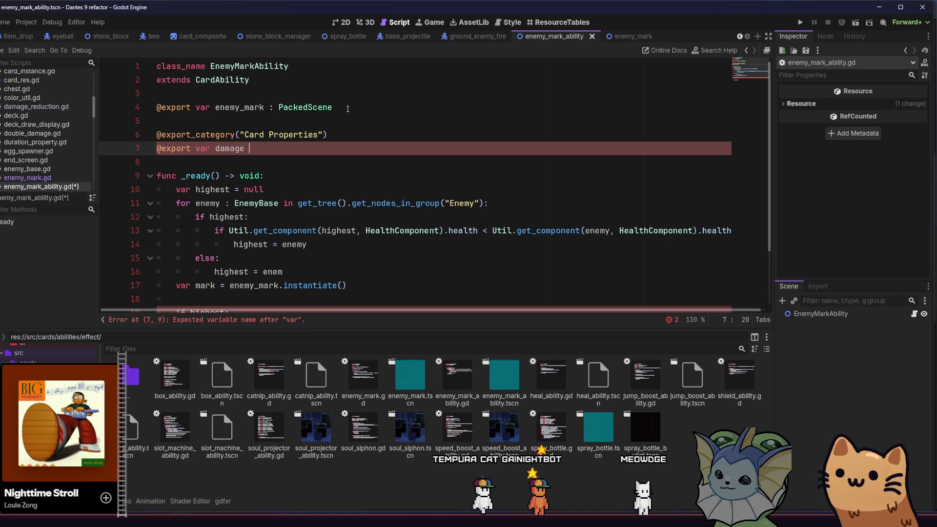
{"action": "type", "text": "mult : "}
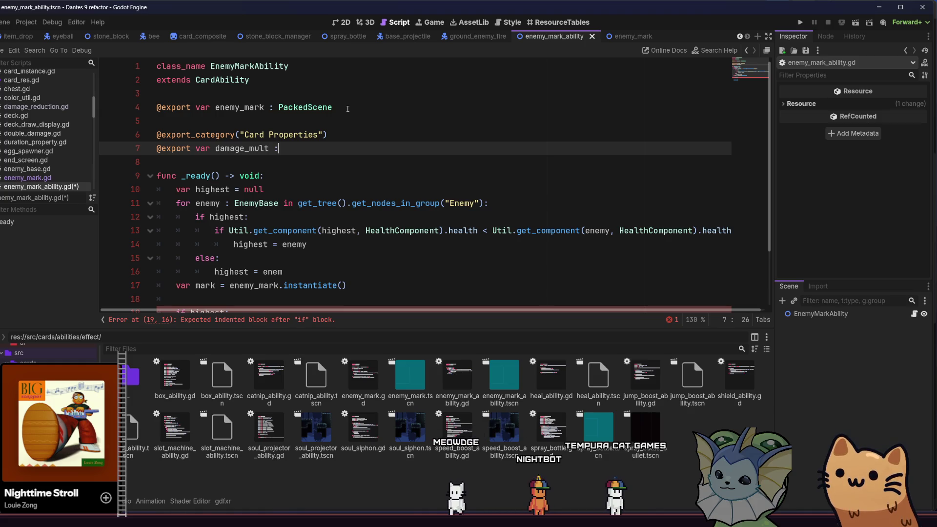
{"action": "type", "text": "float"}
{"action": "scroll", "coordinate": [203, 217], "scroll_direction": "down", "scroll_amount": 2}
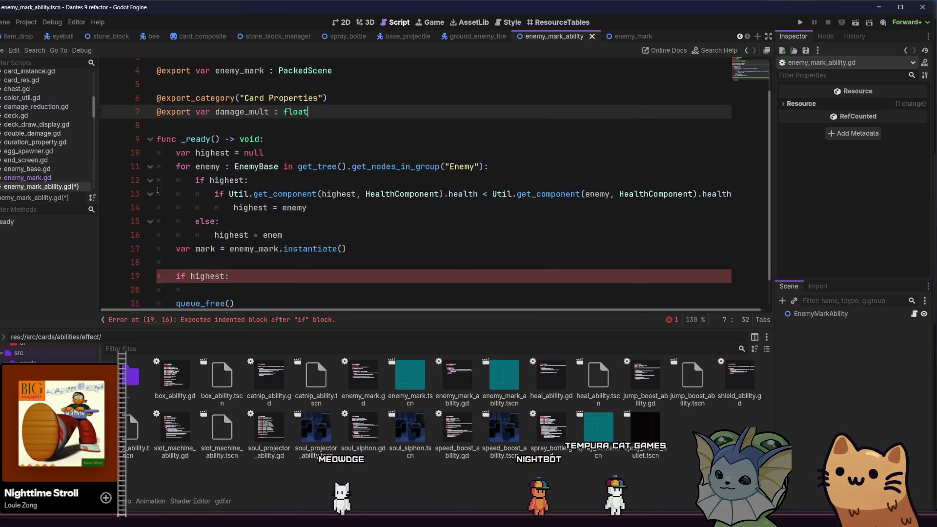
Set 'mark.damage_mult = damage_mult' after the instantiate line.
{"action": "left_click", "coordinate": [203, 216]}
{"action": "left_click", "coordinate": [224, 244]}
{"action": "left_click", "coordinate": [247, 257]}
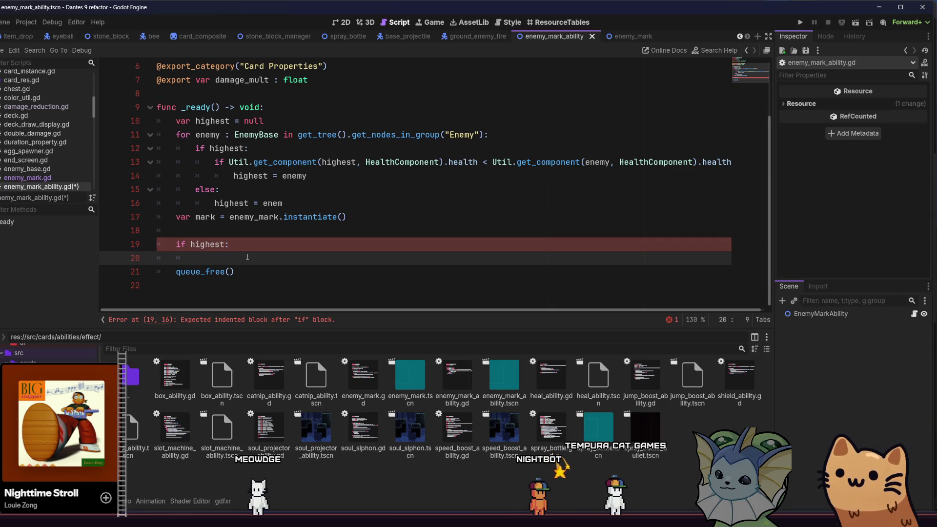
{"action": "left_click", "coordinate": [274, 230]}
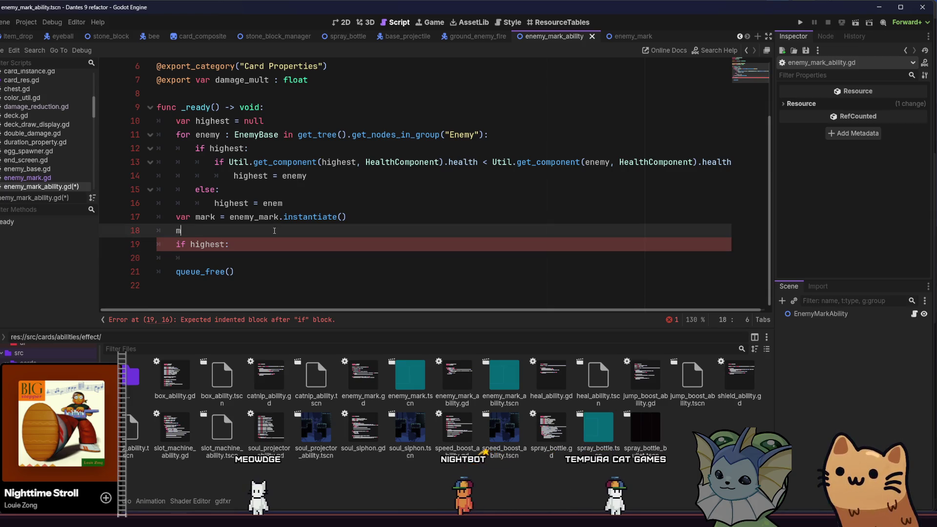
{"action": "type", "text": ".da"}
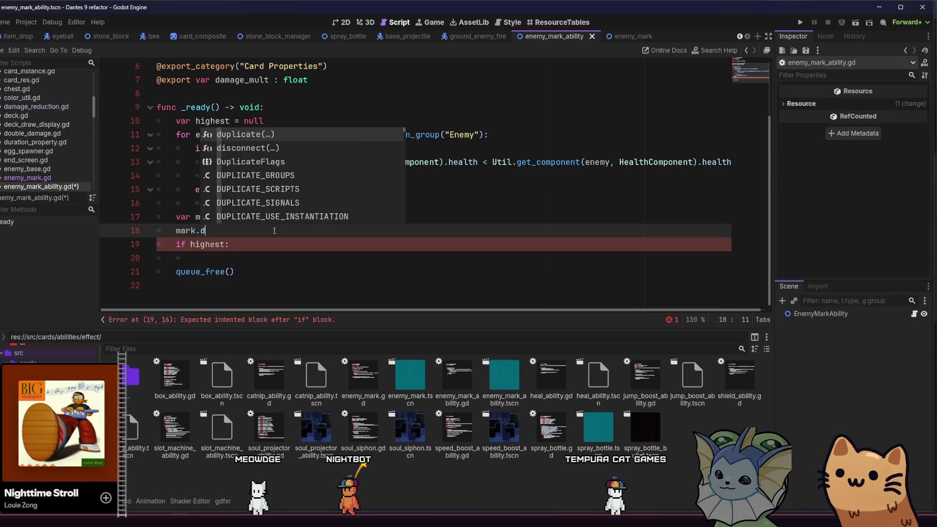
{"action": "type", "text": "m"}
{"action": "type", "text": "age_mu"}
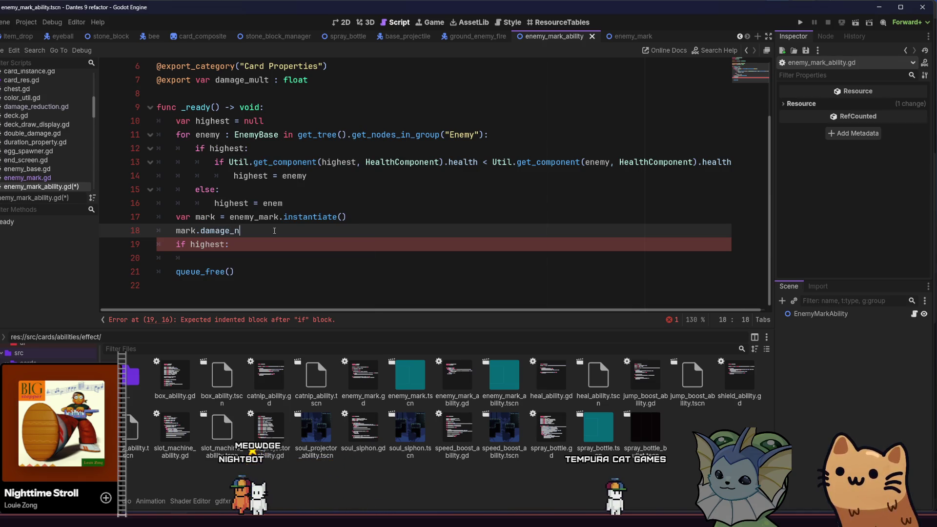
{"action": "type", "text": "lt = da"}
{"action": "key", "text": "Return"}
Write 'highest.add_child(mark)' under the if check, fix the 'enemy' typo, and save.
{"action": "left_click", "coordinate": [259, 258]}
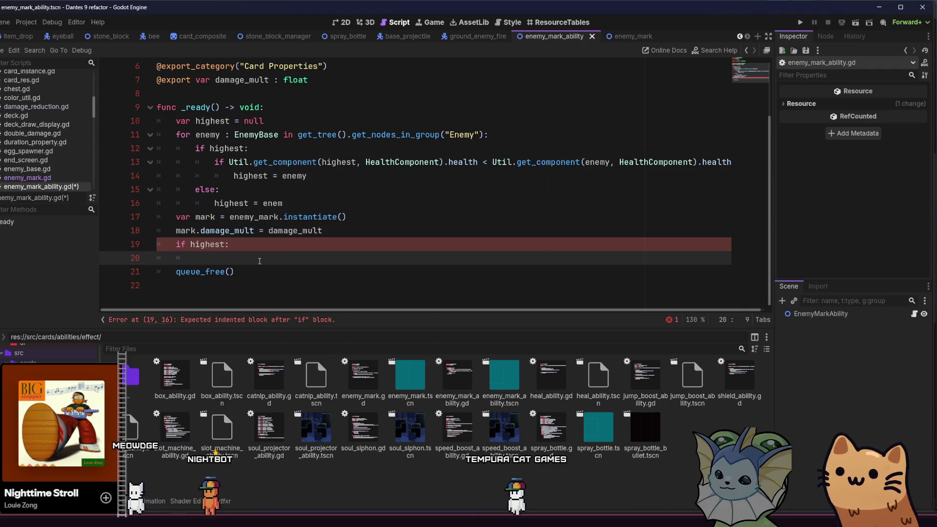
{"action": "type", "text": "highest."}
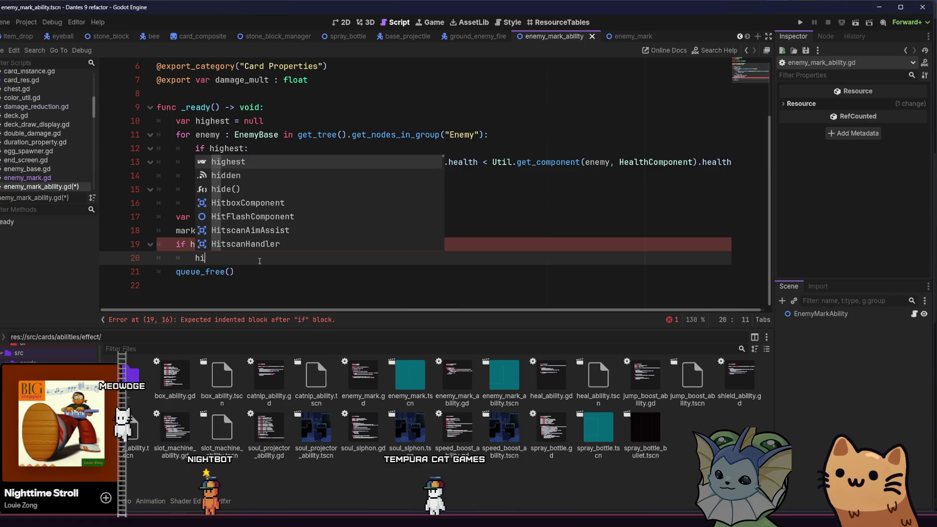
{"action": "type", "text": "ad"}
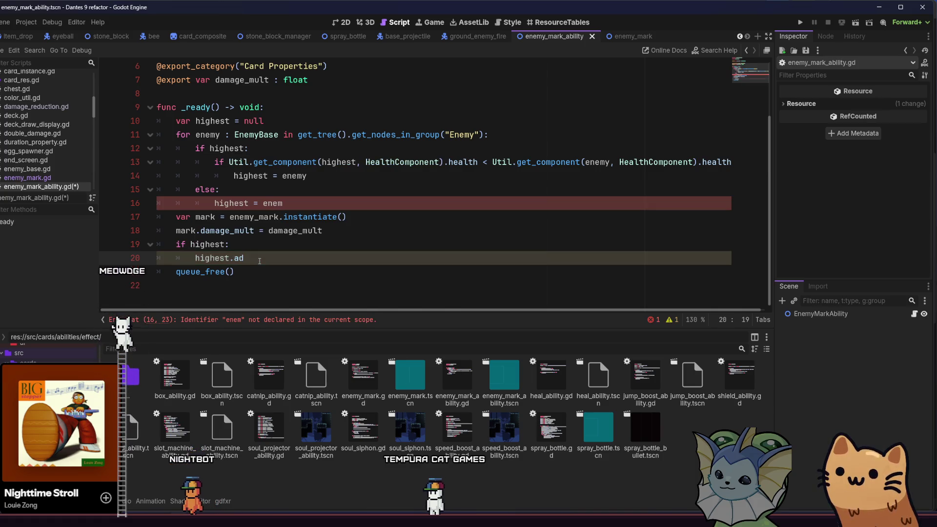
{"action": "left_click", "coordinate": [344, 205]}
{"action": "type", "text": "y"}
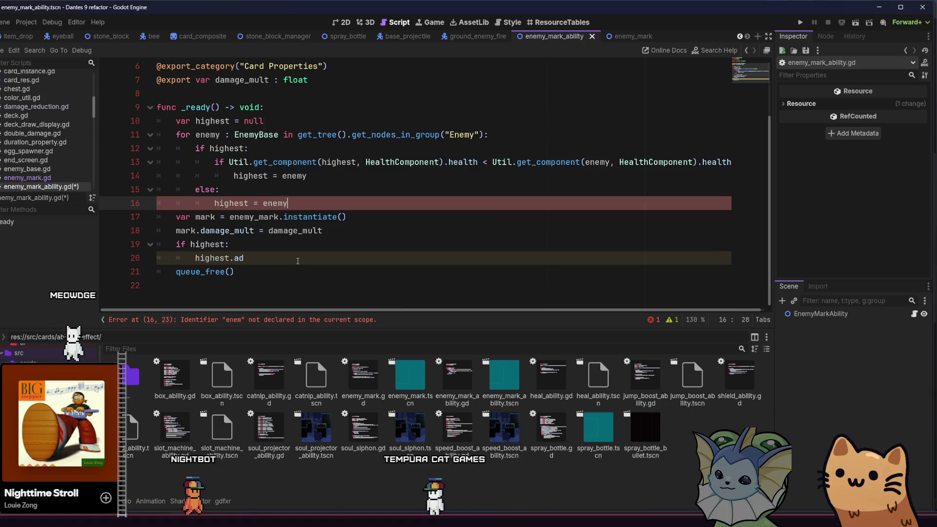
{"action": "left_click", "coordinate": [297, 258]}
{"action": "type", "text": "d_c"}
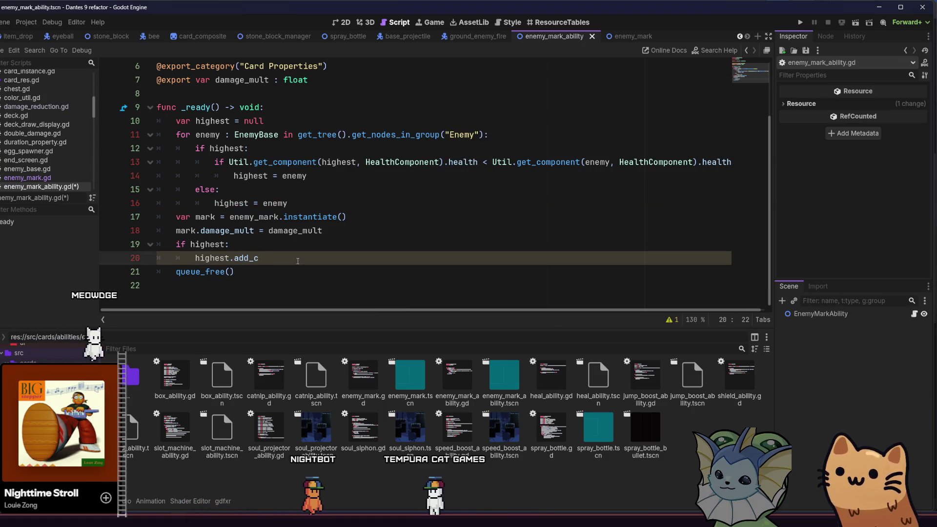
{"action": "type", "text": "hild(ma"}
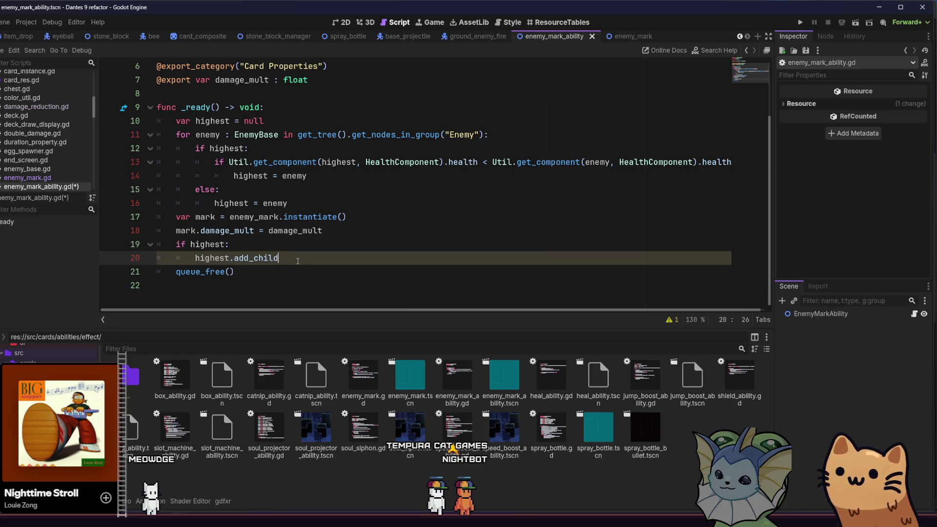
{"action": "type", "text": "rk"}
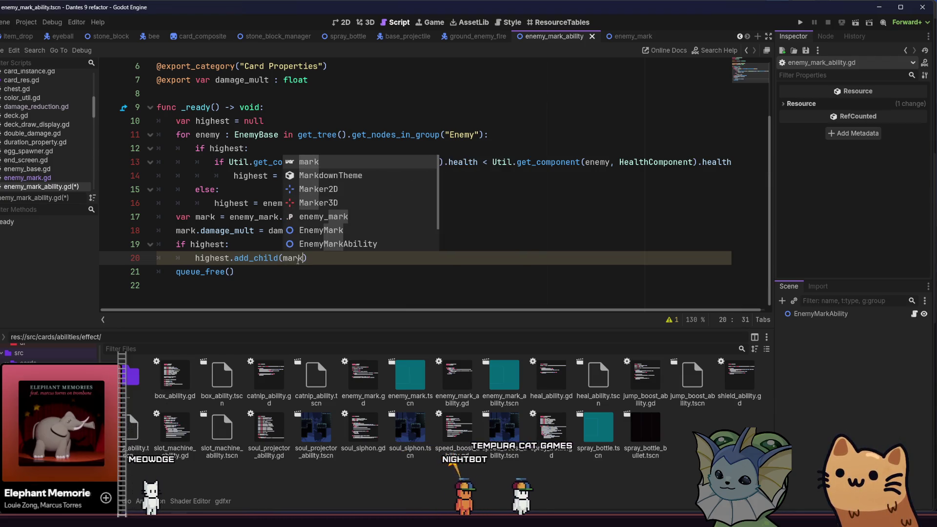
{"action": "key", "text": "Escape"}
{"action": "key", "text": "Down"}
{"action": "key", "text": "ctrl+s"}
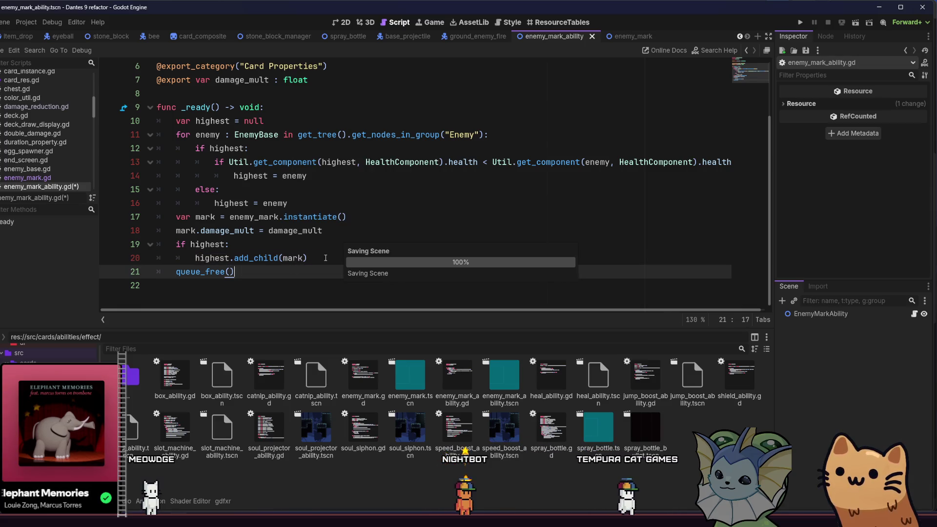
Delete the 'if highest:' line above the add_child call.
{"action": "left_click", "coordinate": [331, 259]}
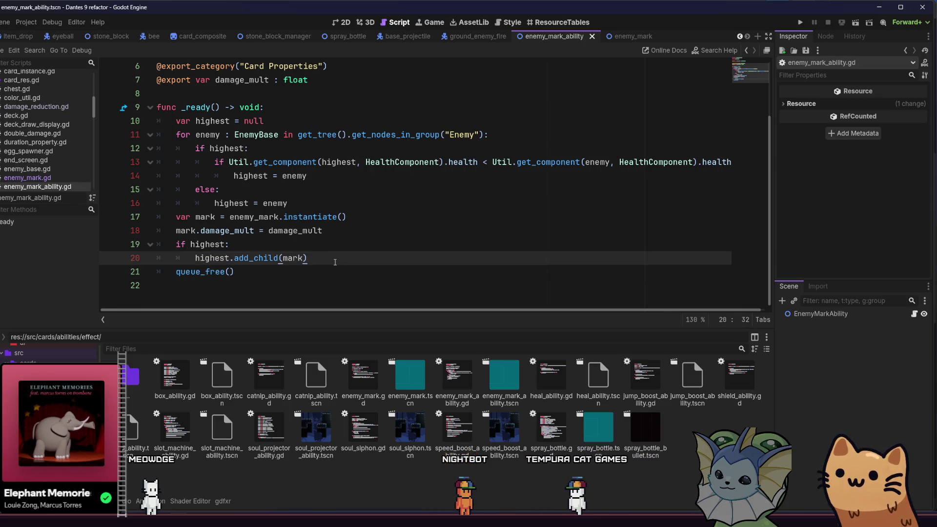
{"action": "key", "text": "BackSpace"}
{"action": "key", "text": "Return"}
{"action": "key", "text": "BackSpace"}
{"action": "key", "text": "BackSpace"}
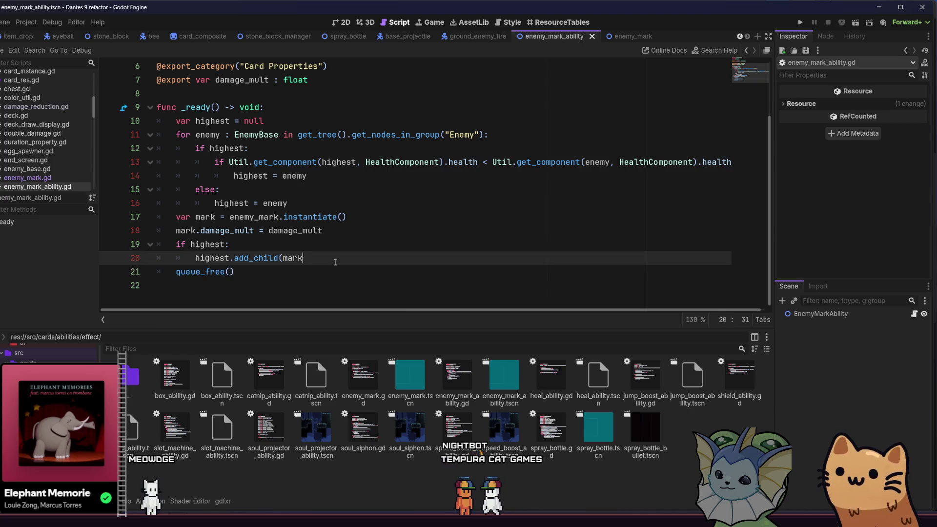
{"action": "key", "text": "Up"}
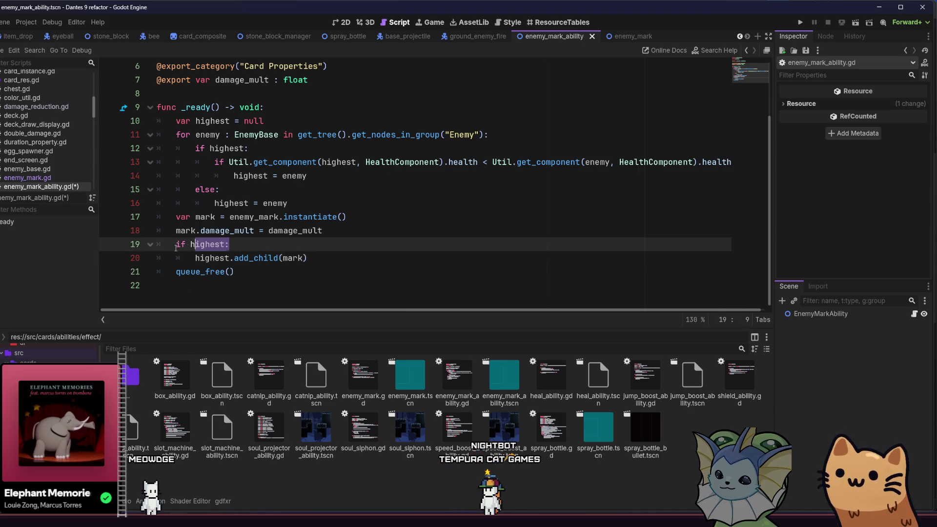
{"action": "key", "text": "BackSpace"}
{"action": "key", "text": "BackSpace"}
{"action": "key", "text": "BackSpace"}
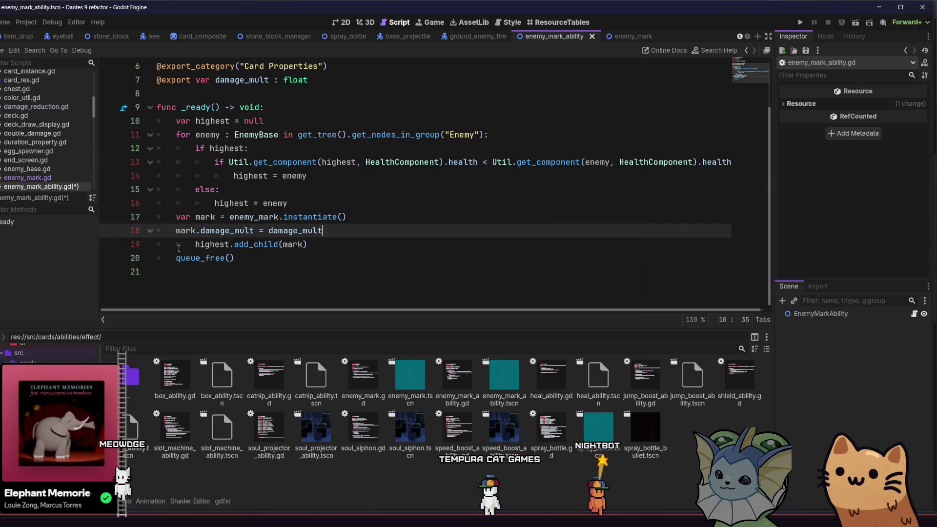
{"action": "left_click", "coordinate": [196, 248]}
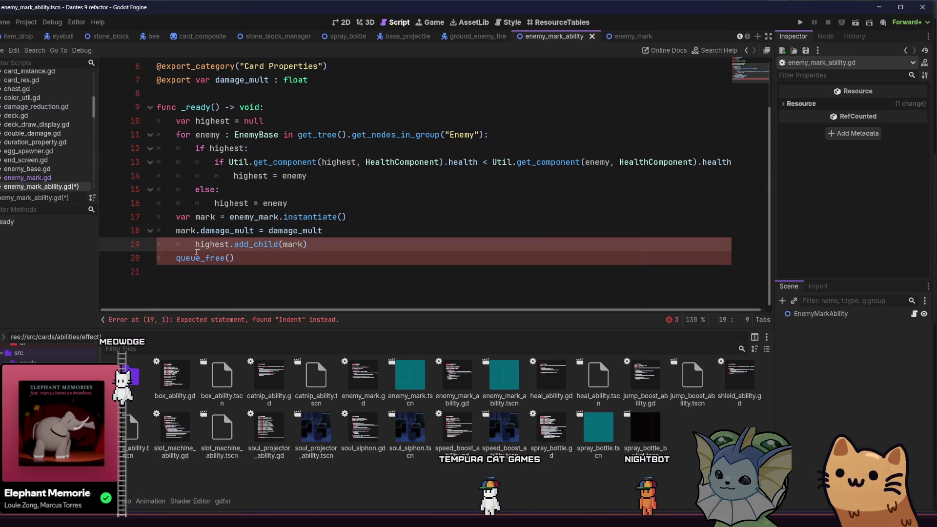
Add an 'if highest:' line at function level after the highest = enemy assignment.
{"action": "left_click", "coordinate": [375, 208]}
{"action": "key", "text": "Return"}
{"action": "type", "text": "if highest:"}
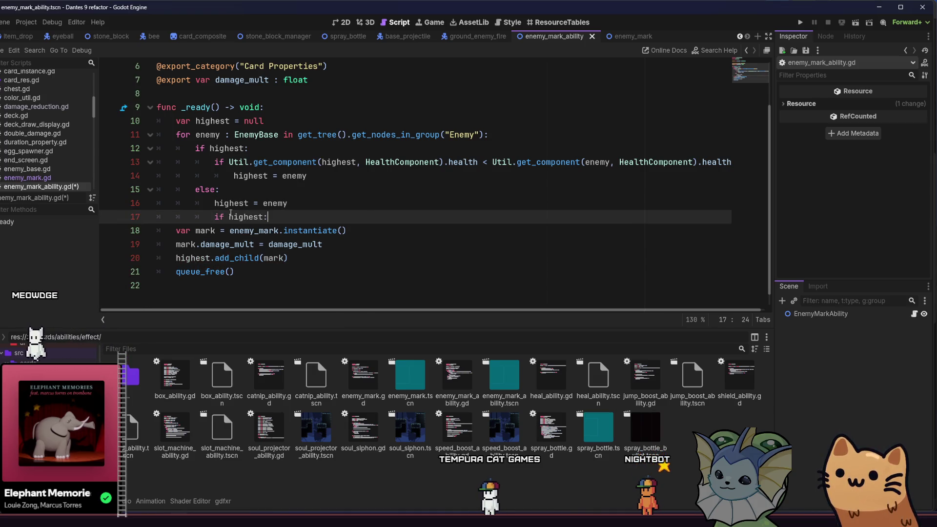
{"action": "key", "text": "BackSpace"}
{"action": "key", "text": "Return"}
{"action": "key", "text": "Up"}
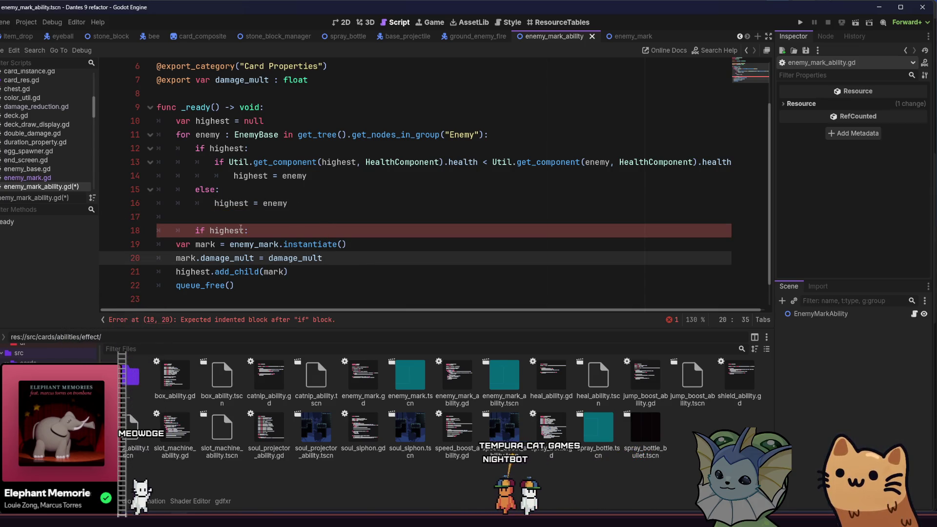
{"action": "left_click", "coordinate": [193, 227]}
{"action": "key", "text": "BackSpace"}
Indent var mark, the damage_mult assignment and add_child under the check, and save.
{"action": "key", "text": "Down"}
{"action": "key", "text": "Tab"}
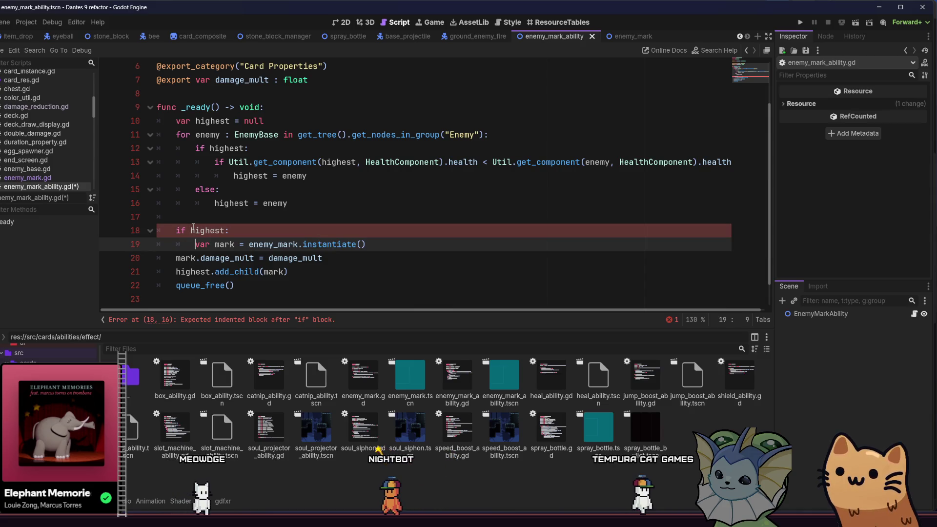
{"action": "key", "text": "Down"}
{"action": "key", "text": "Tab"}
{"action": "key", "text": "Down"}
{"action": "key", "text": "Tab"}
{"action": "key", "text": "Down"}
{"action": "key", "text": "ctrl+s"}
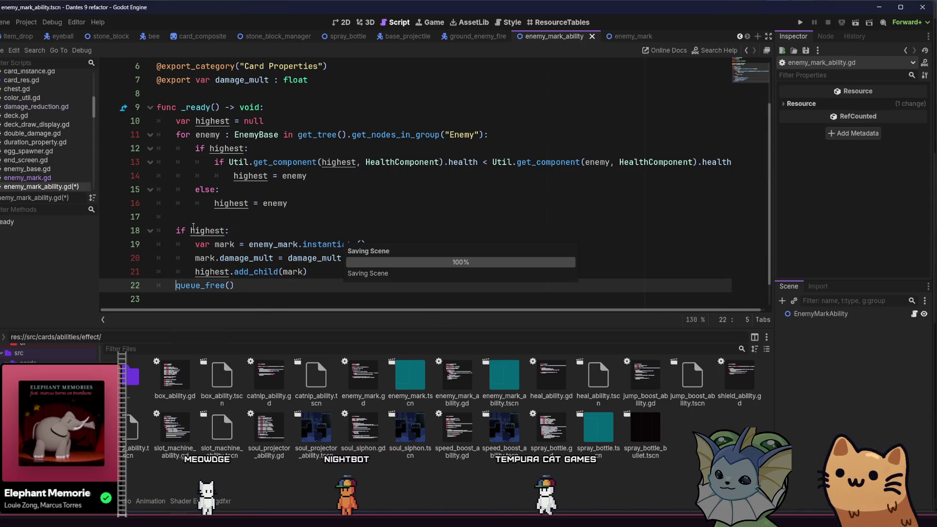
Tidy the spacing before queue_free, save again, and switch to the enemy_mark scene.
{"action": "left_click", "coordinate": [232, 243]}
{"action": "left_click", "coordinate": [343, 273]}
{"action": "key", "text": "Return"}
{"action": "key", "text": "BackSpace"}
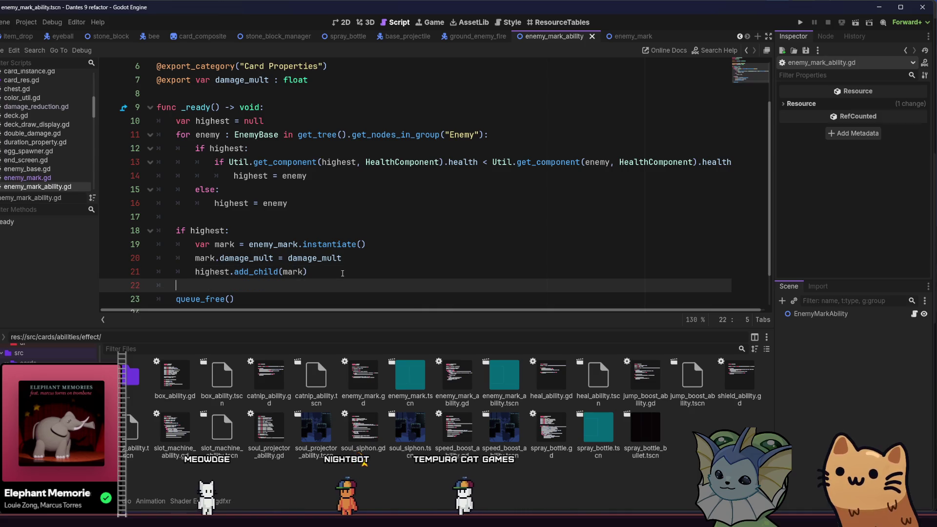
{"action": "key", "text": "ctrl+s"}
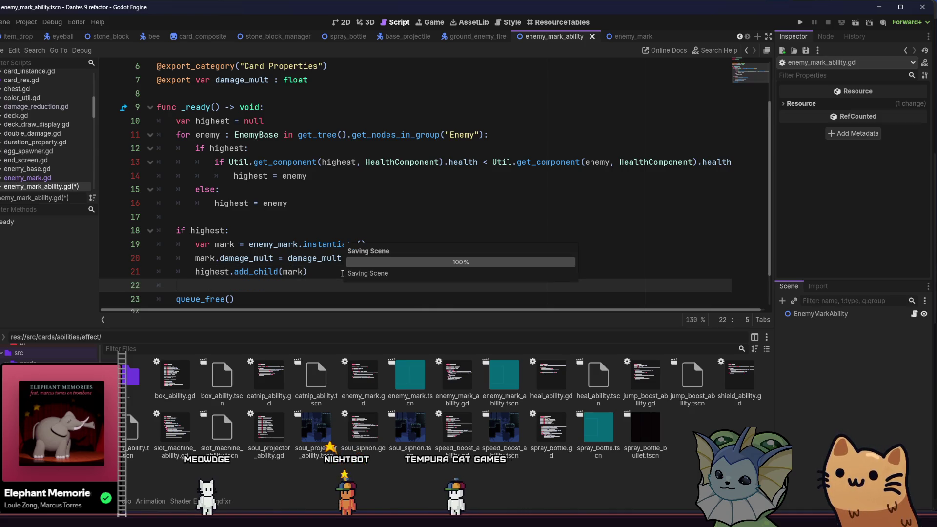
{"action": "left_click", "coordinate": [374, 204]}
{"action": "scroll", "coordinate": [375, 210], "scroll_direction": "down", "scroll_amount": 1}
{"action": "scroll", "coordinate": [375, 210], "scroll_direction": "up", "scroll_amount": 4}
{"action": "scroll", "coordinate": [364, 213], "scroll_direction": "down", "scroll_amount": 4}
{"action": "left_click", "coordinate": [626, 37]}
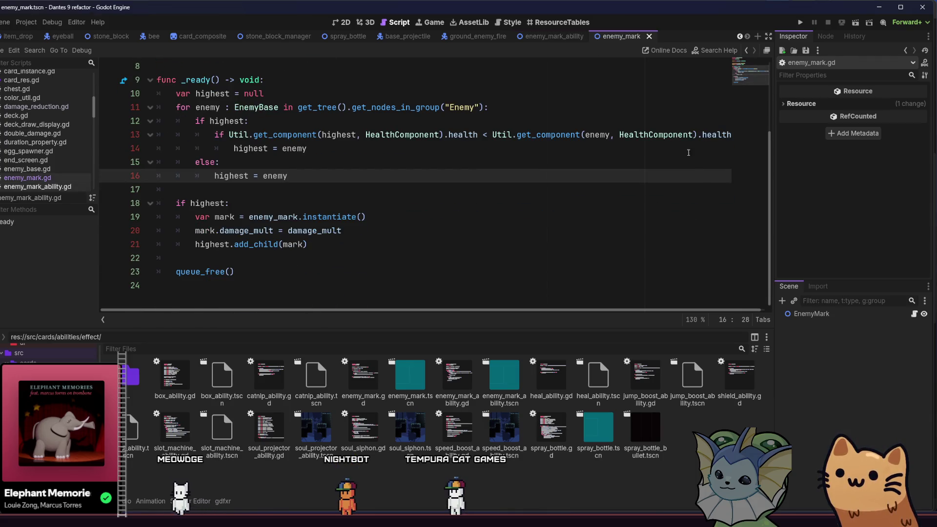
Add a Sprite2D child under the EnemyMark root in the 2D view and save the scene.
{"action": "left_click", "coordinate": [846, 314]}
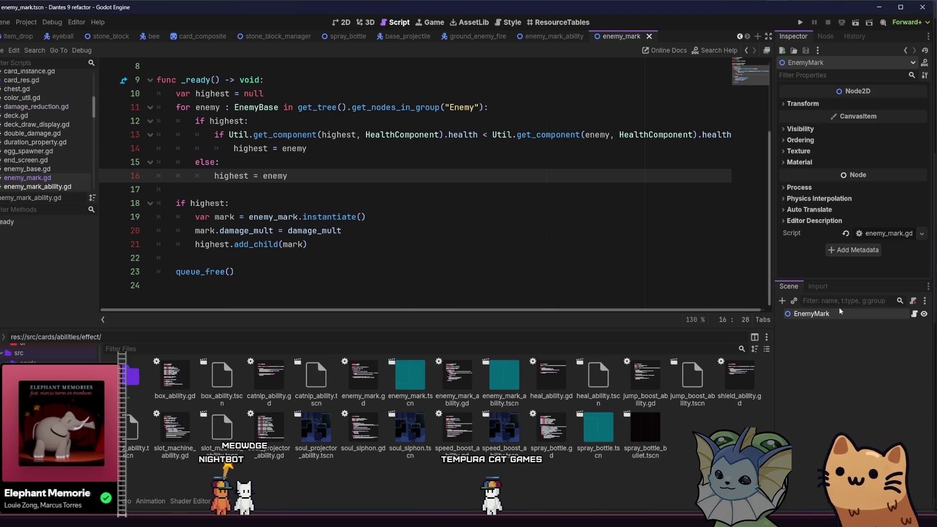
{"action": "left_click", "coordinate": [338, 24]}
{"action": "left_click", "coordinate": [782, 301]}
{"action": "type", "text": "sprite"}
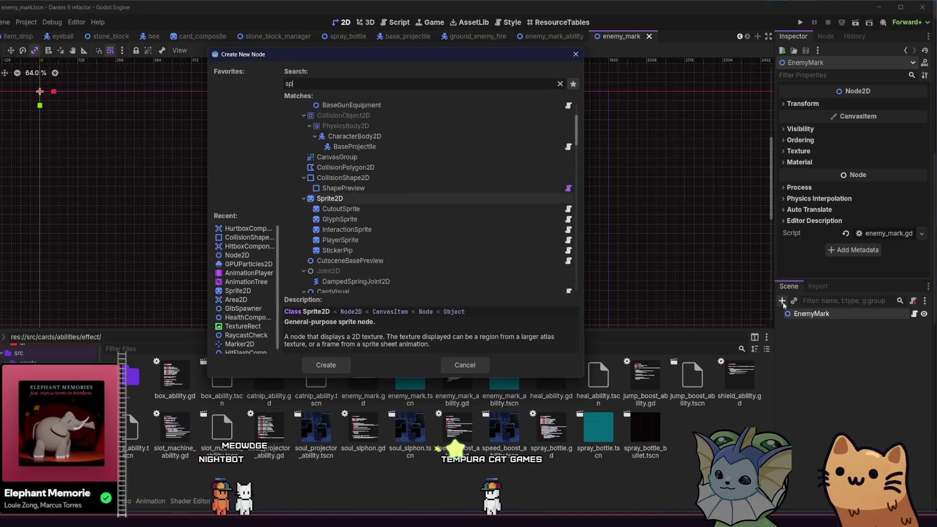
{"action": "double_click", "coordinate": [422, 151]}
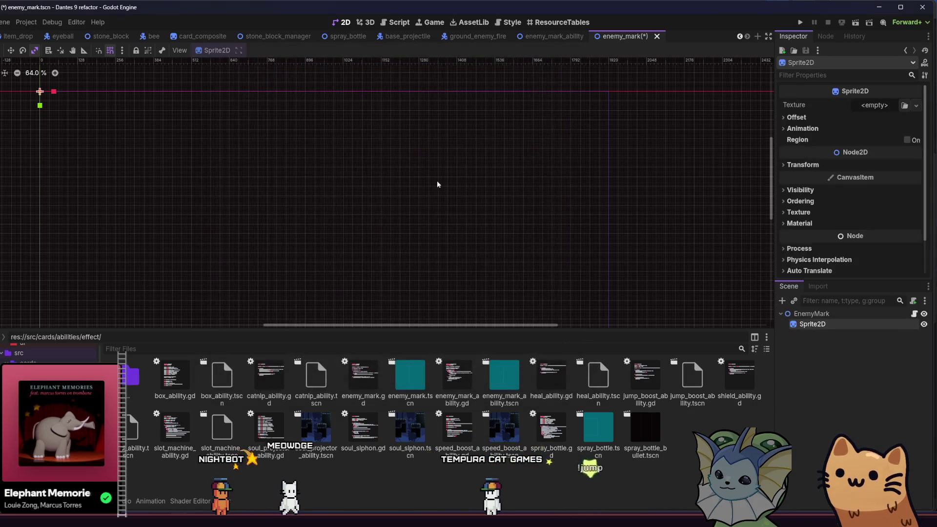
{"action": "key", "text": "ctrl+s"}
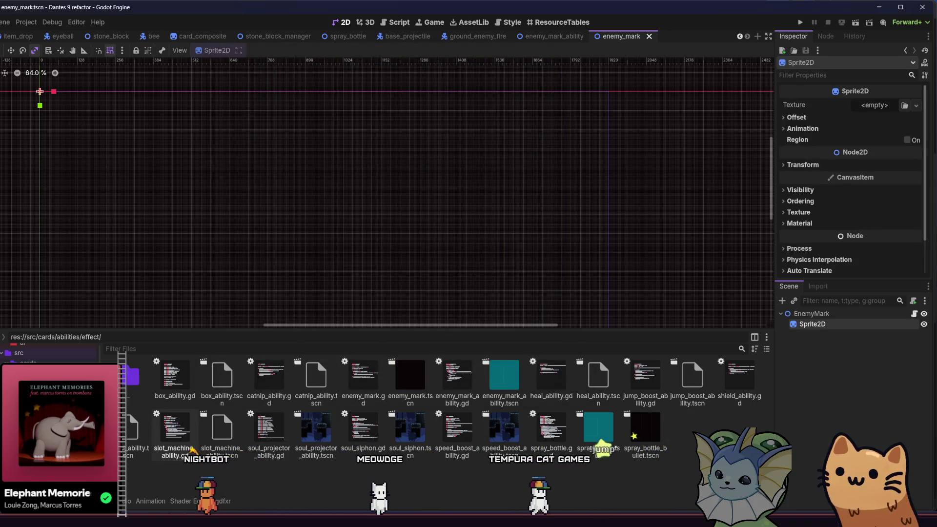
{"action": "left_click", "coordinate": [32, 359]}
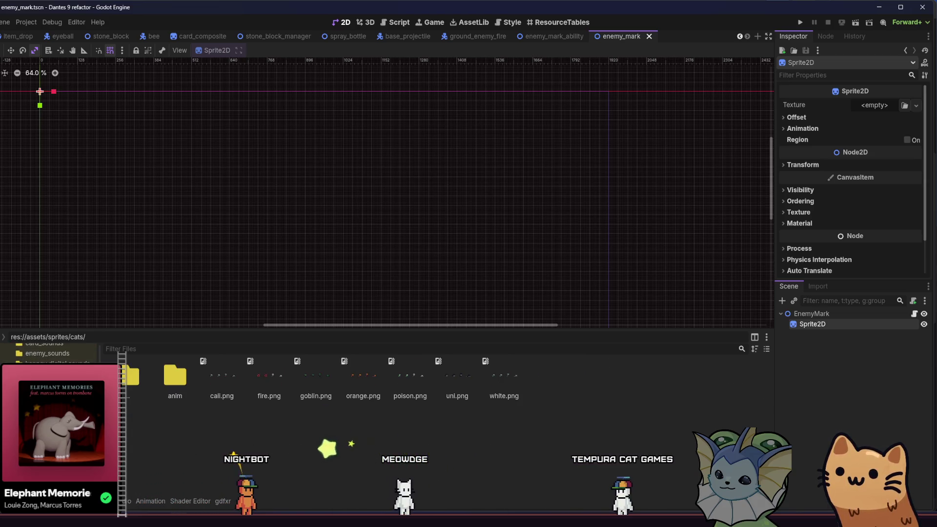
Find enemy_arrow.png in the assets folders and set it as the sprite's texture.
{"action": "left_click", "coordinate": [34, 371]}
{"action": "double_click", "coordinate": [269, 376]}
{"action": "double_click", "coordinate": [175, 376]}
{"action": "key", "text": "Down"}
{"action": "key", "text": "Down"}
{"action": "key", "text": "Down"}
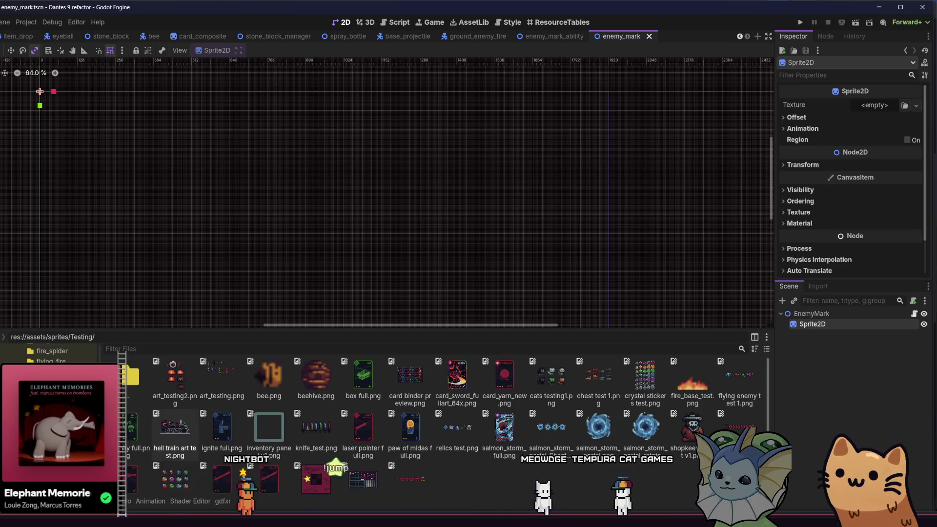
{"action": "key", "text": "Down"}
{"action": "key", "text": "Down"}
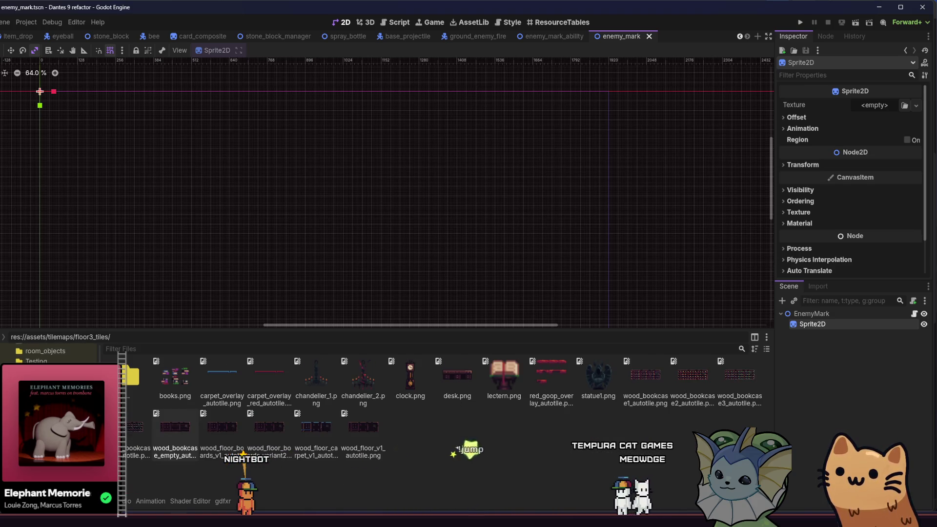
{"action": "key", "text": "Down"}
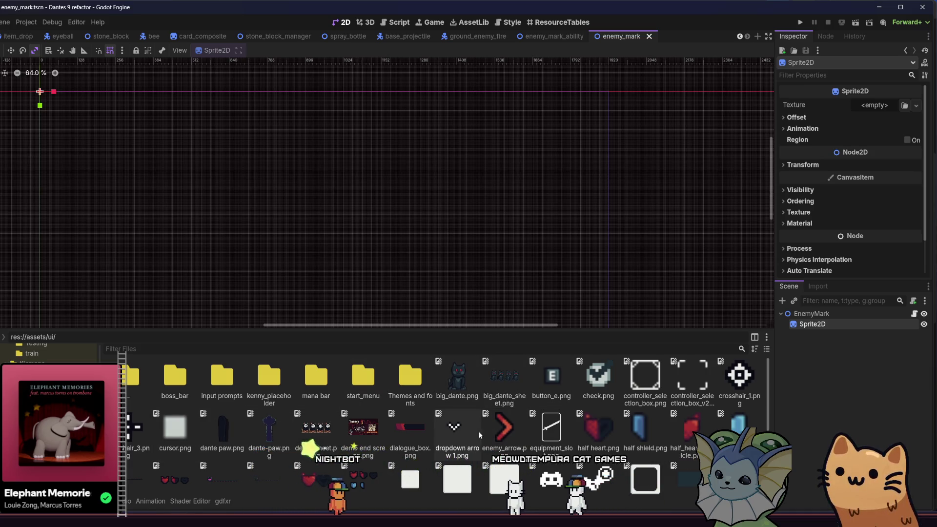
{"action": "mouse_move", "coordinate": [494, 429]}
{"action": "left_mouse_down"}
{"action": "mouse_move", "coordinate": [703, 237]}
{"action": "mouse_move", "coordinate": [883, 104]}
{"action": "left_mouse_up"}
Set the sprite's scale to 4 and rotation to 90°, save, and launch the game.
{"action": "left_click", "coordinate": [826, 181]}
{"action": "left_click", "coordinate": [877, 226]}
{"action": "type", "text": "4"}
{"action": "key", "text": "Return"}
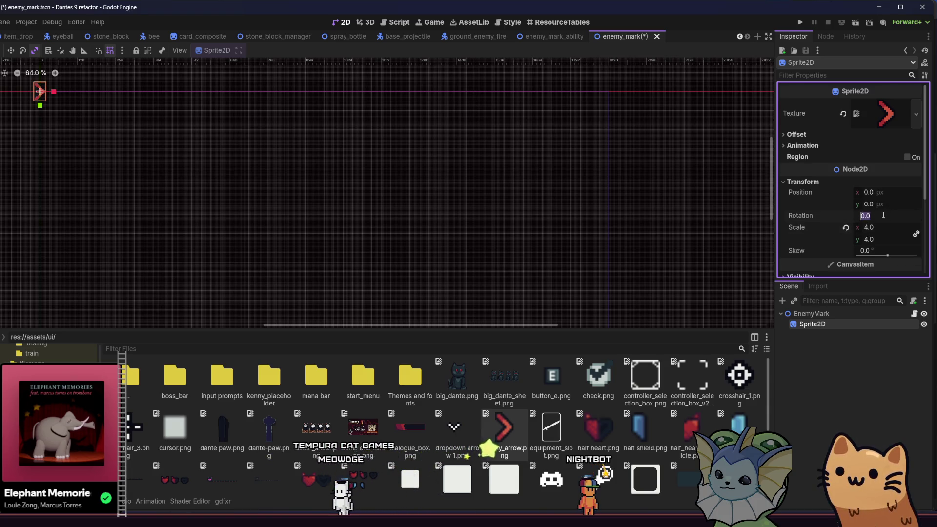
{"action": "type", "text": "90"}
{"action": "key", "text": "Return"}
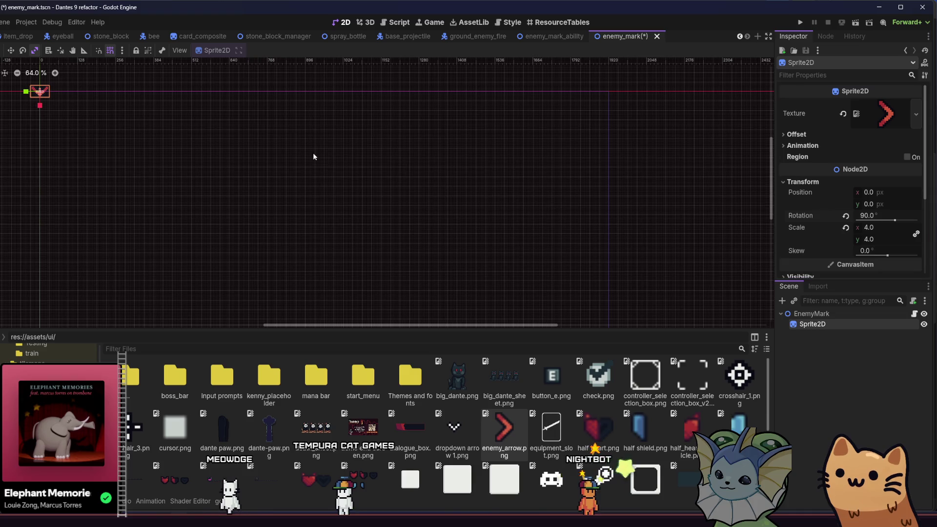
{"action": "key", "text": "ctrl+s"}
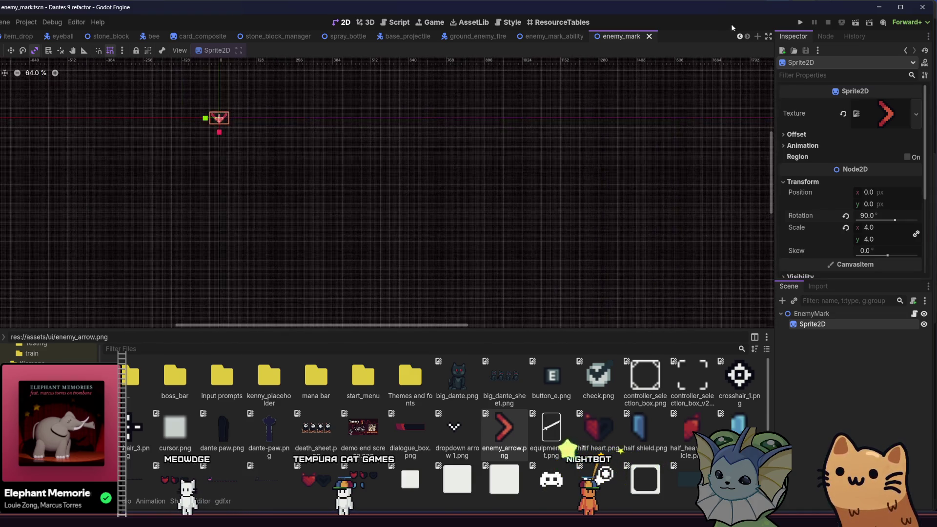
{"action": "left_click", "coordinate": [800, 22]}
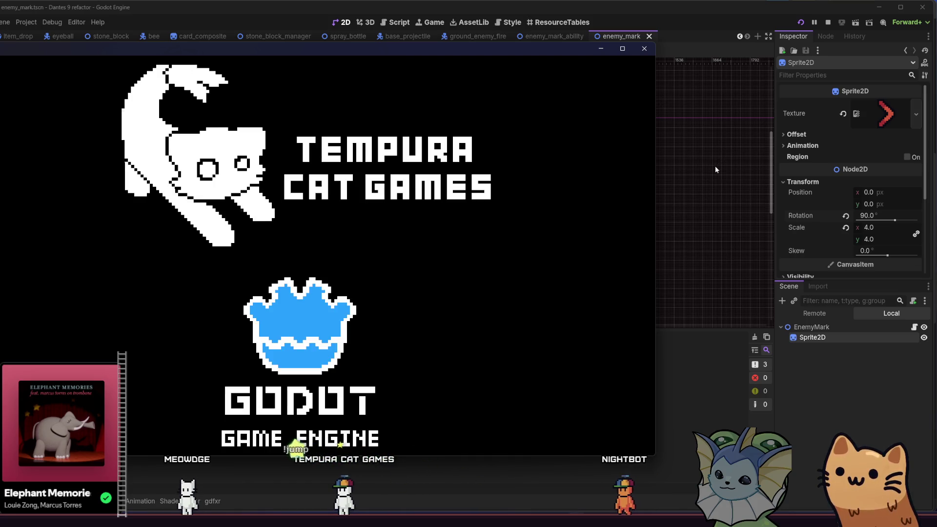
Back in the editor, assign enemy_mark.tscn to EnemyMarkAbility's Enemy Mark property and save.
{"action": "left_click", "coordinate": [810, 327]}
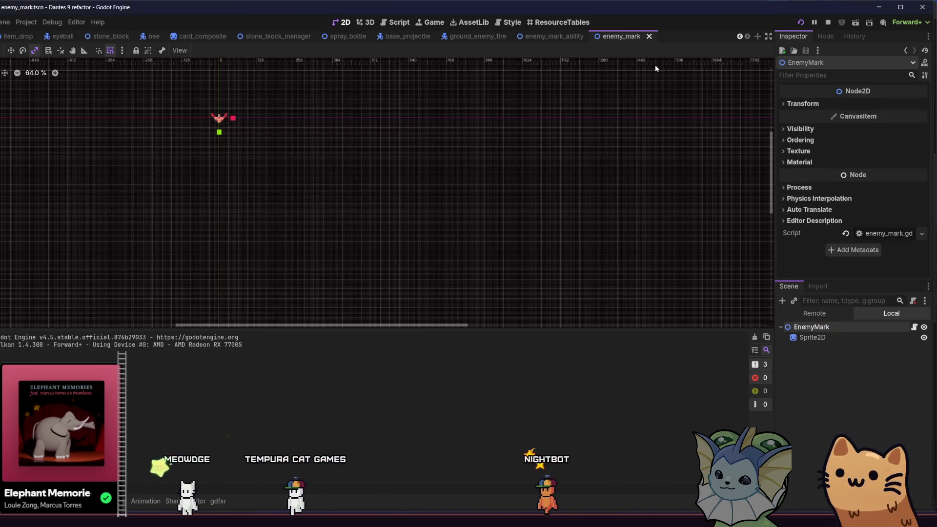
{"action": "left_click", "coordinate": [554, 36]}
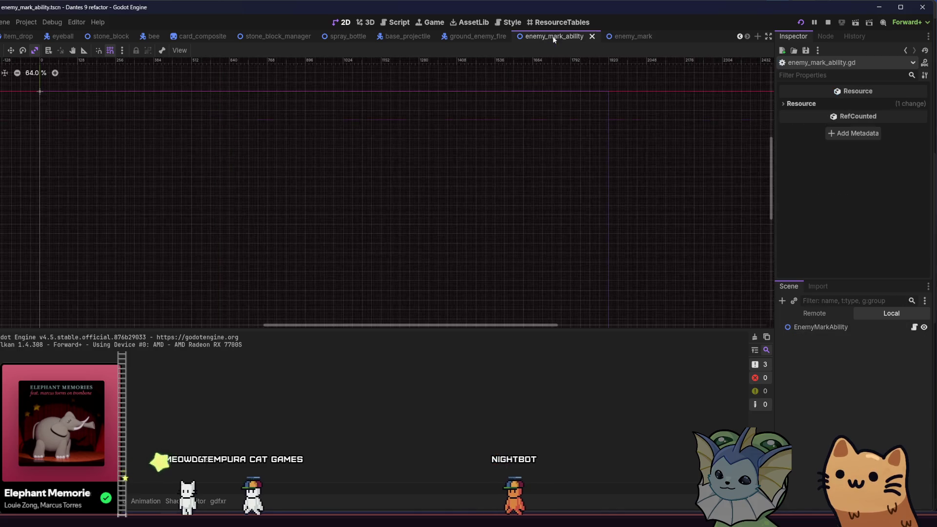
{"action": "left_click", "coordinate": [821, 327]}
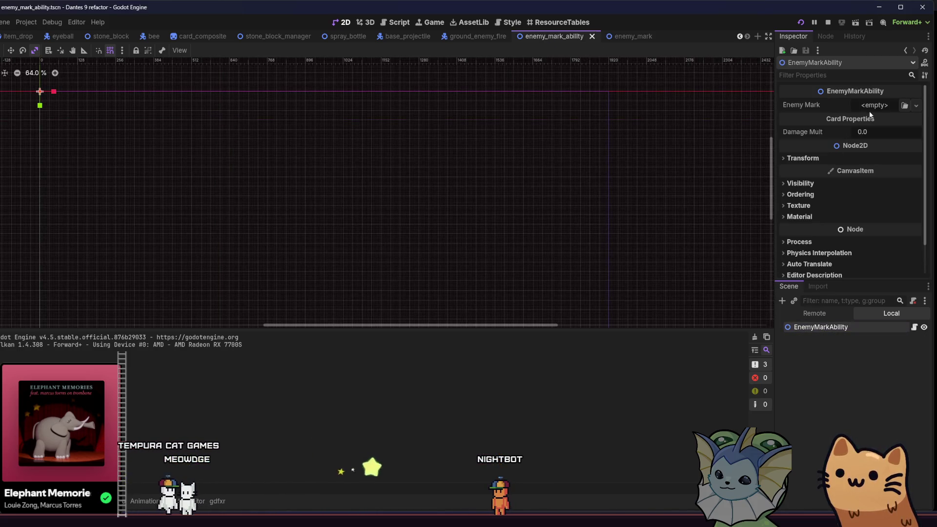
{"action": "left_click", "coordinate": [905, 106]}
{"action": "type", "text": "enemy"}
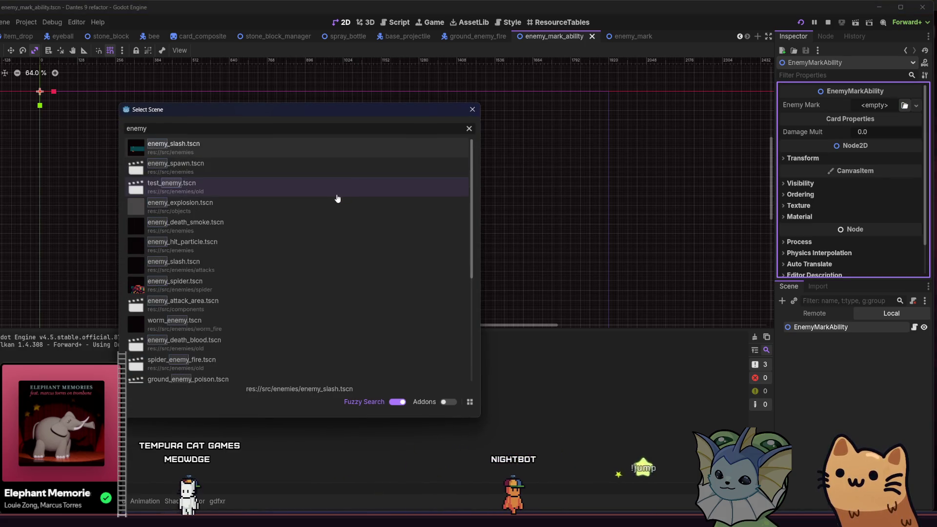
{"action": "type", "text": "_mark"}
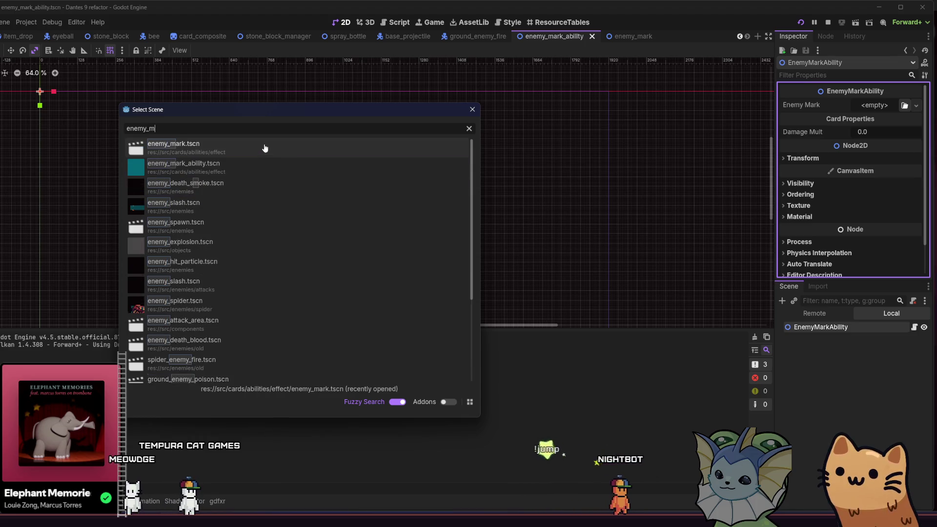
{"action": "key", "text": "Return"}
{"action": "key", "text": "ctrl+s"}
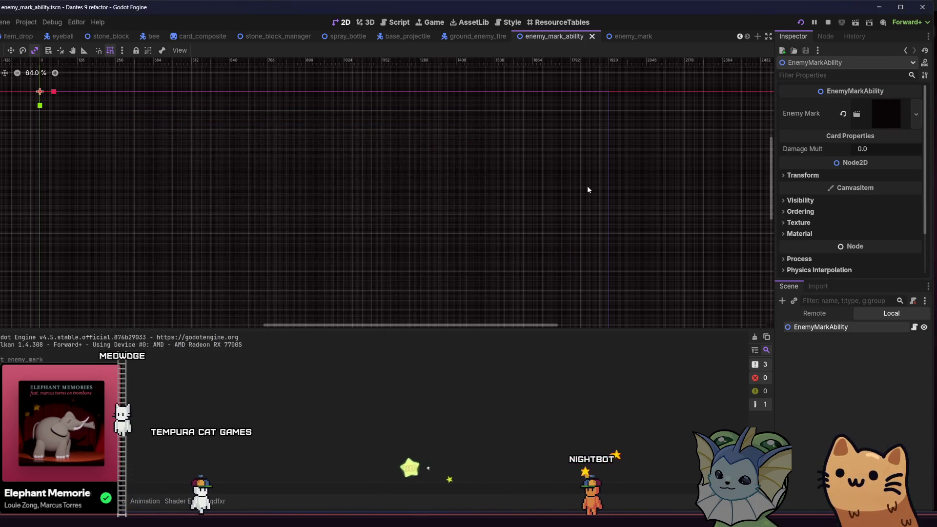
{"action": "key", "text": "alt+shift+o"}
{"action": "type", "text": "card_ene"}
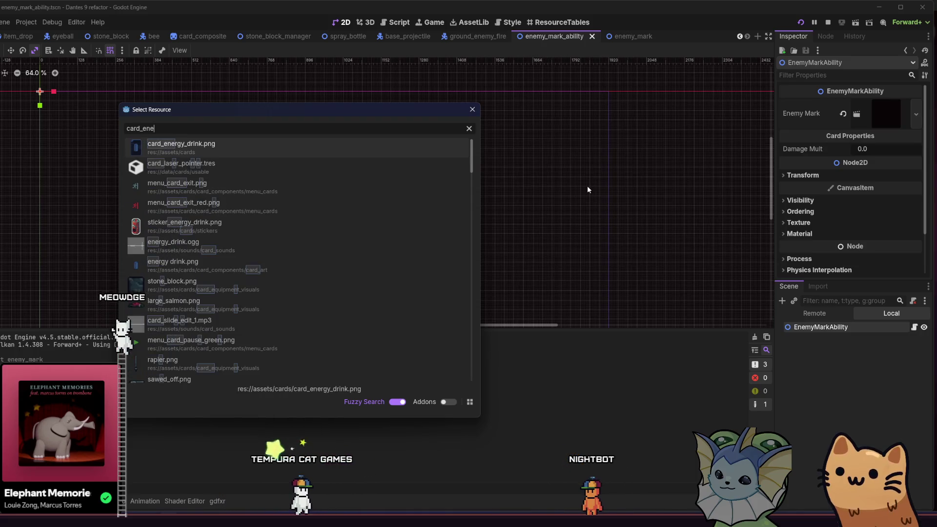
Quick-open card_mark.tres to review its properties, then switch to the enemy_mark scene.
{"action": "key", "text": "BackSpace"}
{"action": "key", "text": "BackSpace"}
{"action": "key", "text": "BackSpace"}
{"action": "type", "text": "mask"}
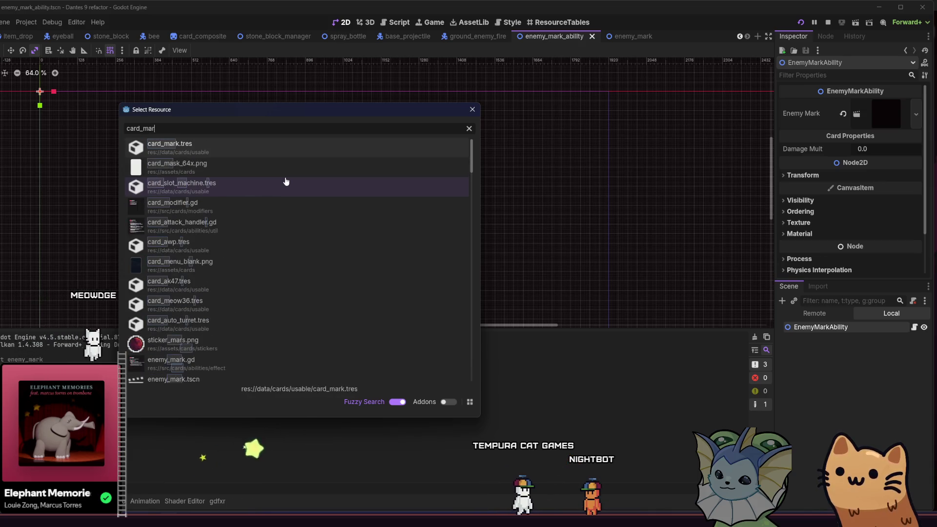
{"action": "left_click", "coordinate": [301, 161]}
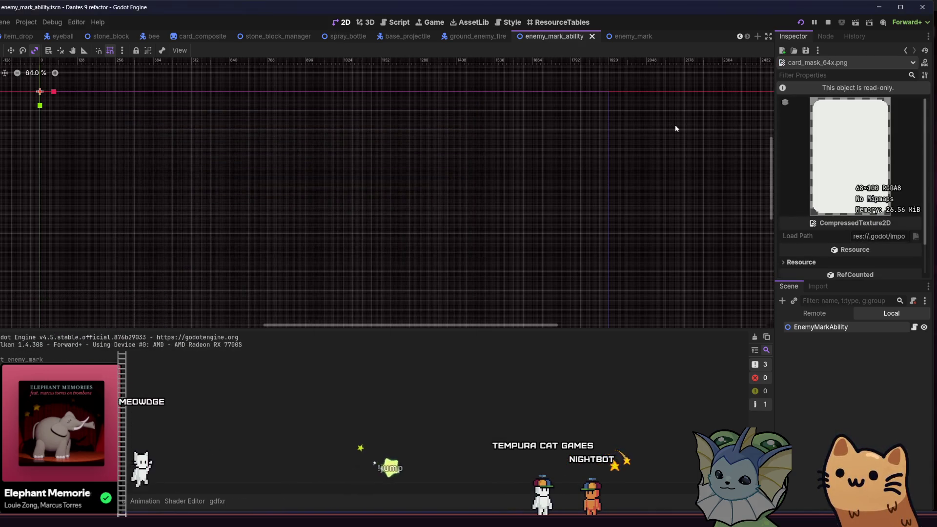
{"action": "key", "text": "alt+shift+o"}
{"action": "type", "text": "card_mark"}
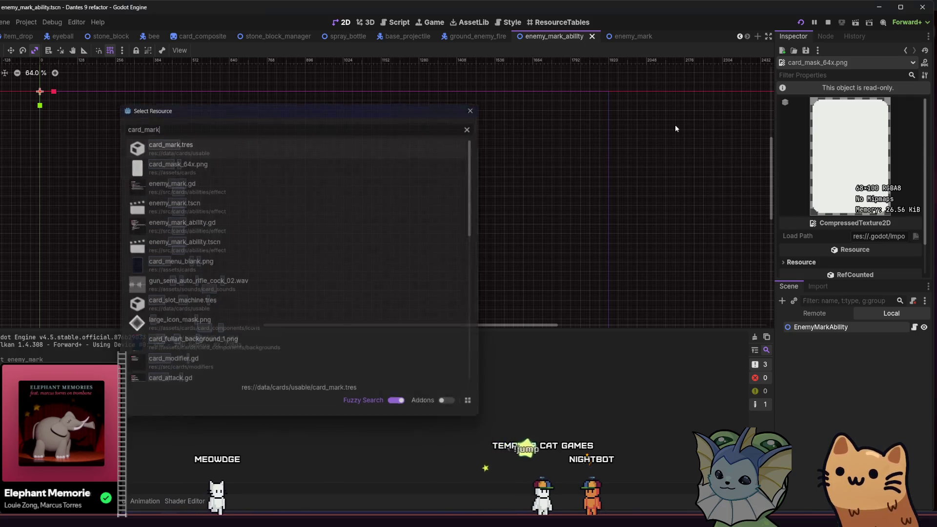
{"action": "key", "text": "Return"}
{"action": "scroll", "coordinate": [839, 204], "scroll_direction": "down", "scroll_amount": 5}
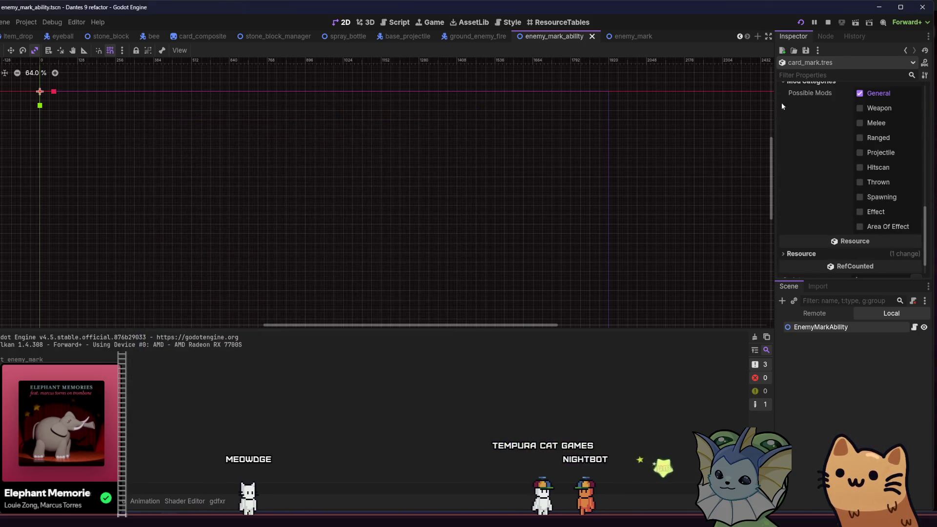
{"action": "scroll", "coordinate": [809, 140], "scroll_direction": "up", "scroll_amount": 3}
{"action": "left_click", "coordinate": [617, 37]}
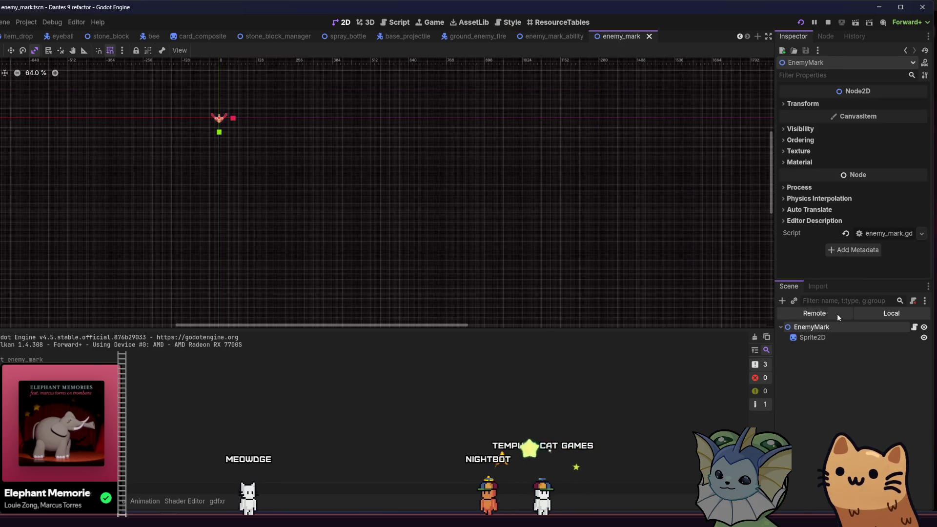
Open the enemy_mark_ability.gd script from the enemy_mark_ability scene.
{"action": "left_click", "coordinate": [914, 327]}
{"action": "scroll", "coordinate": [230, 132], "scroll_direction": "up", "scroll_amount": 1}
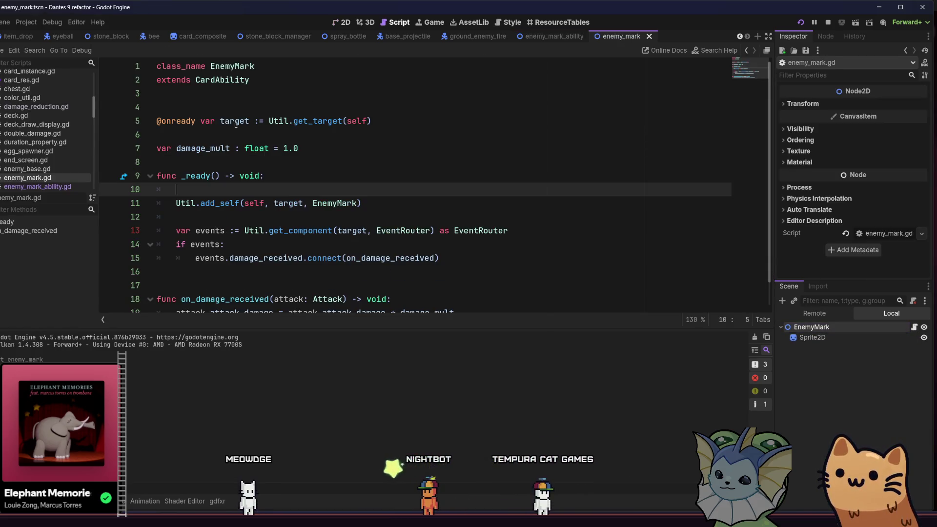
{"action": "left_click", "coordinate": [559, 37]}
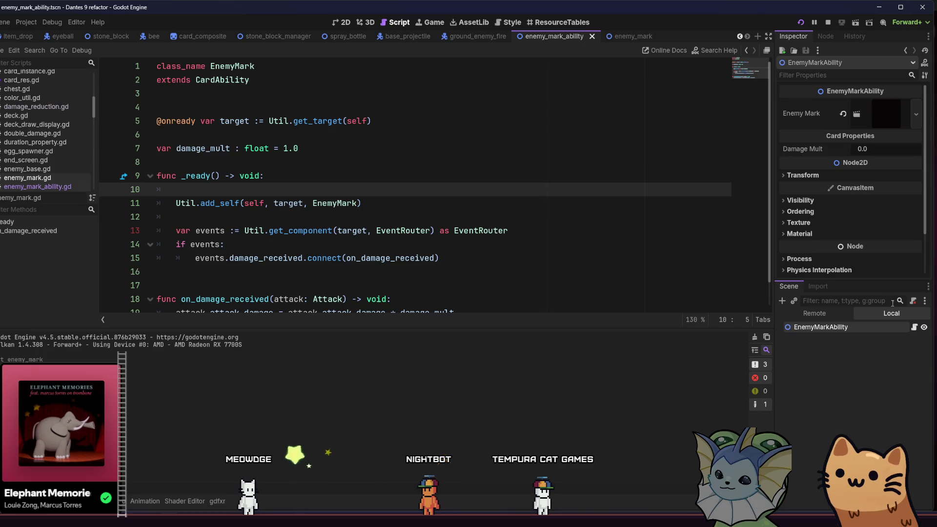
{"action": "left_click", "coordinate": [914, 327]}
{"action": "left_click", "coordinate": [266, 133]}
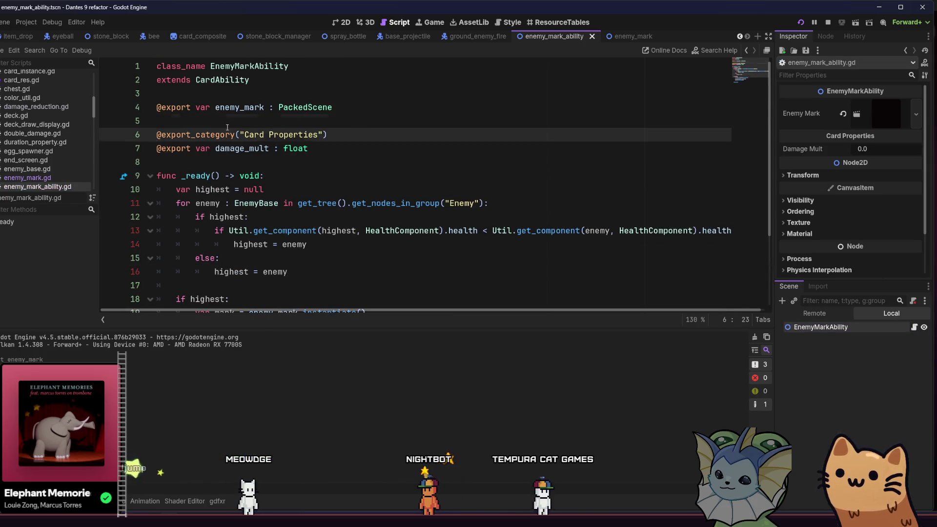
{"action": "left_click_drag", "start_coordinate": [234, 135], "coordinate": [195, 135]}
{"action": "key", "text": "BackSpace"}
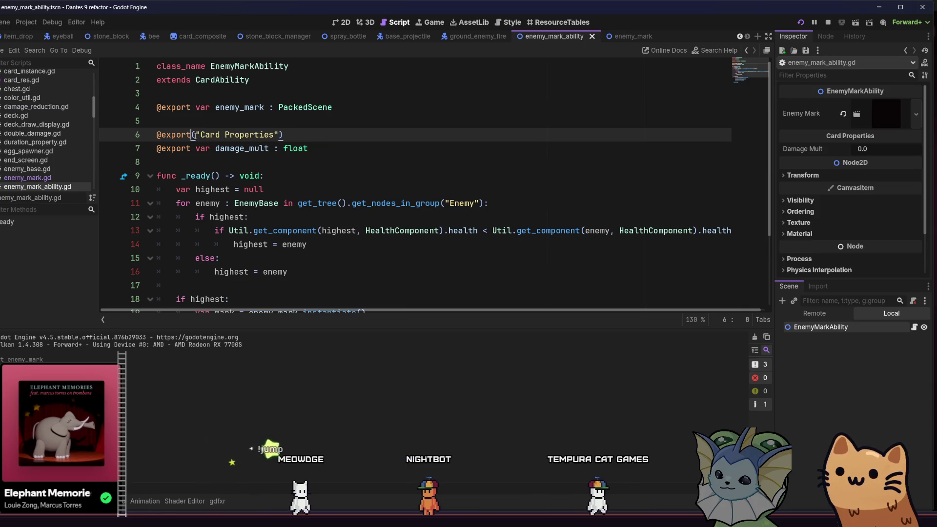
{"action": "key", "text": "Down"}
{"action": "key", "text": "Down"}
{"action": "key", "text": "Down"}
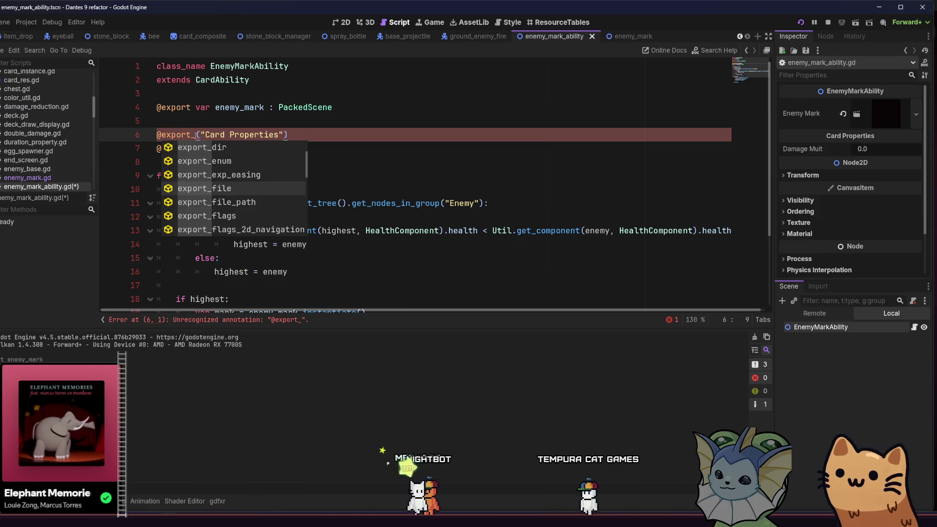
{"action": "key", "text": "Down"}
{"action": "key", "text": "Down"}
{"action": "key", "text": "Down"}
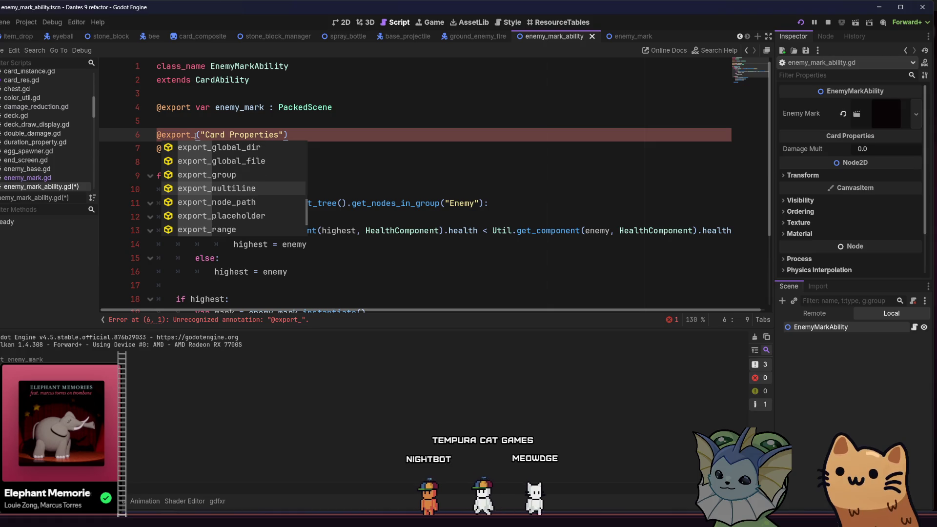
{"action": "key", "text": "Down"}
{"action": "key", "text": "Down"}
{"action": "key", "text": "Down"}
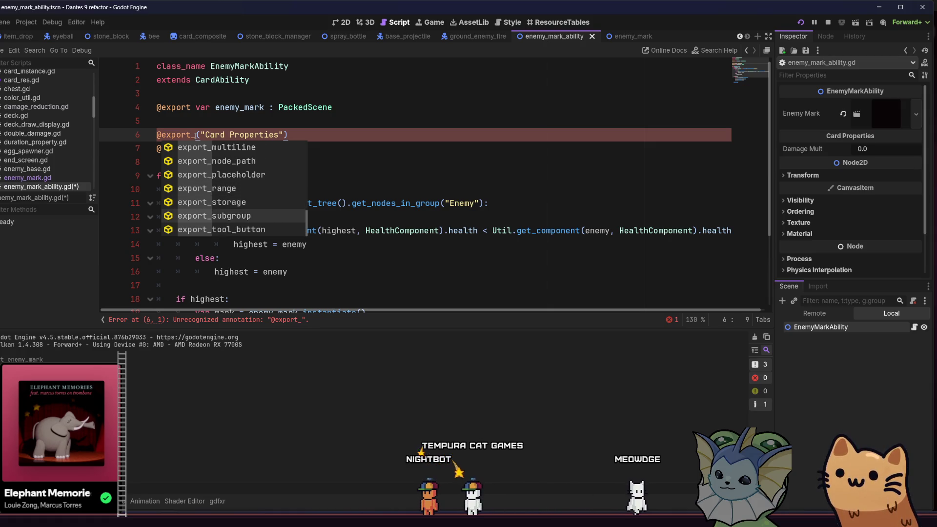
{"action": "key", "text": "Down"}
{"action": "key", "text": "Down"}
{"action": "key", "text": "Down"}
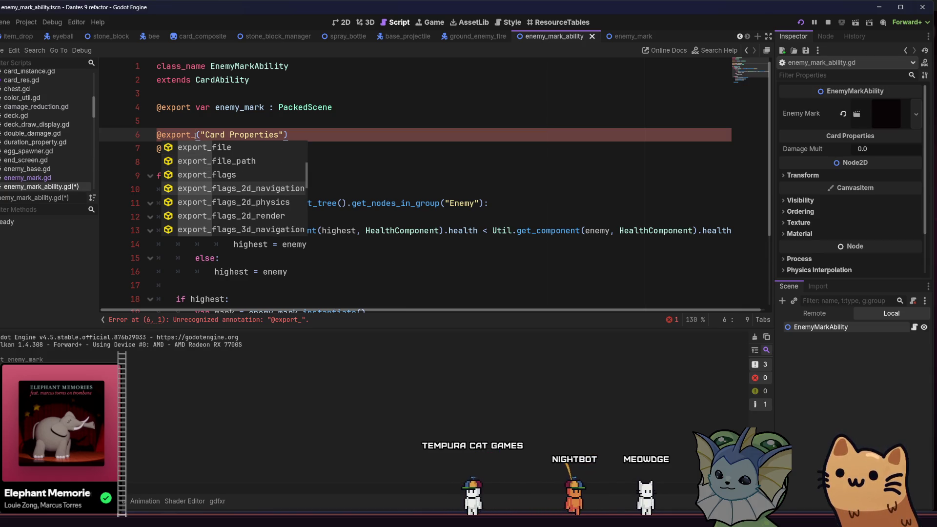
{"action": "key", "text": "BackSpace"}
{"action": "key", "text": "Down"}
{"action": "key", "text": "Down"}
{"action": "key", "text": "Down"}
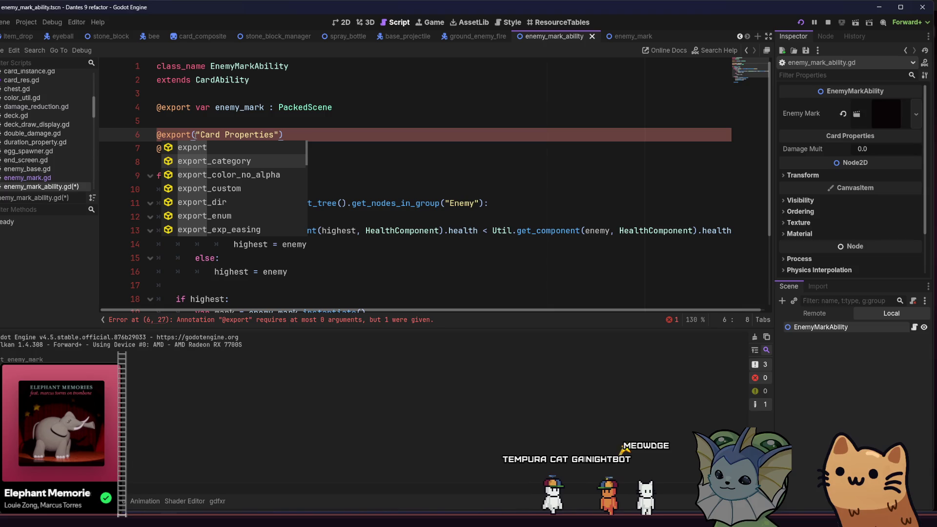
{"action": "key", "text": "Down"}
{"action": "key", "text": "Down"}
{"action": "key", "text": "Down"}
{"action": "key", "text": "Down"}
{"action": "key", "text": "Down"}
{"action": "key", "text": "Down"}
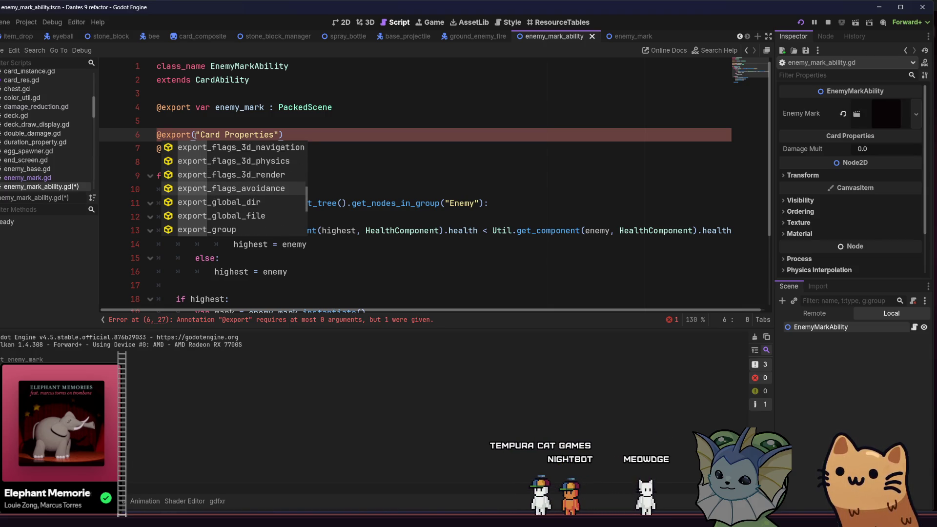
{"action": "type", "text": "_group"}
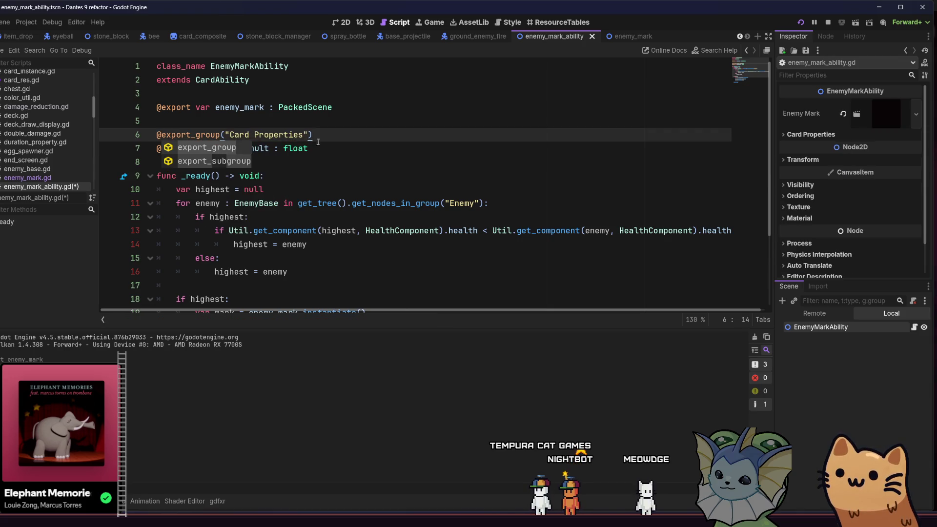
{"action": "key", "text": "Escape"}
{"action": "key", "text": "Down"}
{"action": "key", "text": "Down"}
{"action": "key", "text": "ctrl+s"}
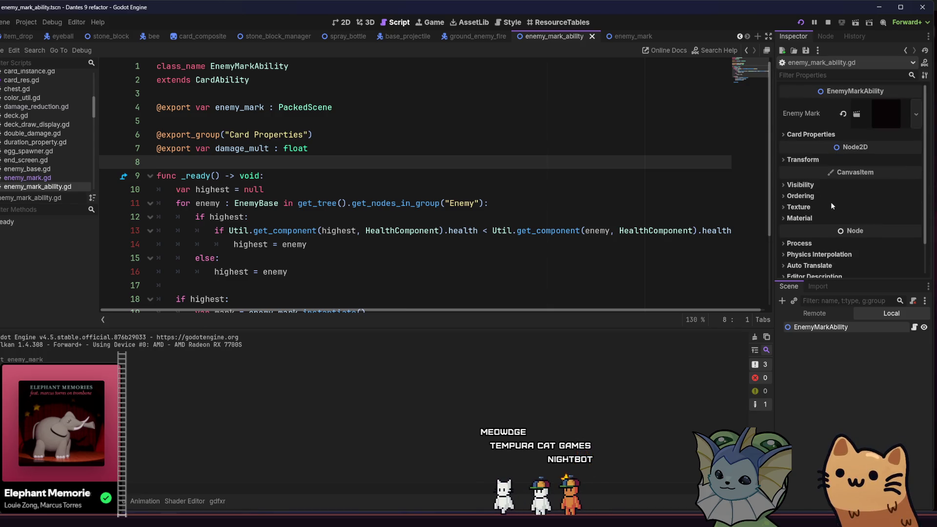
{"action": "key", "text": "shift+alt+o"}
Set card_mark.tres Damage Mult to 2.0, save the resource, and run the game with F5.
{"action": "type", "text": "card_mark"}
{"action": "key", "text": "Return"}
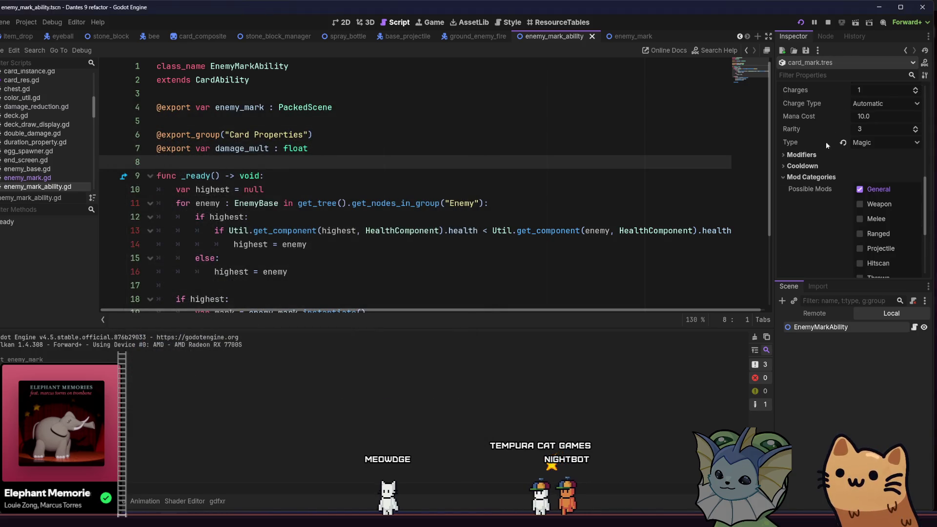
{"action": "scroll", "coordinate": [830, 164], "scroll_direction": "down", "scroll_amount": 3}
{"action": "left_click", "coordinate": [818, 264]}
{"action": "scroll", "coordinate": [823, 266], "scroll_direction": "down", "scroll_amount": 3}
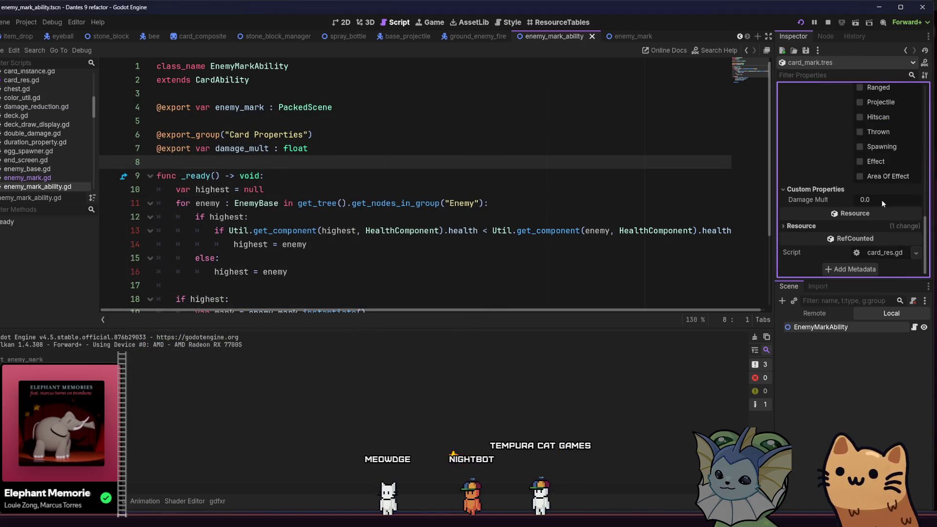
{"action": "key", "text": "Return"}
{"action": "key", "text": "ctrl+s"}
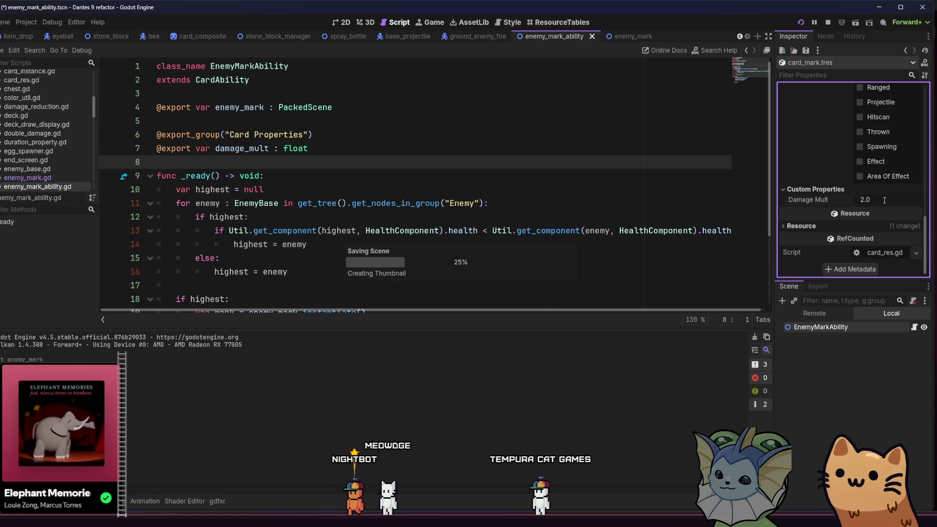
{"action": "key", "text": "F5"}
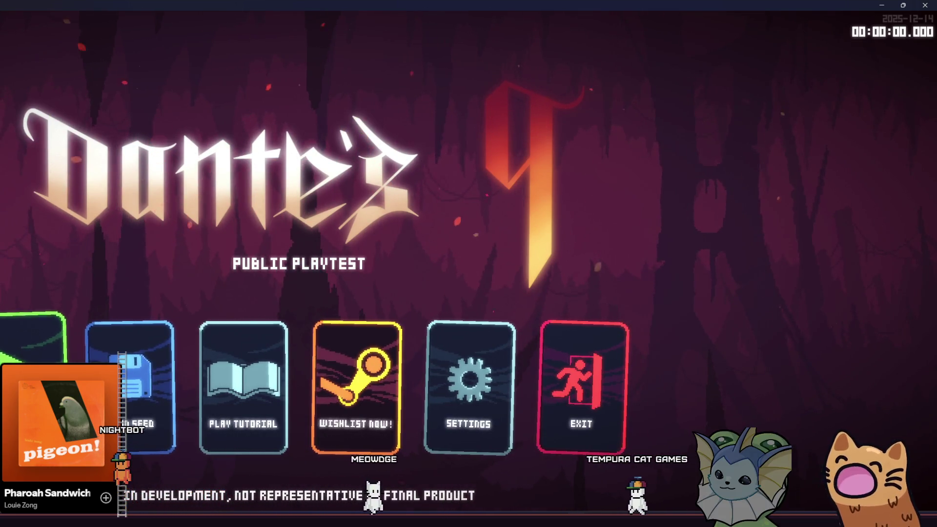
Start a run and add Mark cards to the hand through the F1 debug menu.
{"action": "key", "text": "Return"}
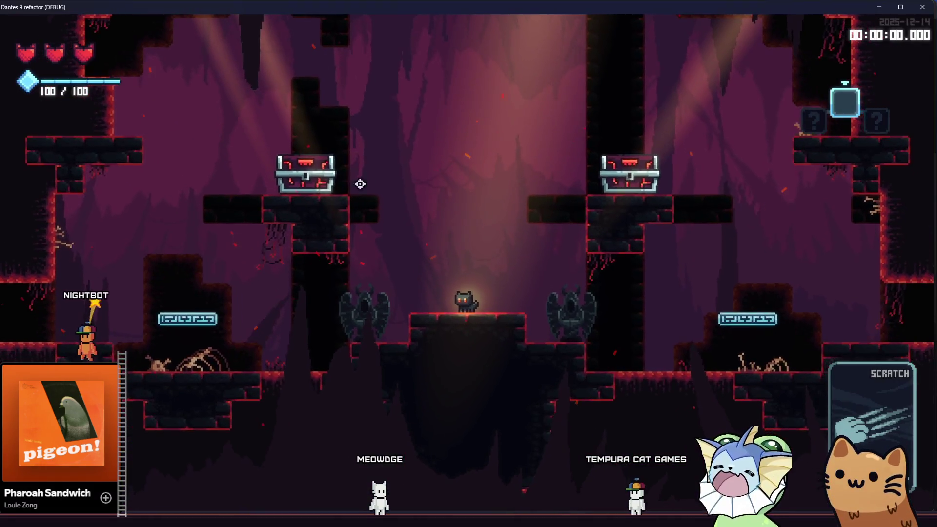
{"action": "key", "text": "F1"}
{"action": "left_click", "coordinate": [90, 125]}
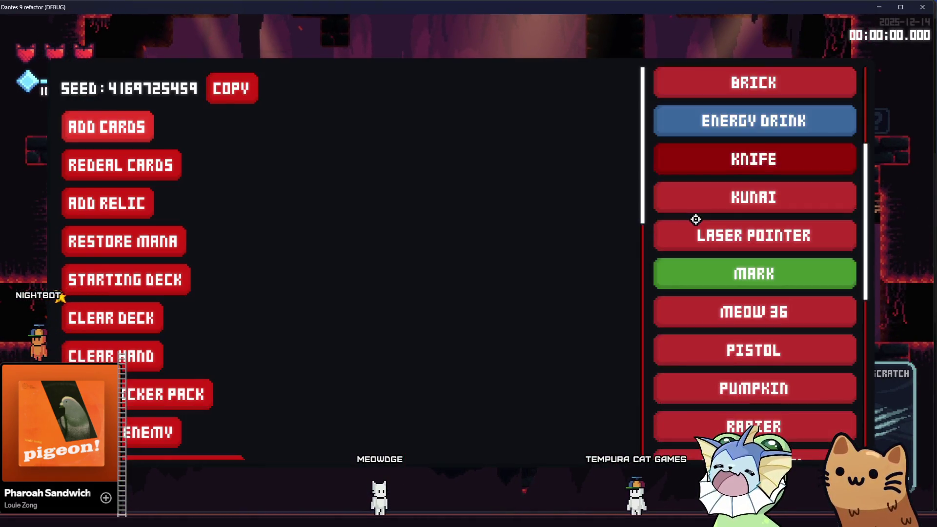
{"action": "scroll", "coordinate": [695, 219], "scroll_direction": "down", "scroll_amount": 5}
{"action": "scroll", "coordinate": [703, 292], "scroll_direction": "up", "scroll_amount": 5}
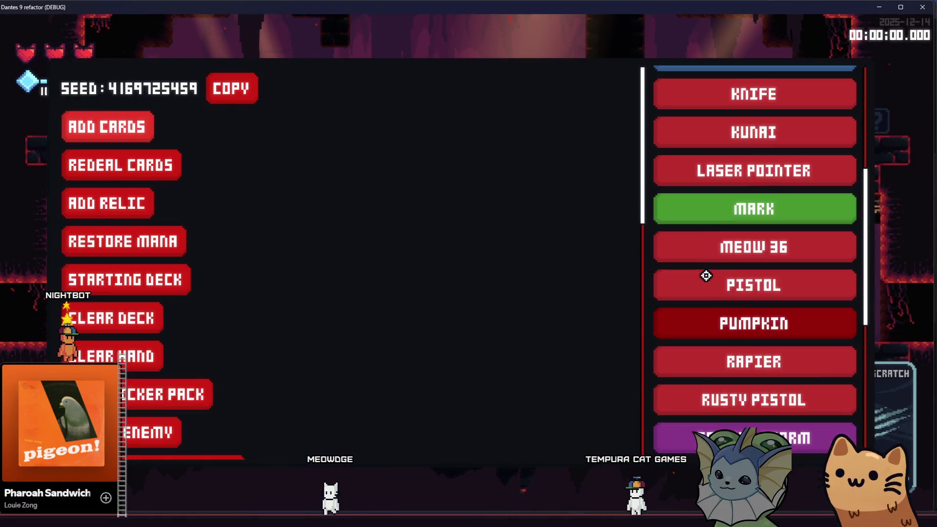
{"action": "left_click", "coordinate": [718, 202]}
{"action": "key", "text": "F1"}
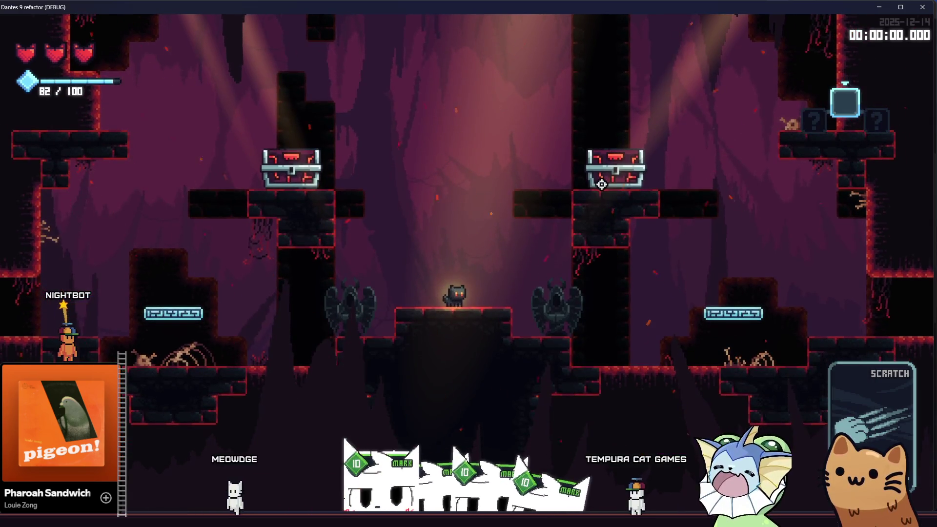
Move the cat through the level and attack a nearby winged enemy.
{"action": "key", "text": "space"}
{"action": "key", "text": "d"}
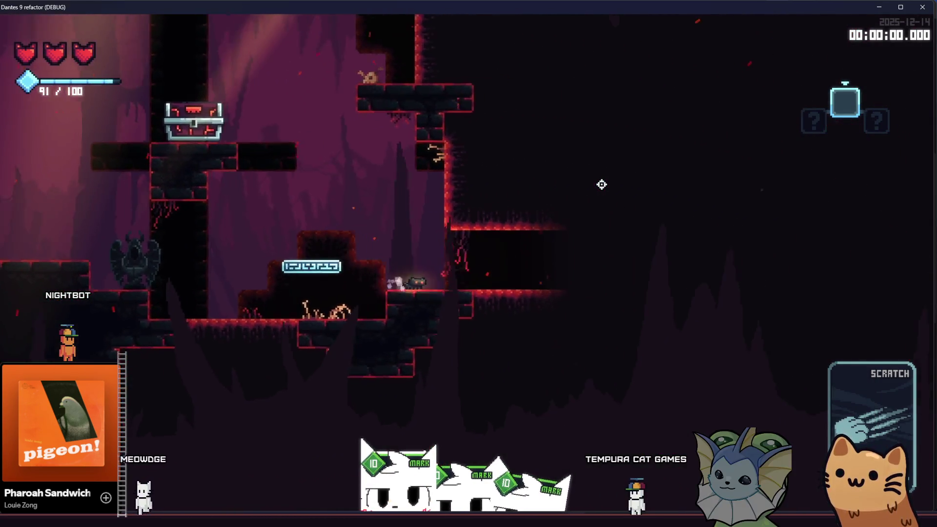
{"action": "key", "text": "F1"}
{"action": "key", "text": "F1"}
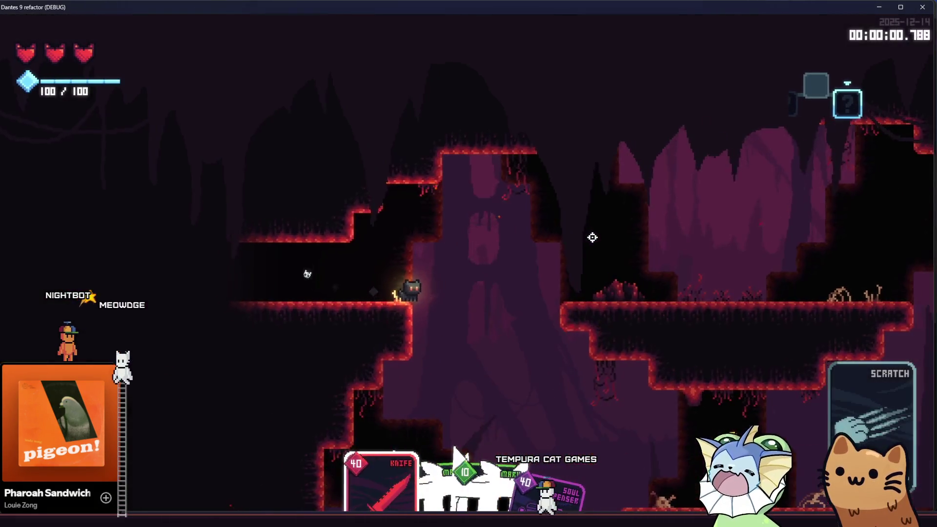
{"action": "key", "text": "d"}
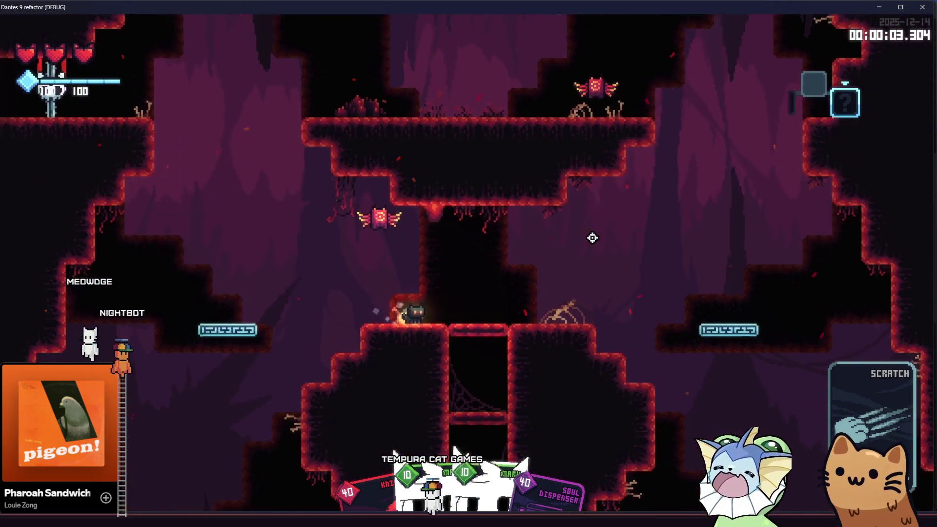
{"action": "key", "text": "a"}
{"action": "key", "text": "space"}
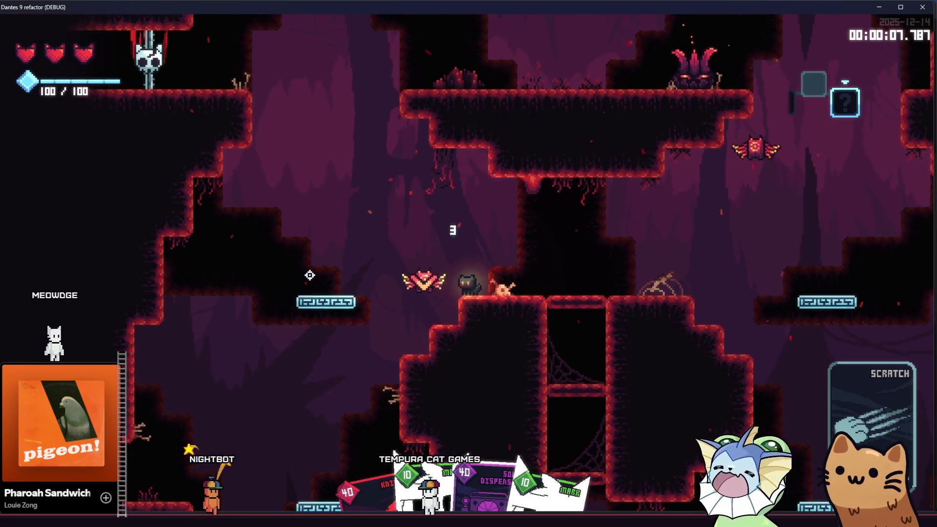
{"action": "left_click", "coordinate": [307, 275]}
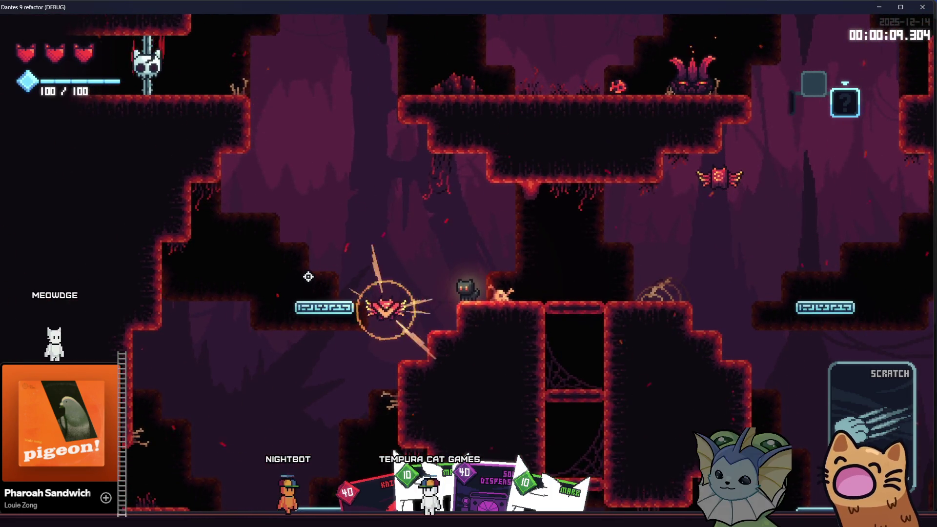
Continue through the cave, use the Scratch card on an enemy, and close the game.
{"action": "key", "text": "d"}
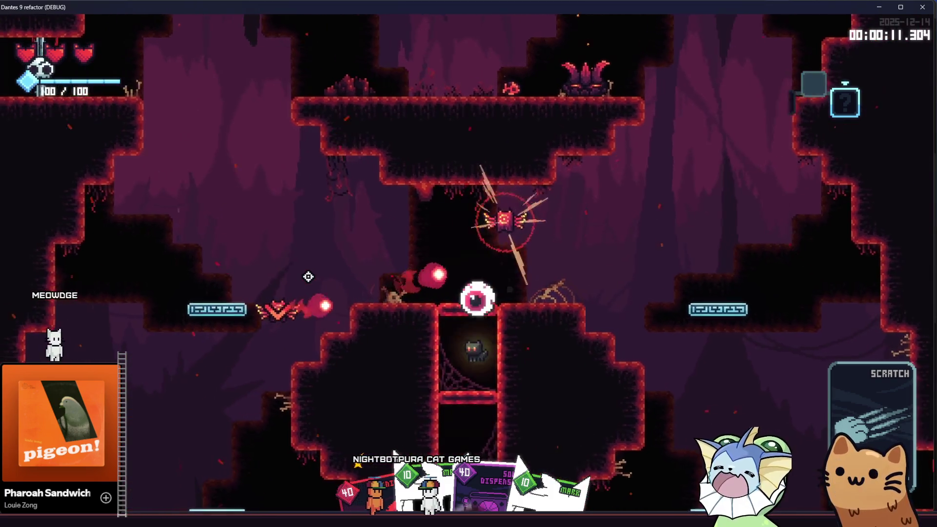
{"action": "key", "text": "a"}
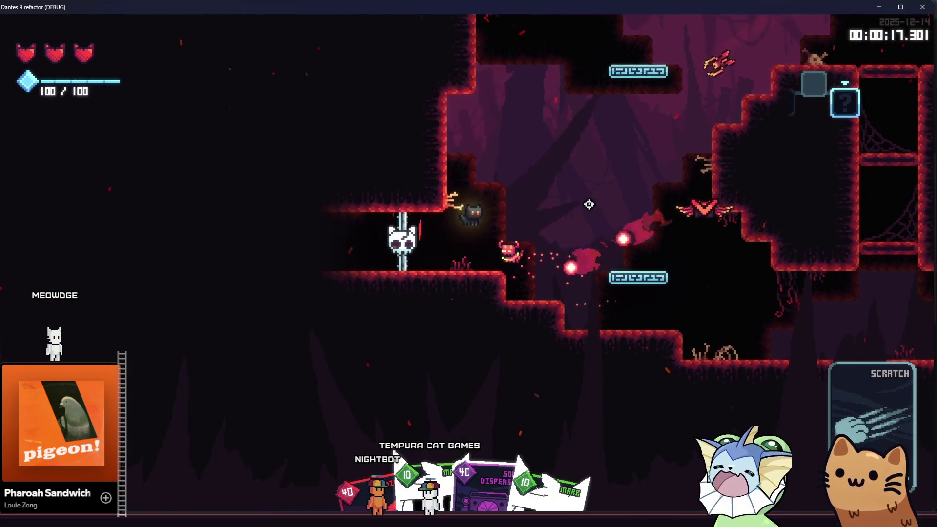
{"action": "key", "text": "d"}
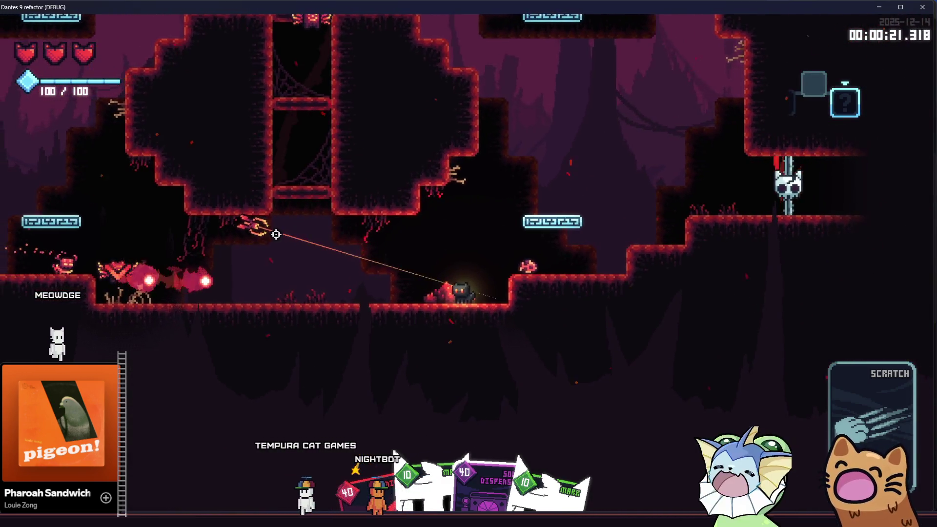
{"action": "key", "text": "space"}
{"action": "key", "text": "d"}
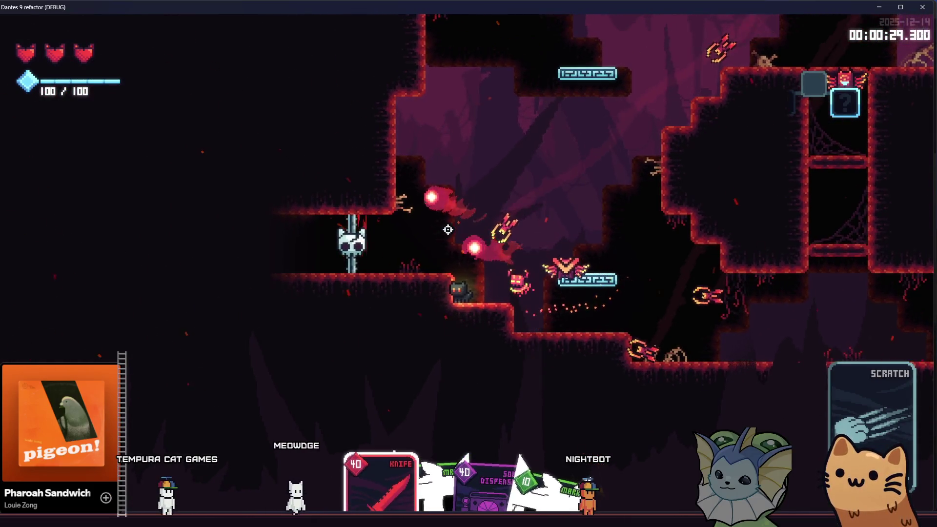
{"action": "left_click", "coordinate": [468, 220]}
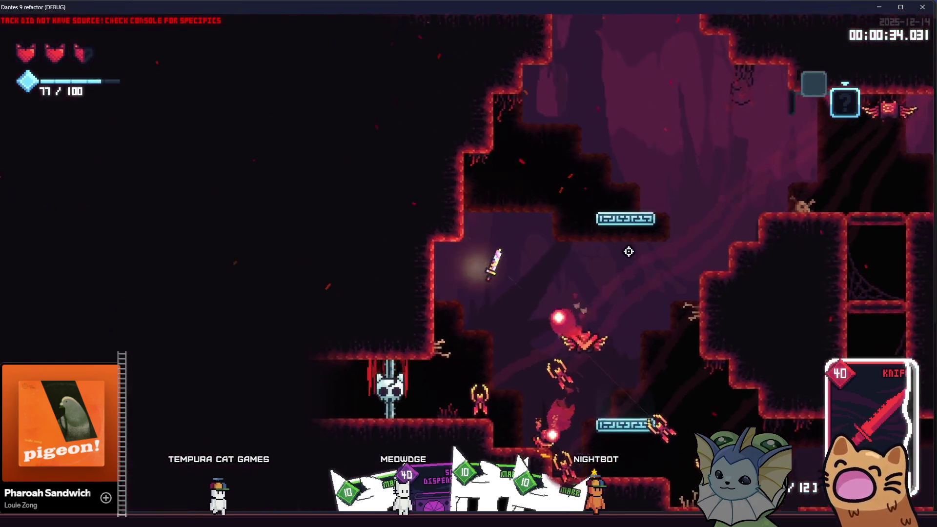
{"action": "left_click", "coordinate": [920, 8]}
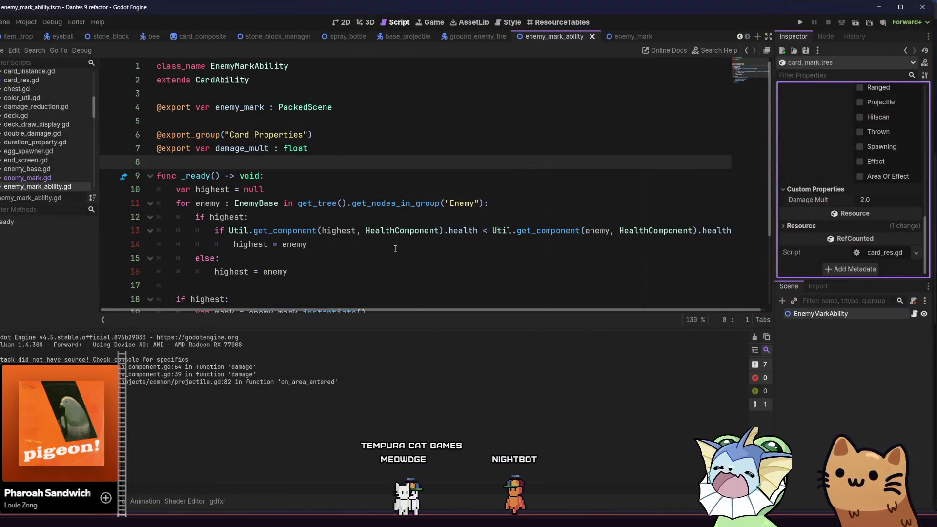
Open the EnemyMark node's enemy_mark.gd script and go to the damage_mult declaration.
{"action": "left_click", "coordinate": [625, 38]}
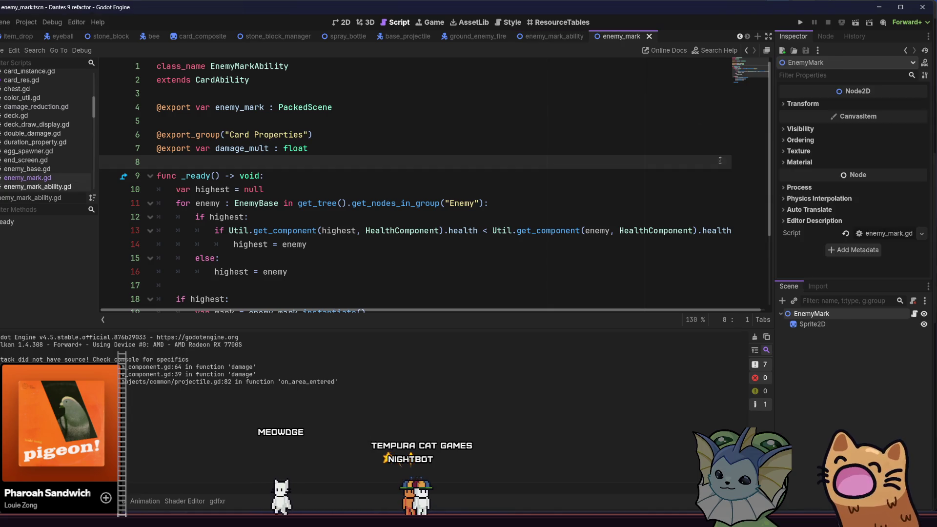
{"action": "left_click", "coordinate": [915, 315]}
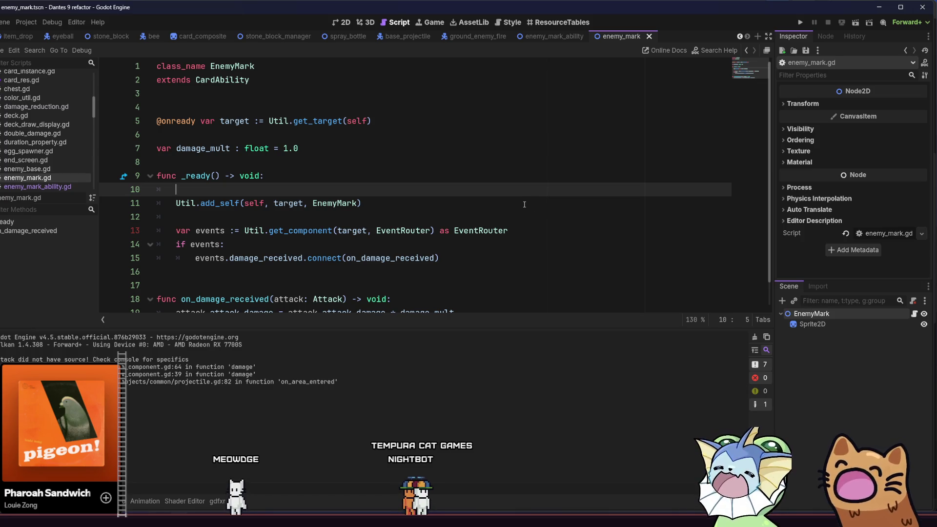
{"action": "scroll", "coordinate": [524, 204], "scroll_direction": "down", "scroll_amount": 1}
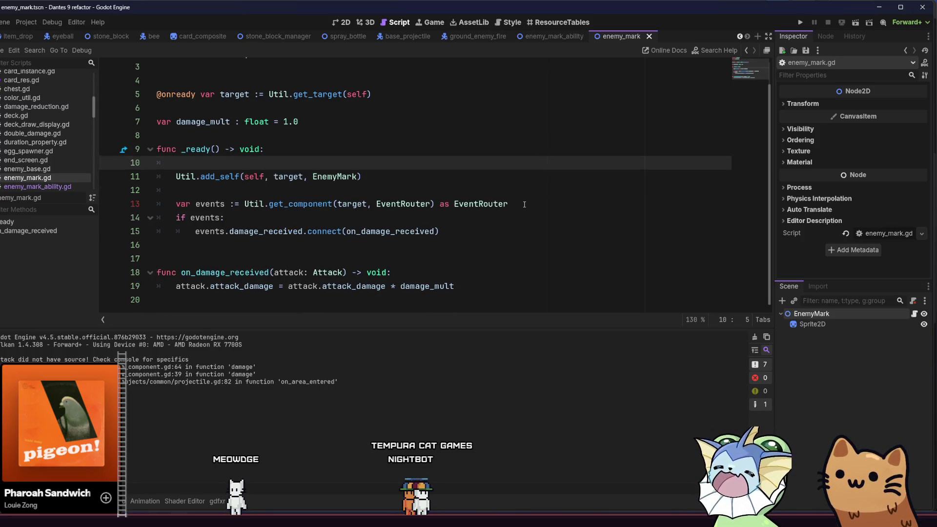
{"action": "left_click", "coordinate": [465, 137]}
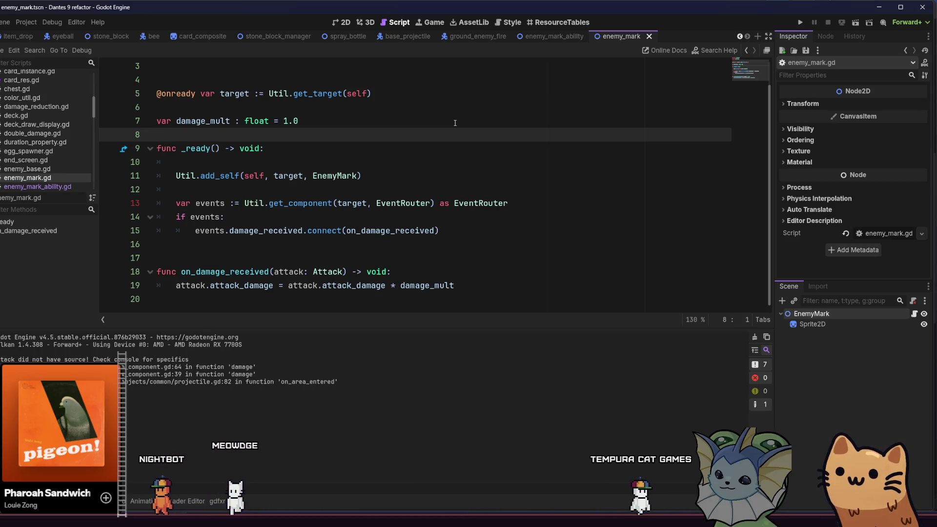
{"action": "left_click", "coordinate": [368, 124]}
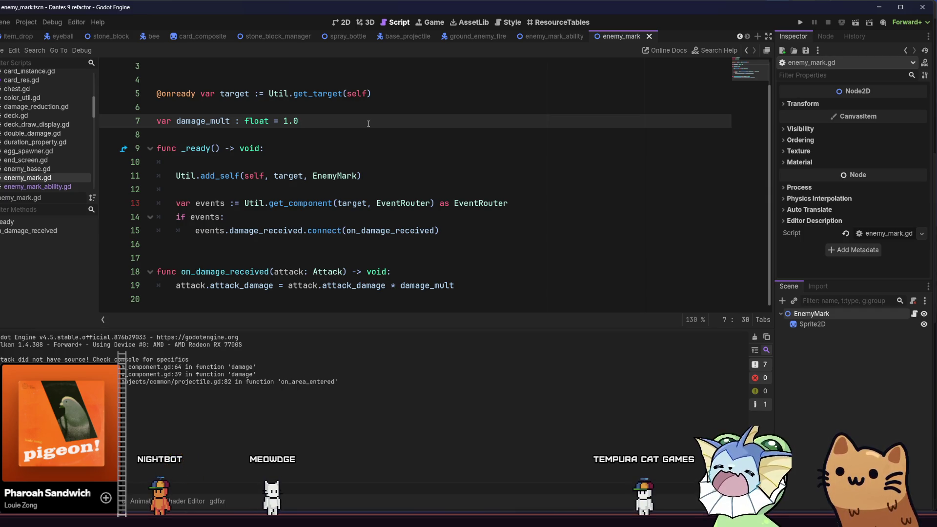
Step through _ready and on_damage_received, highlighting attack_damage * damage_mult on line 19.
{"action": "left_click", "coordinate": [411, 166]}
{"action": "key", "text": "Up"}
{"action": "key", "text": "Up"}
{"action": "key", "text": "Up"}
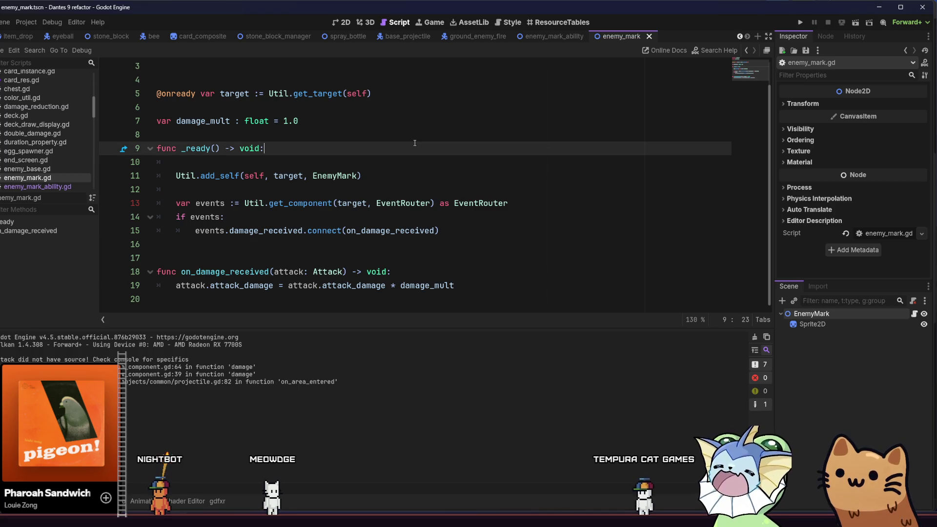
{"action": "key", "text": "End"}
{"action": "key", "text": "Down"}
{"action": "key", "text": "Down"}
{"action": "key", "text": "Down"}
{"action": "key", "text": "Up"}
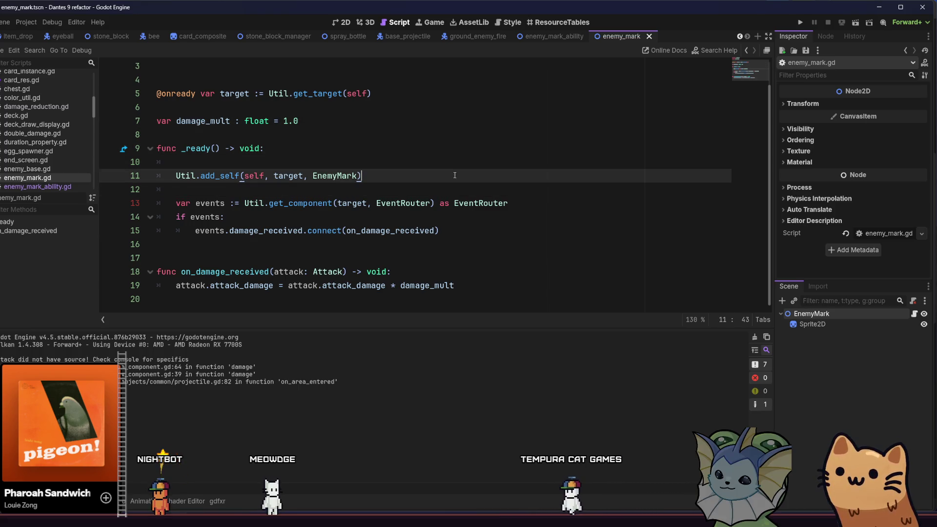
{"action": "key", "text": "Up"}
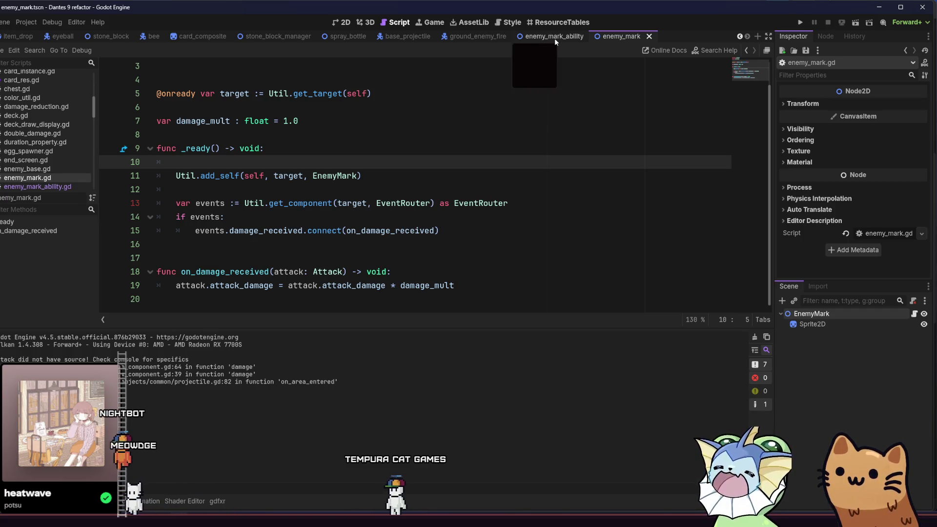
{"action": "left_click", "coordinate": [452, 271]}
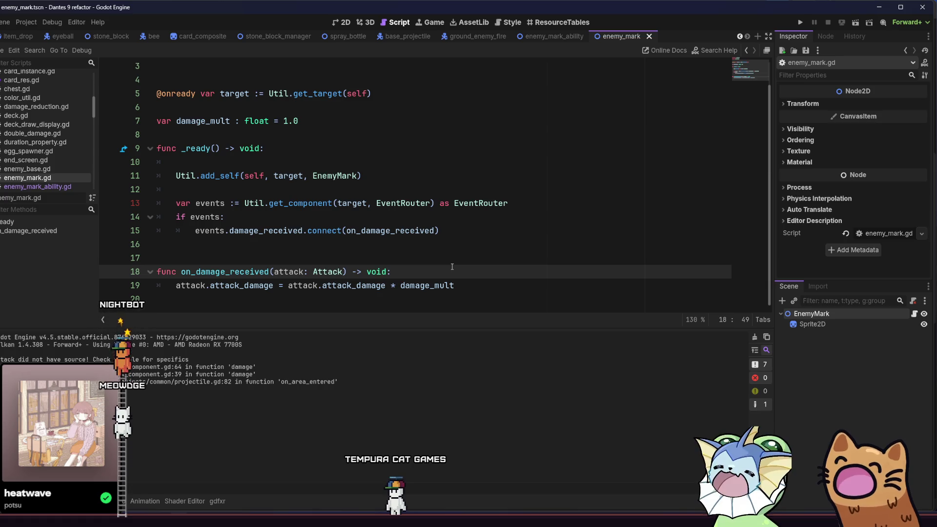
{"action": "left_click", "coordinate": [288, 285]}
{"action": "double_click", "coordinate": [269, 276]}
{"action": "left_click_drag", "start_coordinate": [454, 285], "coordinate": [298, 288]}
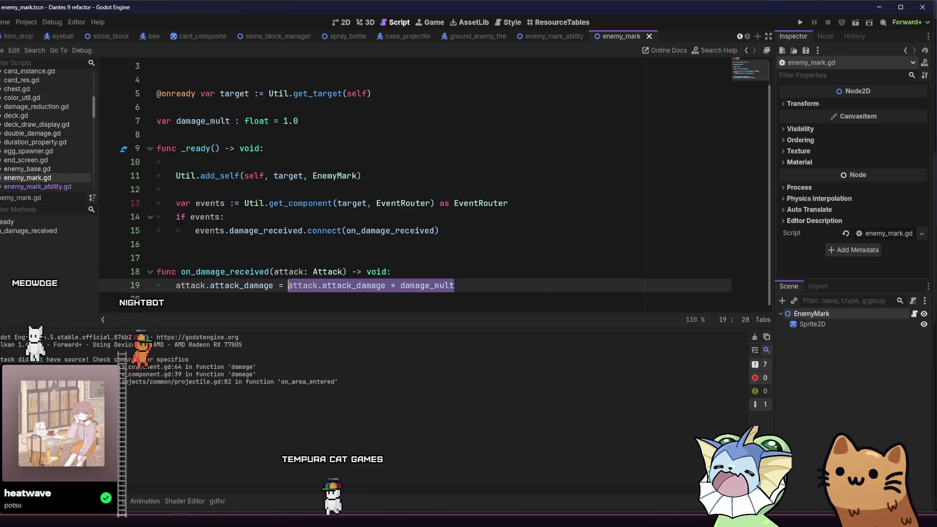
{"action": "left_click", "coordinate": [306, 245]}
{"action": "scroll", "coordinate": [306, 245], "scroll_direction": "up", "scroll_amount": 1}
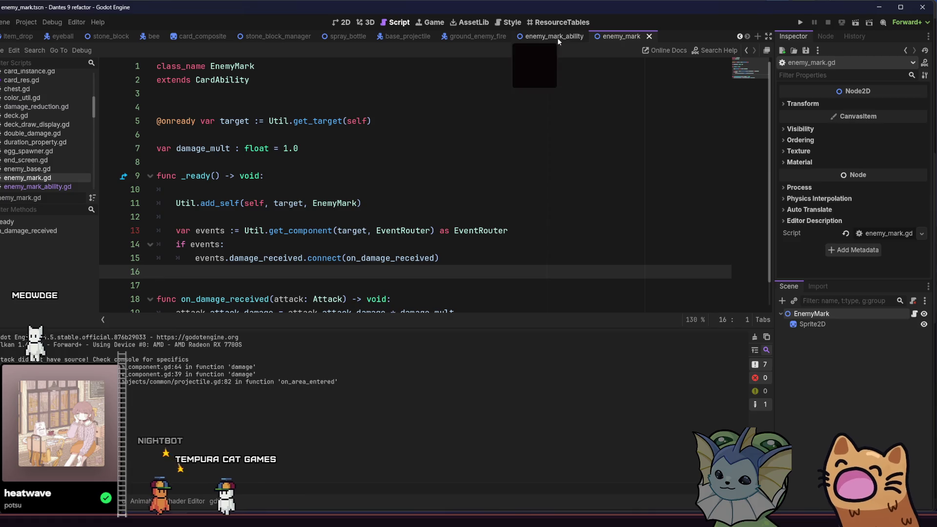
Open the enemy_mark_ability scene's EnemyMarkAbility script and highlight line 20, which assigns mark.damage_mult.
{"action": "left_click", "coordinate": [558, 37]}
{"action": "left_click", "coordinate": [914, 313]}
{"action": "scroll", "coordinate": [358, 234], "scroll_direction": "down", "scroll_amount": 3}
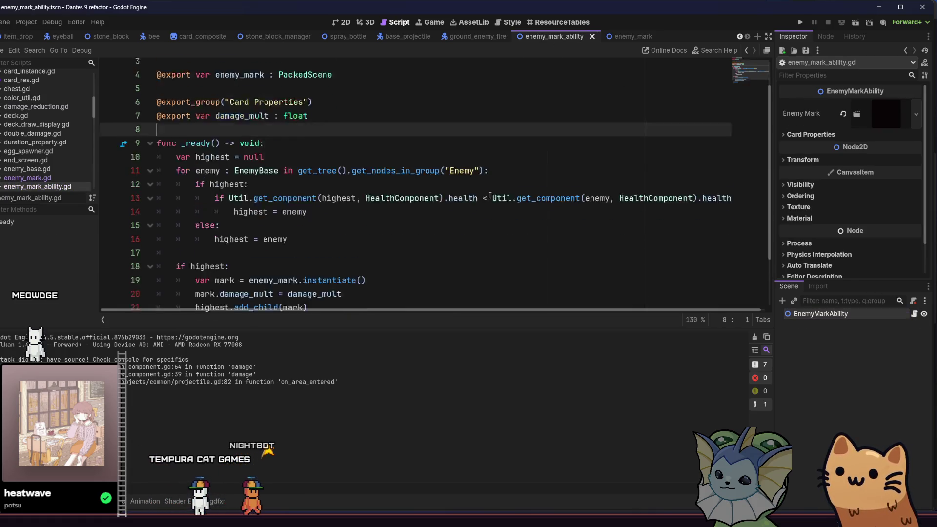
{"action": "left_click_drag", "start_coordinate": [358, 235], "coordinate": [196, 234]}
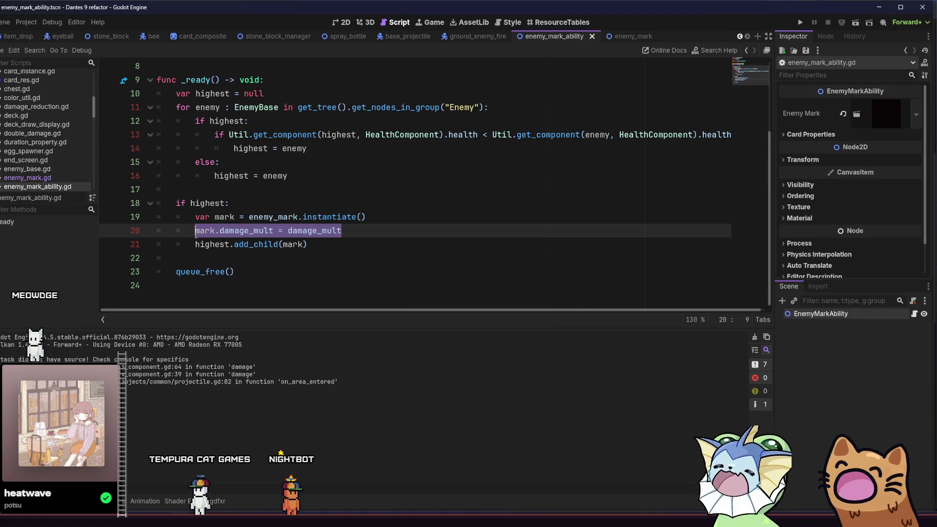
{"action": "scroll", "coordinate": [305, 233], "scroll_direction": "up", "scroll_amount": 3}
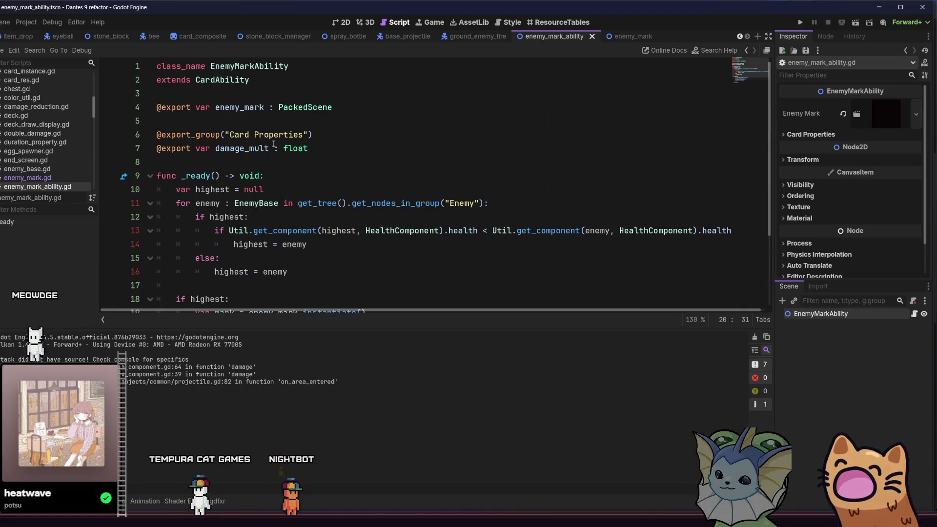
Compare damage_mult in the line 7 export declaration with mark.damage_mult = damage_mult on line 20.
{"action": "double_click", "coordinate": [249, 150]}
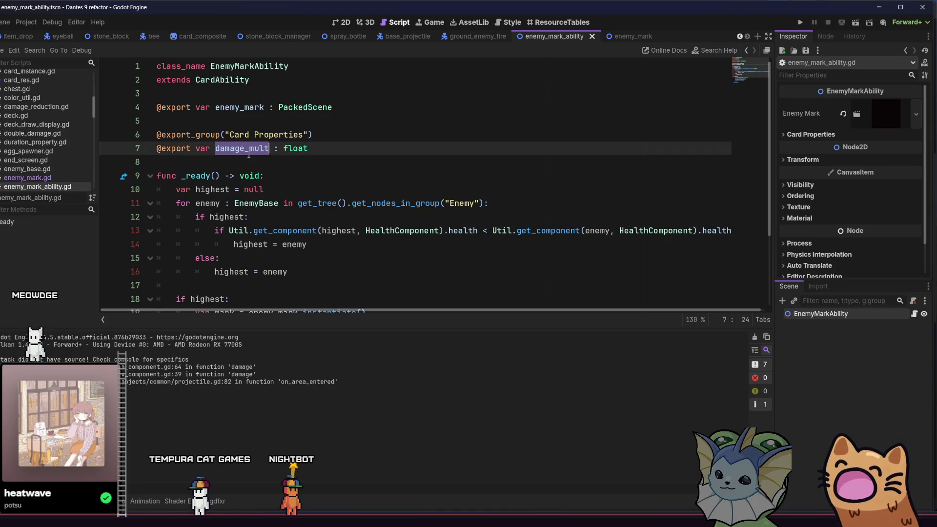
{"action": "triple_click", "coordinate": [332, 149]}
{"action": "left_click", "coordinate": [328, 149]}
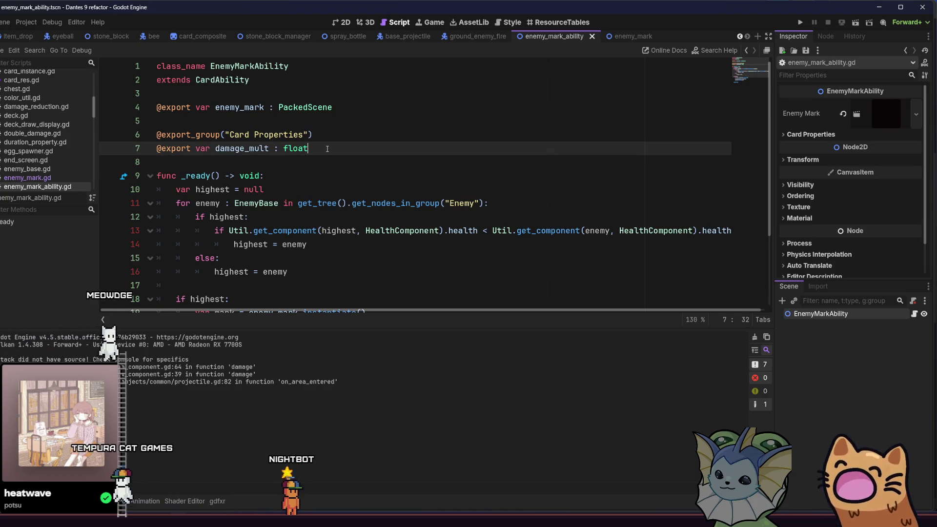
{"action": "scroll", "coordinate": [327, 149], "scroll_direction": "down", "scroll_amount": 3}
{"action": "double_click", "coordinate": [249, 231]}
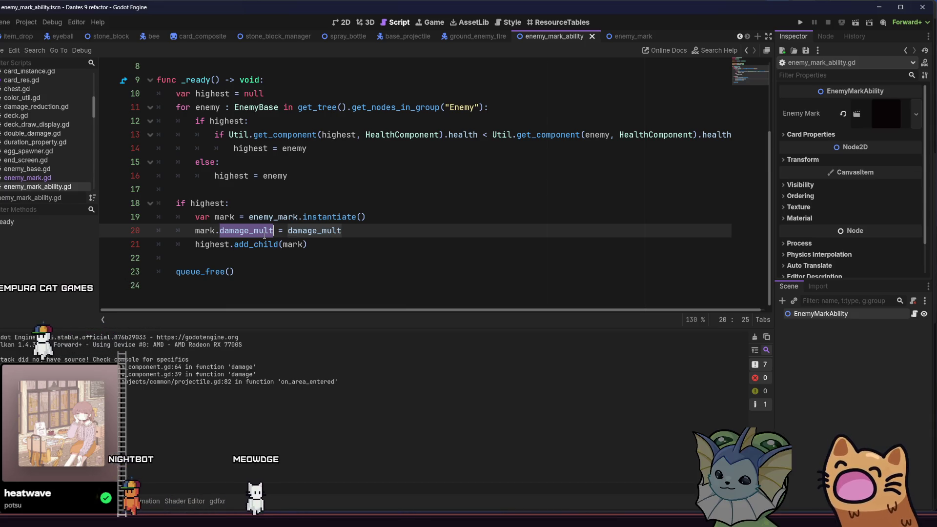
{"action": "left_click", "coordinate": [347, 234]}
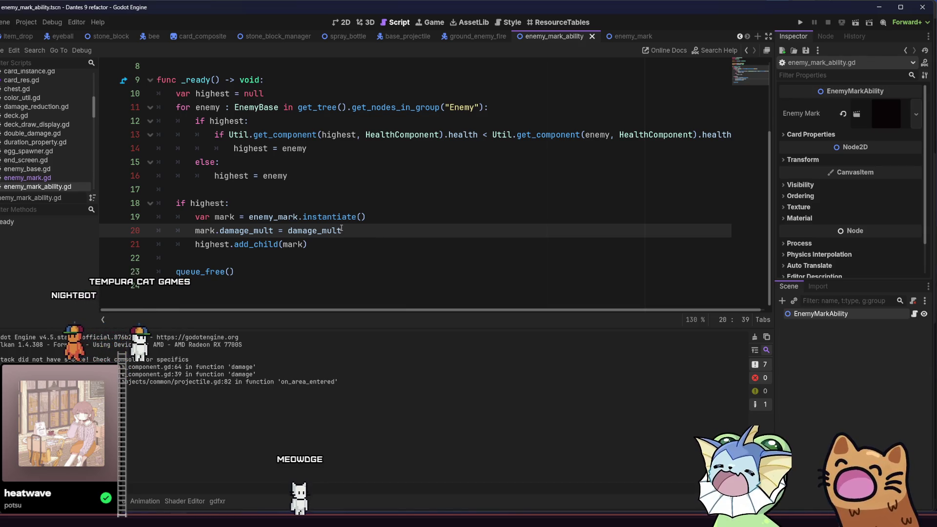
{"action": "scroll", "coordinate": [341, 230], "scroll_direction": "up", "scroll_amount": 3}
{"action": "scroll", "coordinate": [340, 230], "scroll_direction": "down", "scroll_amount": 3}
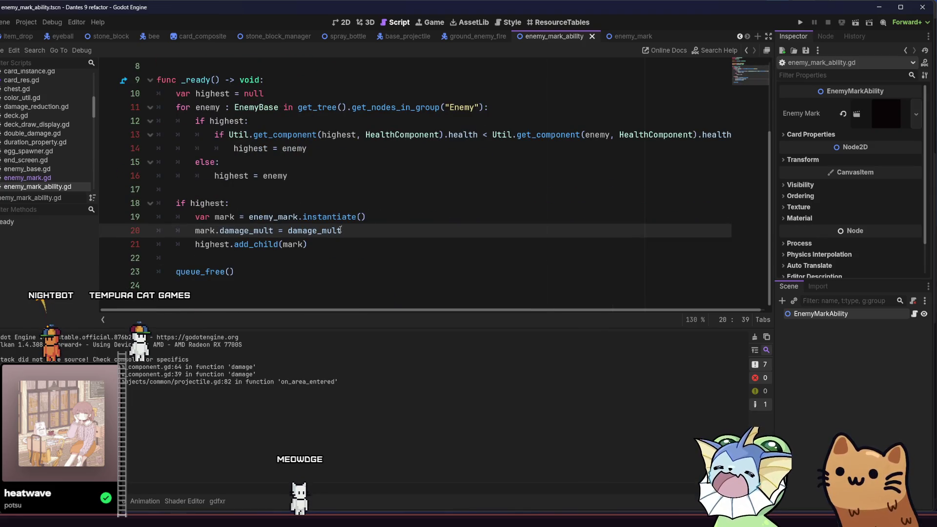